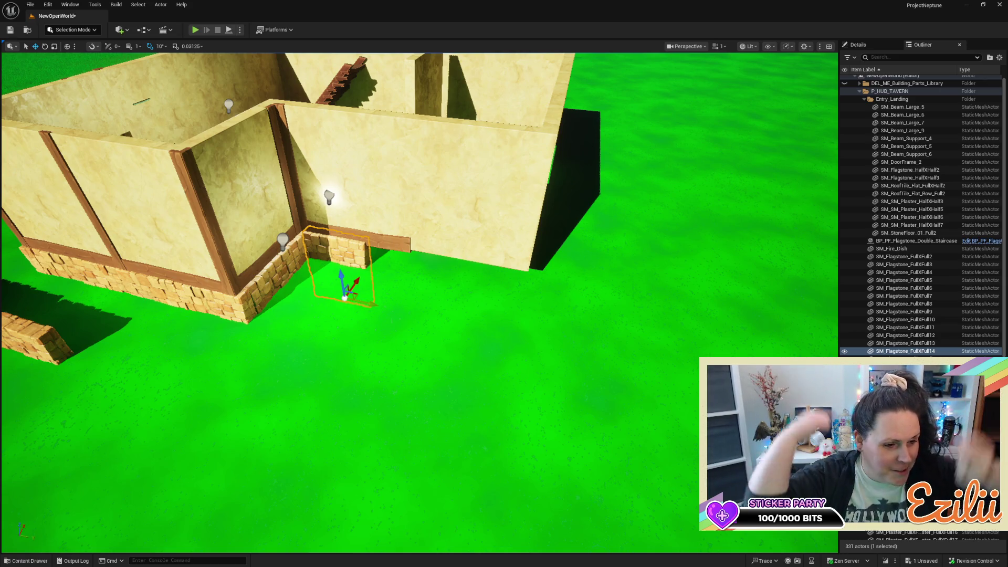
Bring the flagstone section into view and slide it along the back wall
{"action": "left_click_drag", "start_coordinate": [420, 364], "coordinate": [404, 336]}
{"action": "mouse_move", "coordinate": [313, 324]}
{"action": "left_mouse_down"}
{"action": "mouse_move", "coordinate": [334, 286]}
{"action": "mouse_move", "coordinate": [312, 324]}
{"action": "mouse_move", "coordinate": [425, 331]}
{"action": "mouse_move", "coordinate": [399, 335]}
{"action": "mouse_move", "coordinate": [415, 331]}
{"action": "mouse_move", "coordinate": [376, 401]}
{"action": "mouse_move", "coordinate": [342, 401]}
{"action": "mouse_move", "coordinate": [320, 367]}
{"action": "mouse_move", "coordinate": [523, 382]}
{"action": "left_mouse_up"}
{"action": "key", "text": "e"}
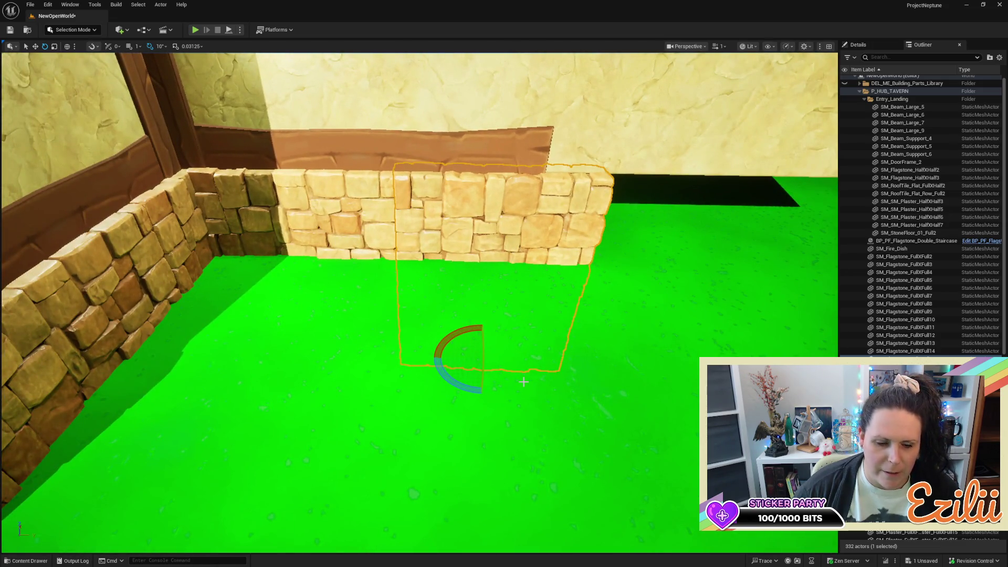
{"action": "key", "text": "w"}
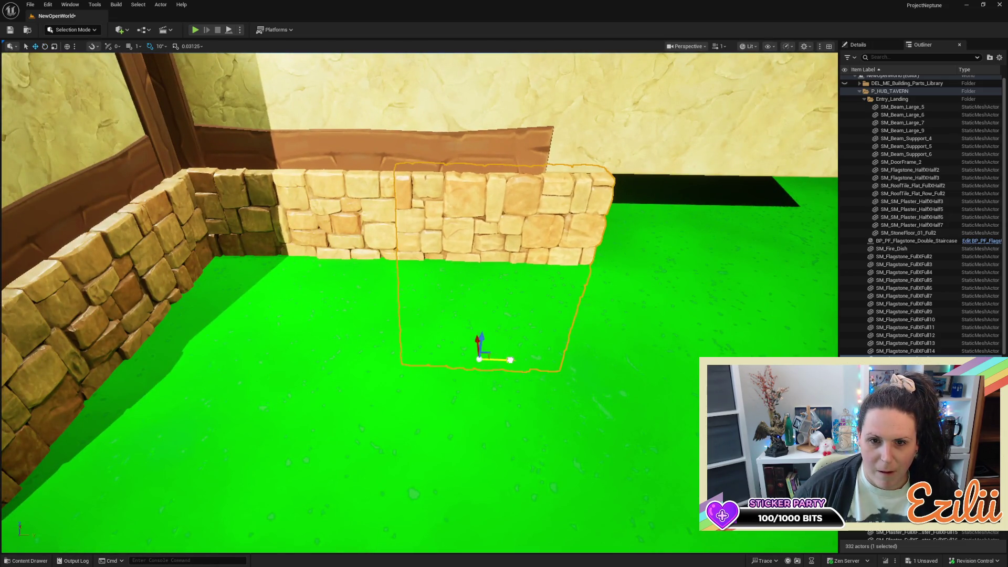
{"action": "mouse_move", "coordinate": [466, 356]}
{"action": "left_mouse_down"}
{"action": "mouse_move", "coordinate": [441, 363]}
{"action": "mouse_move", "coordinate": [466, 355]}
{"action": "left_mouse_up"}
{"action": "left_click_drag", "start_coordinate": [315, 351], "coordinate": [447, 349]}
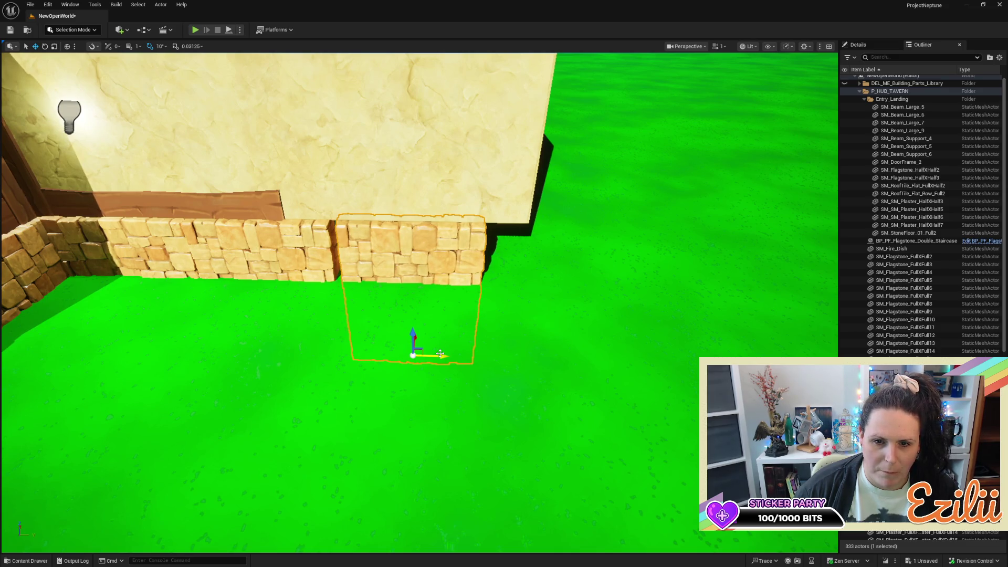
Turn the flagstone section 180° and Alt-drag a copy beside the original
{"action": "key", "text": "e"}
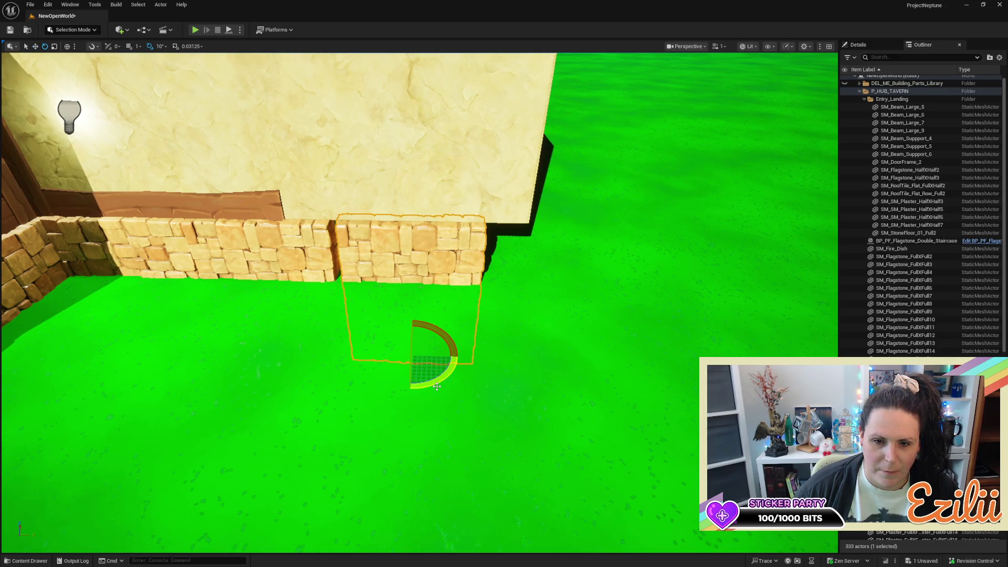
{"action": "mouse_move", "coordinate": [438, 384]}
{"action": "left_mouse_down"}
{"action": "mouse_move", "coordinate": [451, 333]}
{"action": "mouse_move", "coordinate": [452, 391]}
{"action": "mouse_move", "coordinate": [410, 391]}
{"action": "left_mouse_up"}
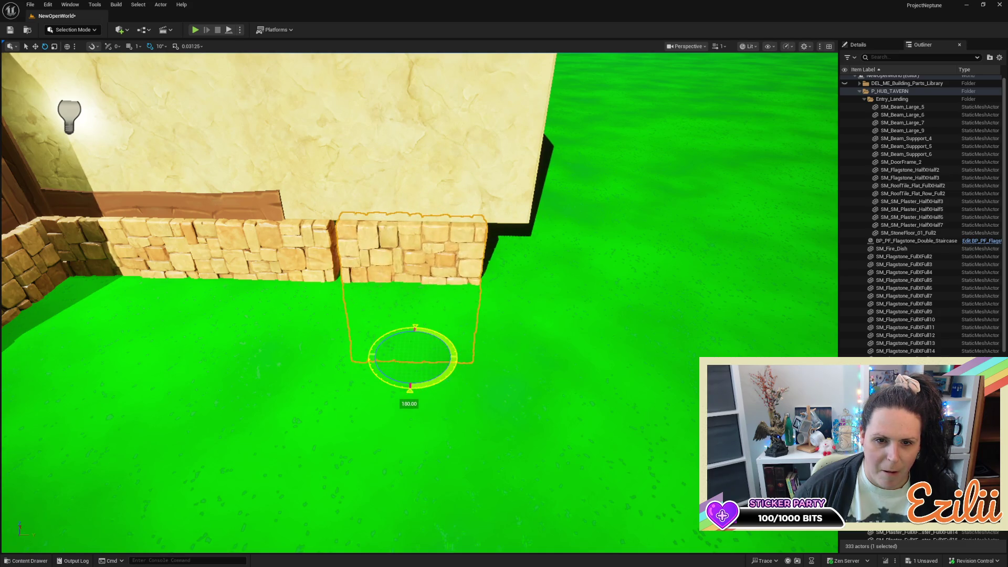
{"action": "scroll", "coordinate": [619, 349], "scroll_direction": "up", "scroll_amount": 3}
{"action": "key", "text": "w"}
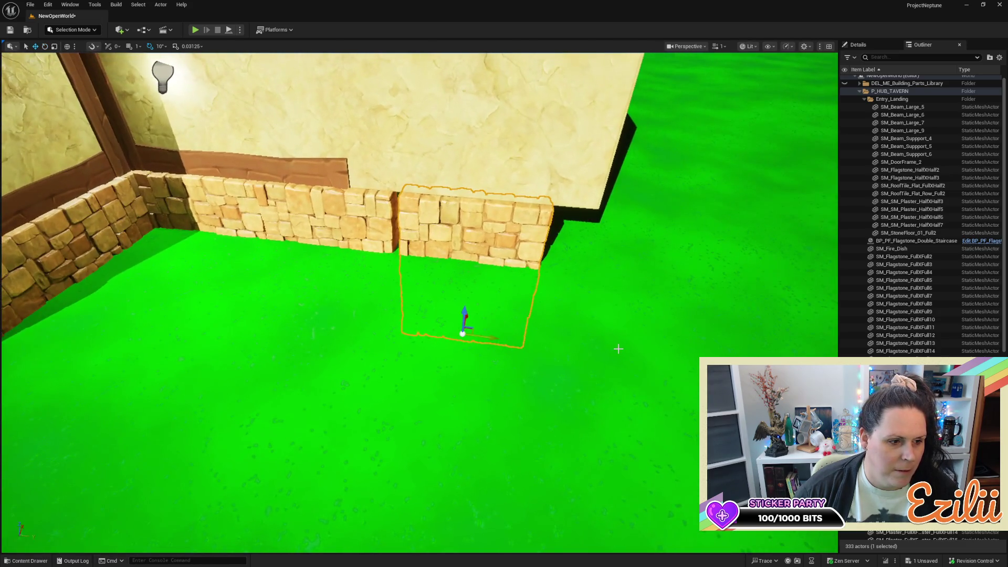
{"action": "mouse_move", "coordinate": [595, 351]}
{"action": "left_mouse_down"}
{"action": "mouse_move", "coordinate": [567, 294]}
{"action": "mouse_move", "coordinate": [496, 415]}
{"action": "mouse_move", "coordinate": [497, 452]}
{"action": "mouse_move", "coordinate": [544, 383]}
{"action": "left_mouse_up"}
{"action": "mouse_move", "coordinate": [389, 398]}
{"action": "left_mouse_down", "text": "alt"}
{"action": "mouse_move", "coordinate": [510, 417]}
{"action": "mouse_move", "coordinate": [433, 357]}
{"action": "mouse_move", "coordinate": [443, 378]}
{"action": "left_mouse_up", "text": "alt"}
Scale the corner flagstone piece narrower
{"action": "left_click", "coordinate": [432, 357]}
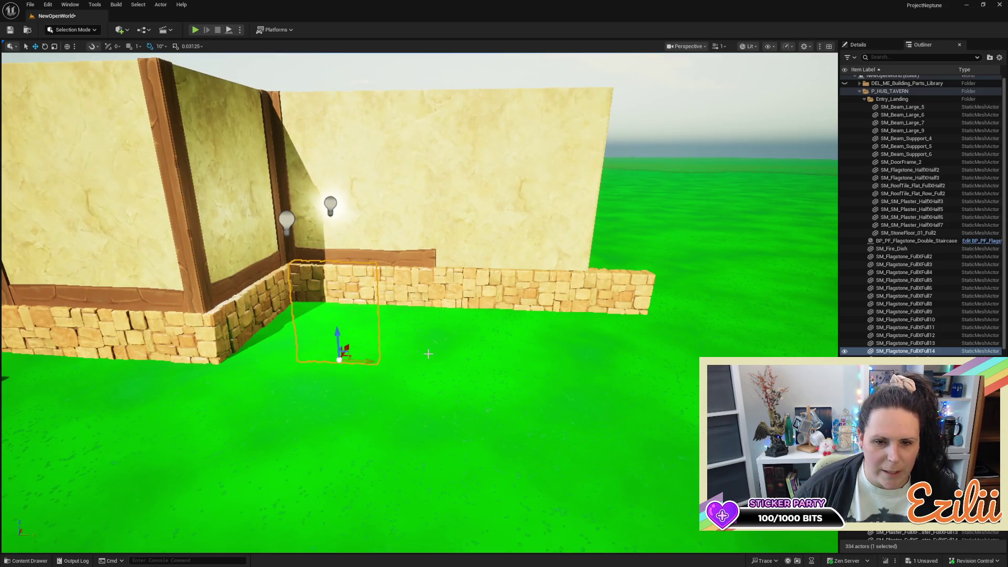
{"action": "key", "text": "r"}
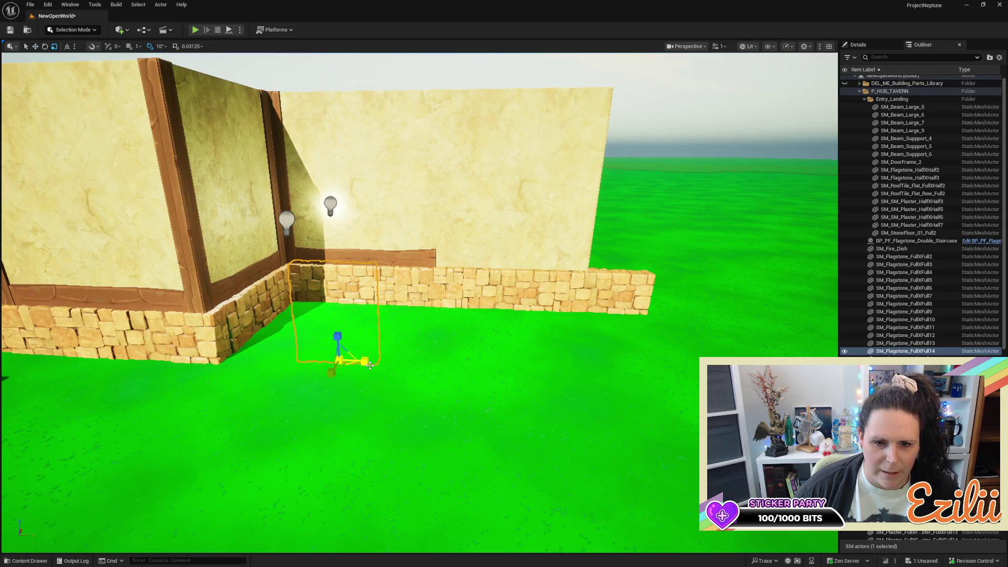
{"action": "mouse_move", "coordinate": [367, 364]}
{"action": "left_mouse_down"}
{"action": "mouse_move", "coordinate": [354, 364]}
{"action": "mouse_move", "coordinate": [381, 363]}
{"action": "mouse_move", "coordinate": [354, 364]}
{"action": "left_mouse_up"}
{"action": "key", "text": "w"}
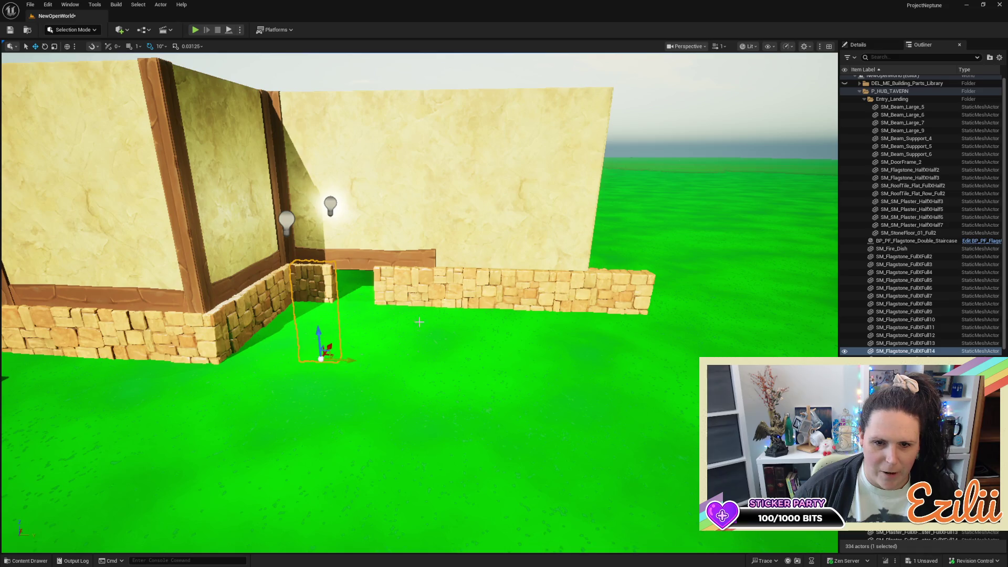
Slide the three long-wall flagstone pieces toward the corner and delete the corner piece
{"action": "left_click", "coordinate": [430, 336]}
{"action": "left_click", "coordinate": [504, 339], "text": "ctrl"}
{"action": "left_click", "coordinate": [559, 345], "text": "ctrl"}
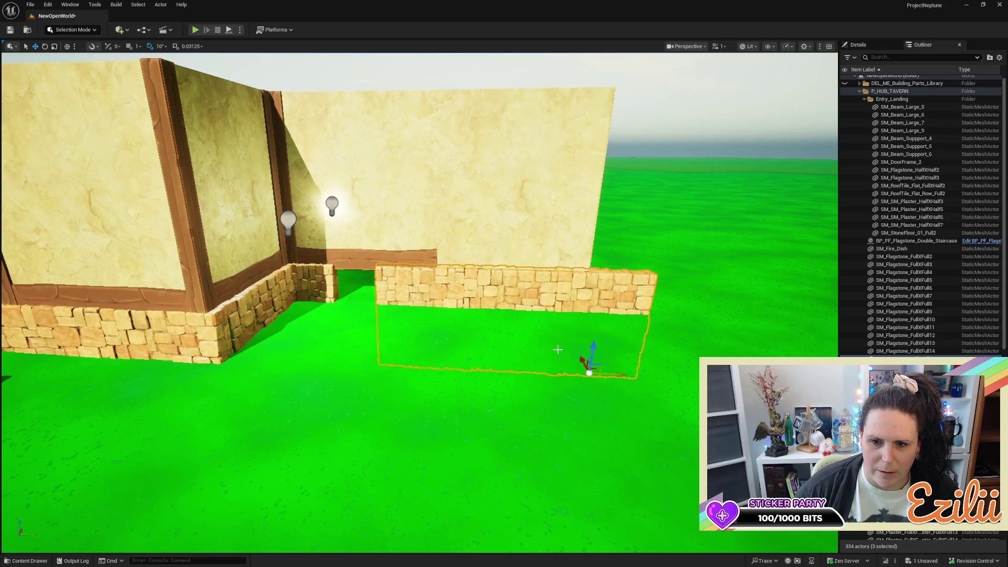
{"action": "mouse_move", "coordinate": [625, 376]}
{"action": "left_mouse_down"}
{"action": "mouse_move", "coordinate": [582, 383]}
{"action": "mouse_move", "coordinate": [552, 336]}
{"action": "left_mouse_up"}
{"action": "left_click", "coordinate": [375, 279]}
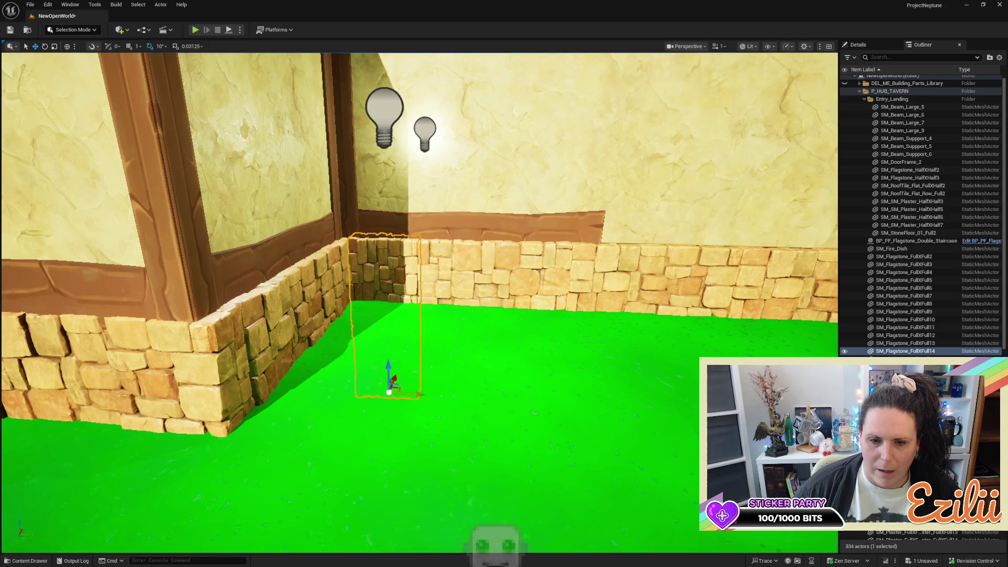
{"action": "key", "text": "Delete"}
Slide the back wall pieces and floor piece left along their local axes
{"action": "left_click", "coordinate": [552, 295]}
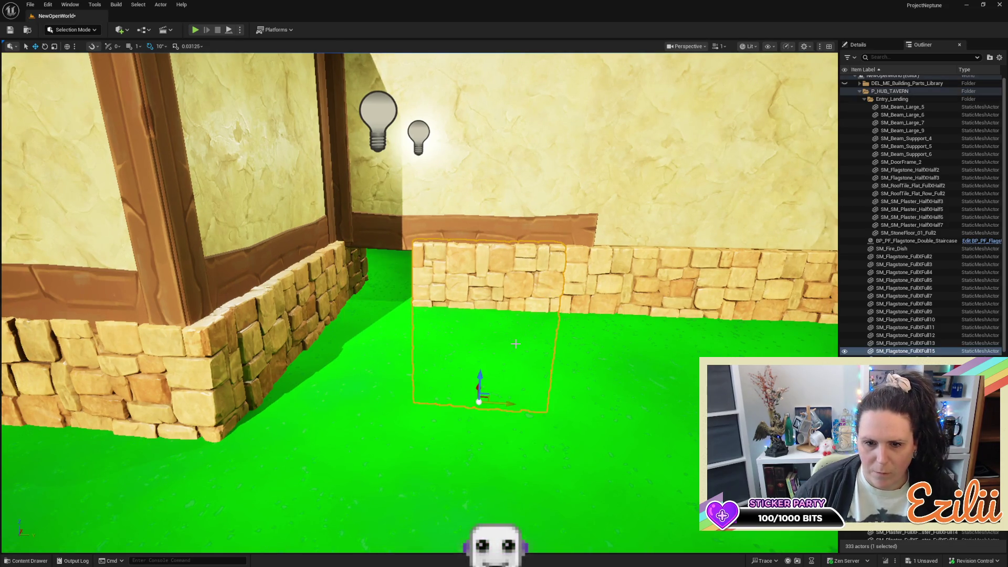
{"action": "left_click", "coordinate": [608, 398], "text": "ctrl"}
{"action": "left_click", "coordinate": [615, 389], "text": "ctrl"}
{"action": "key", "text": "ctrl+grave"}
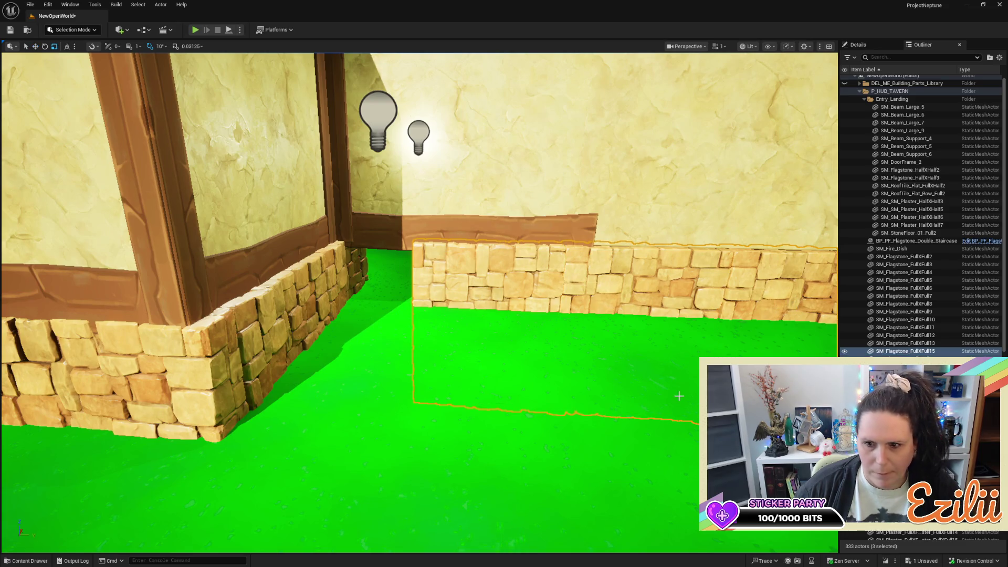
{"action": "left_click_drag", "start_coordinate": [413, 273], "coordinate": [378, 273]}
{"action": "key", "text": "ctrl+grave"}
{"action": "key", "text": "Down"}
{"action": "key", "text": "Down"}
{"action": "key", "text": "Down"}
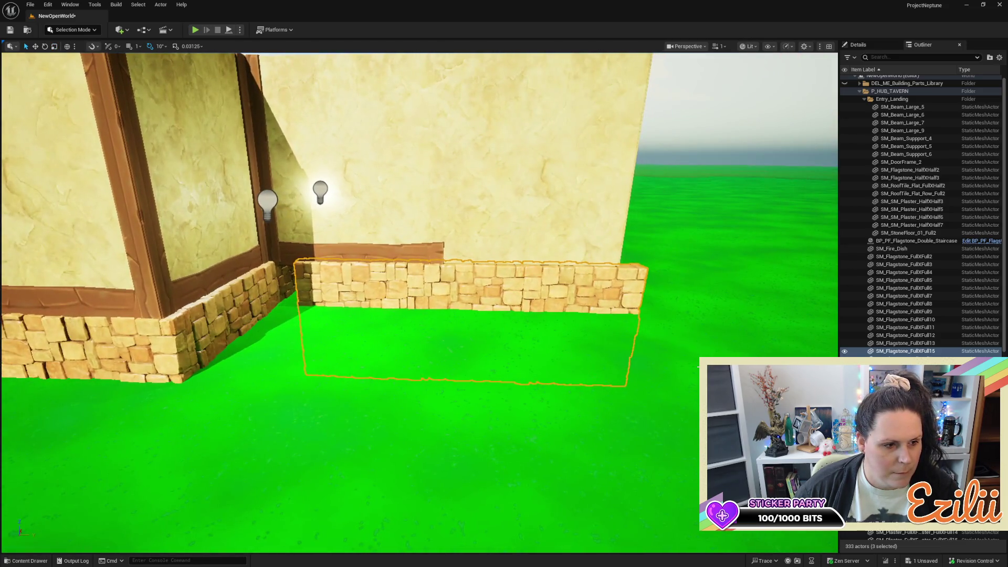
Nudge the wall pieces further left and check the wall's end
{"action": "key", "text": "w"}
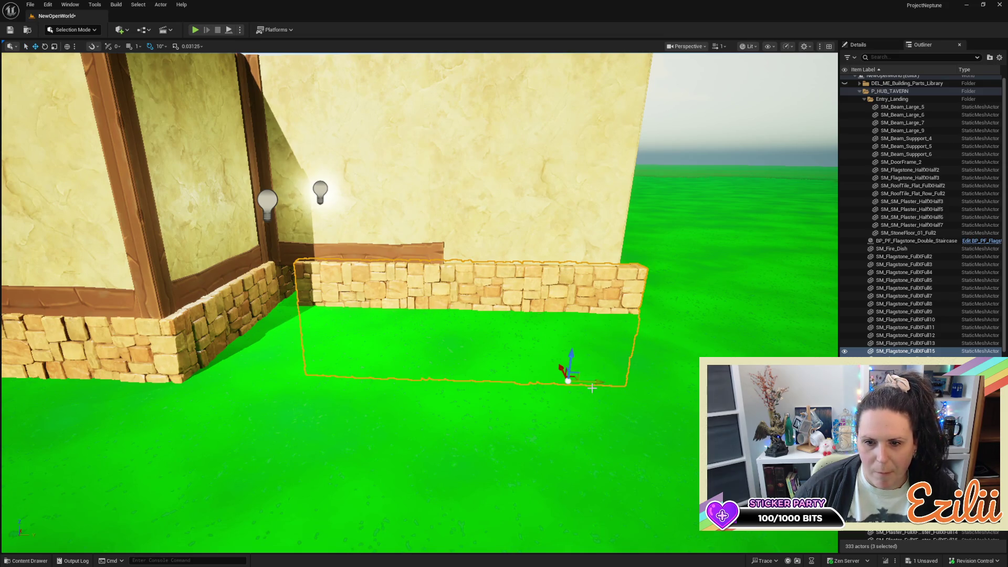
{"action": "left_click_drag", "start_coordinate": [596, 386], "coordinate": [572, 385]}
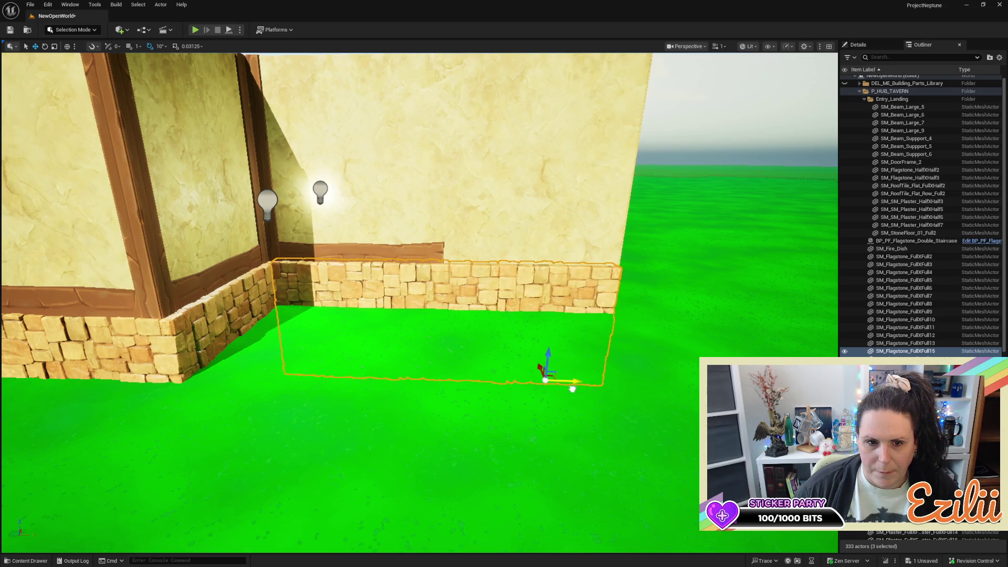
{"action": "key", "text": "Down"}
{"action": "key", "text": "Right"}
{"action": "key", "text": "Up"}
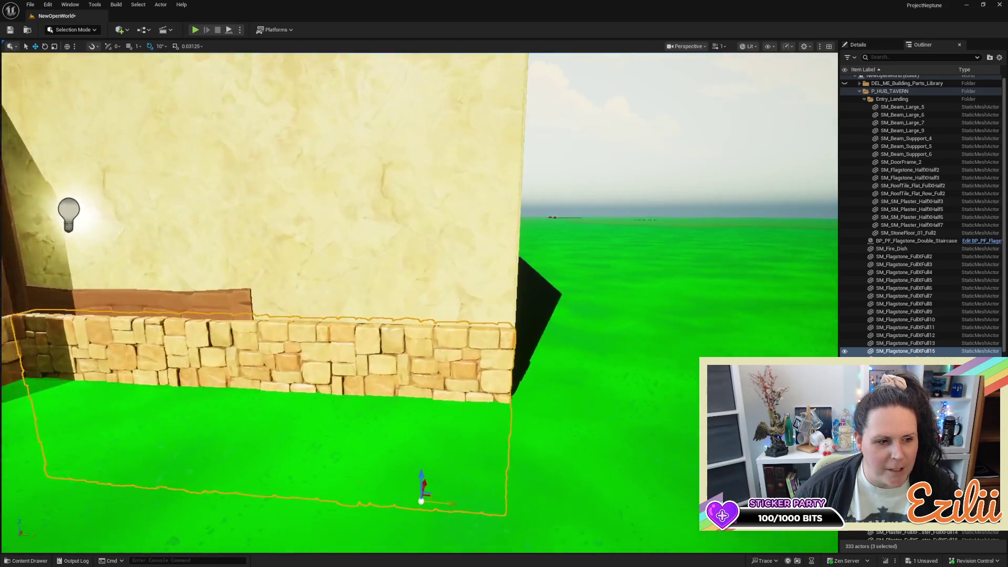
{"action": "key", "text": "Left"}
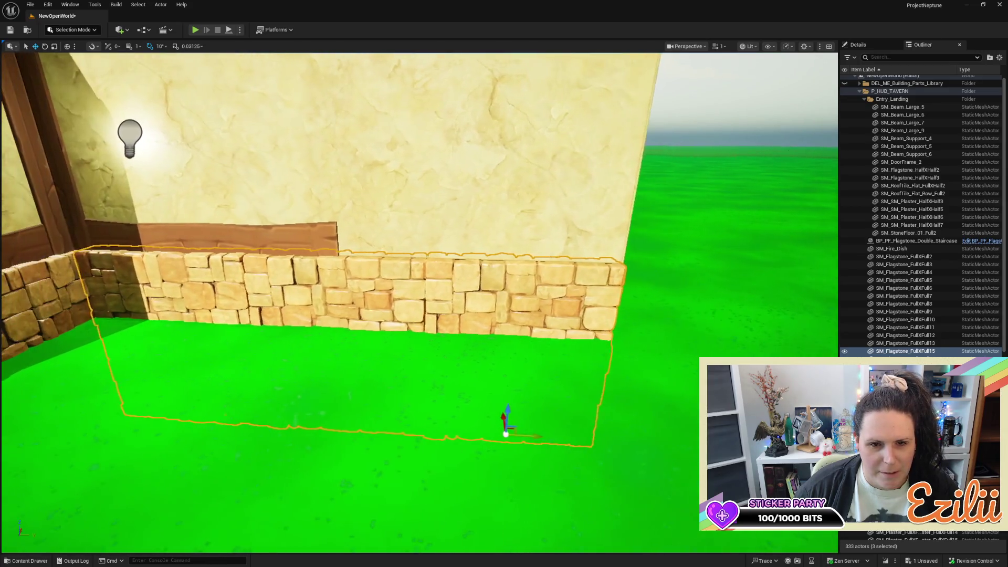
{"action": "key", "text": "r"}
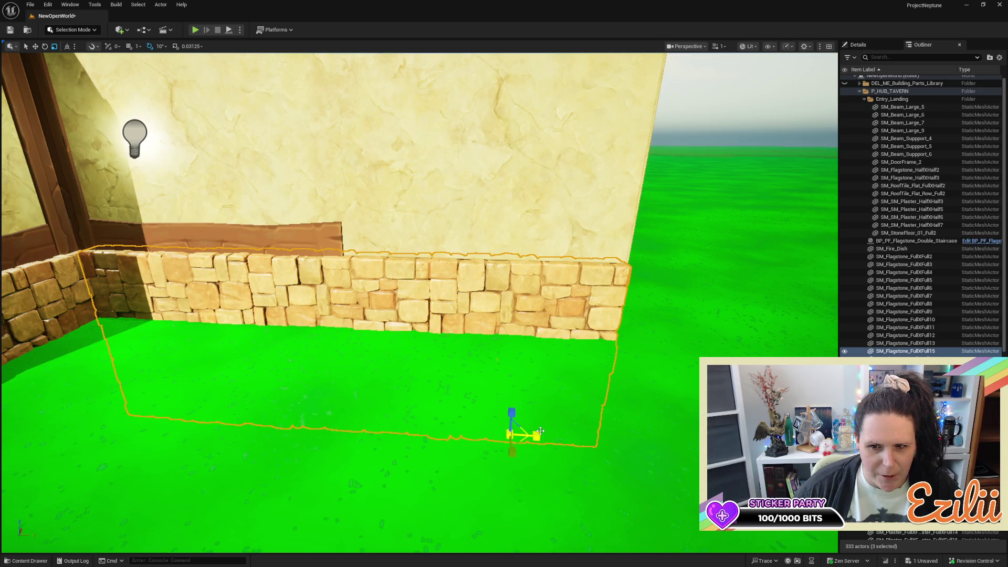
Select the three flagstone wall pieces and shift them along the X axis
{"action": "left_click", "coordinate": [540, 429]}
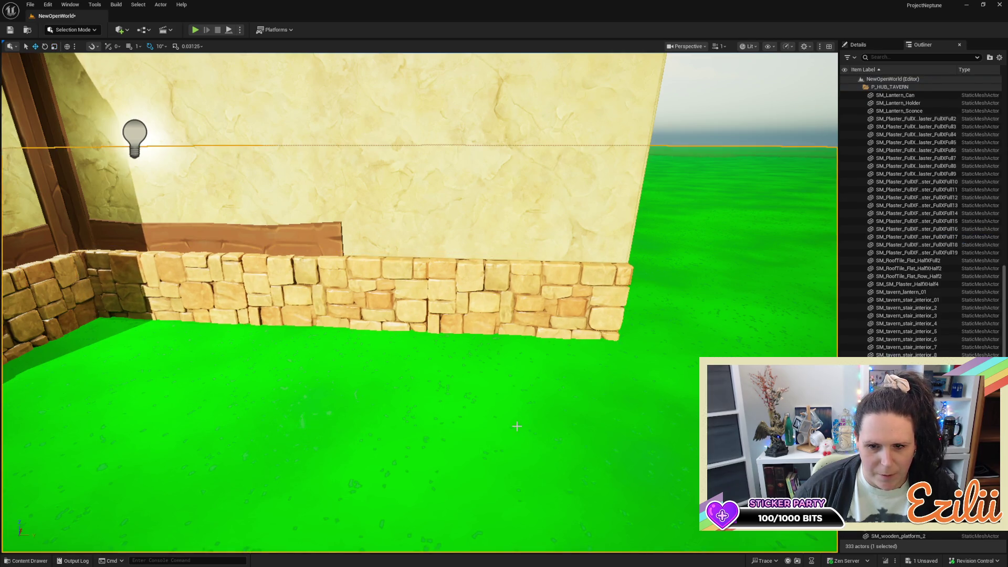
{"action": "left_click", "coordinate": [527, 307]}
{"action": "left_click", "coordinate": [400, 290], "text": "ctrl"}
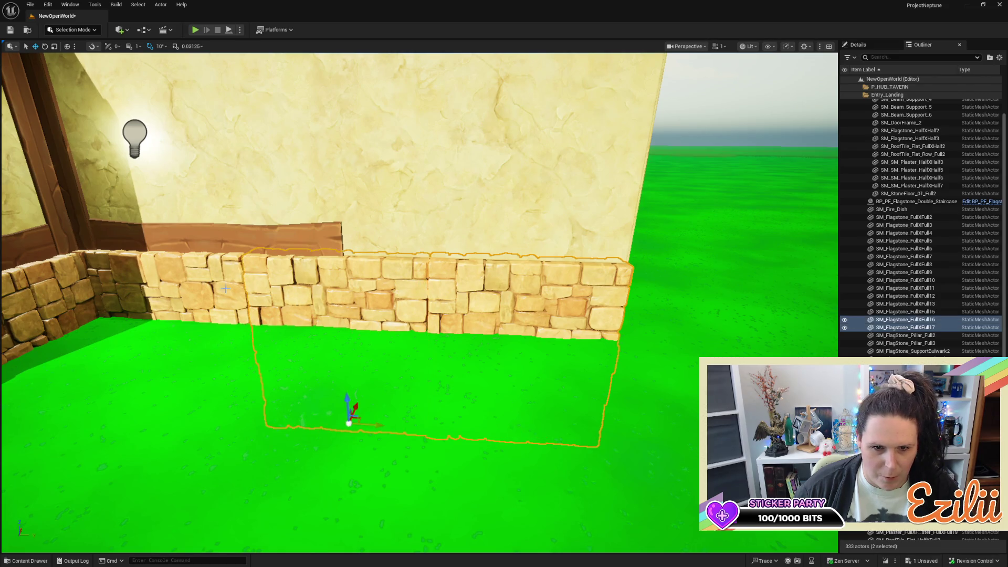
{"action": "left_click", "coordinate": [208, 281], "text": "ctrl"}
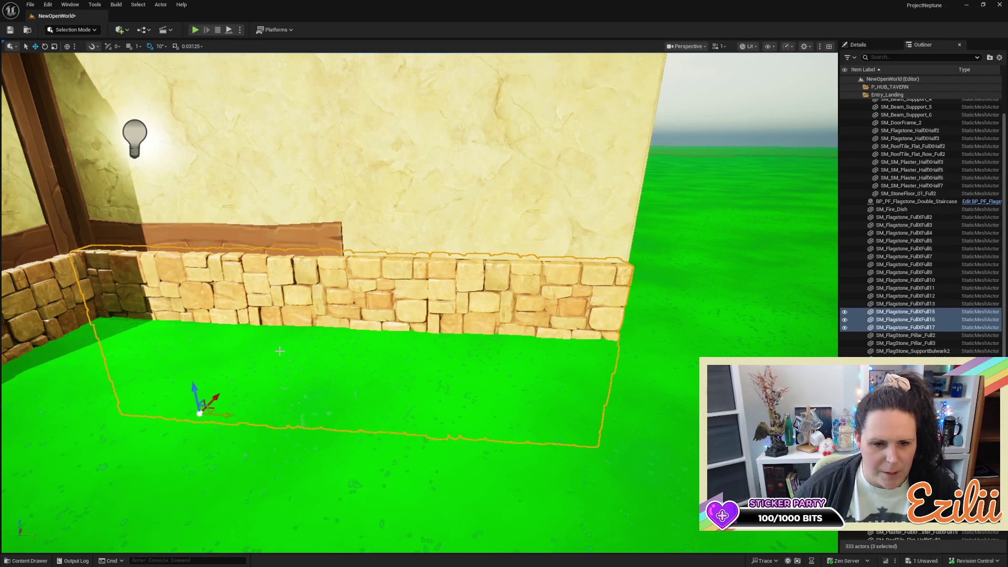
{"action": "key", "text": "e"}
{"action": "key", "text": "w"}
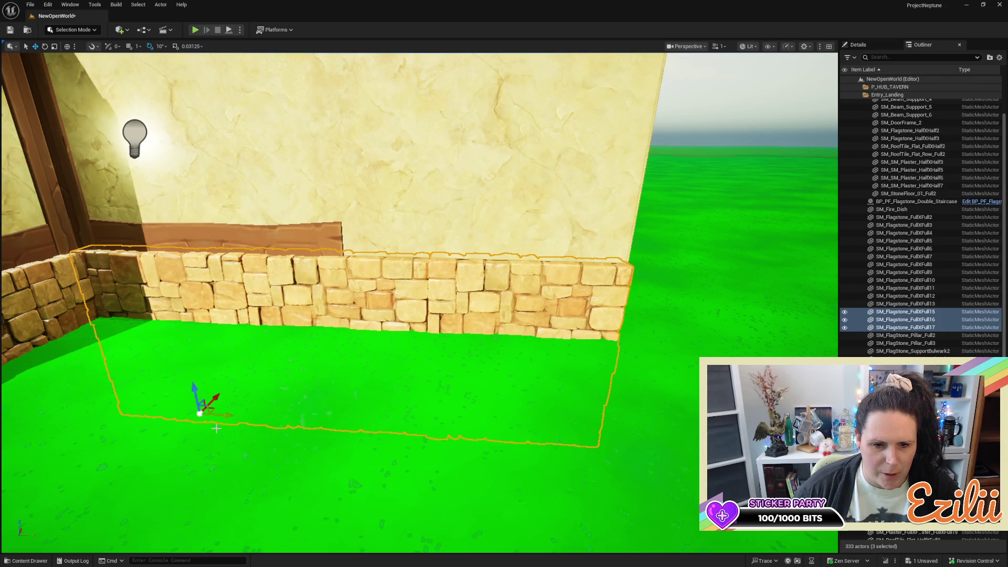
{"action": "left_click_drag", "start_coordinate": [225, 415], "coordinate": [236, 416]}
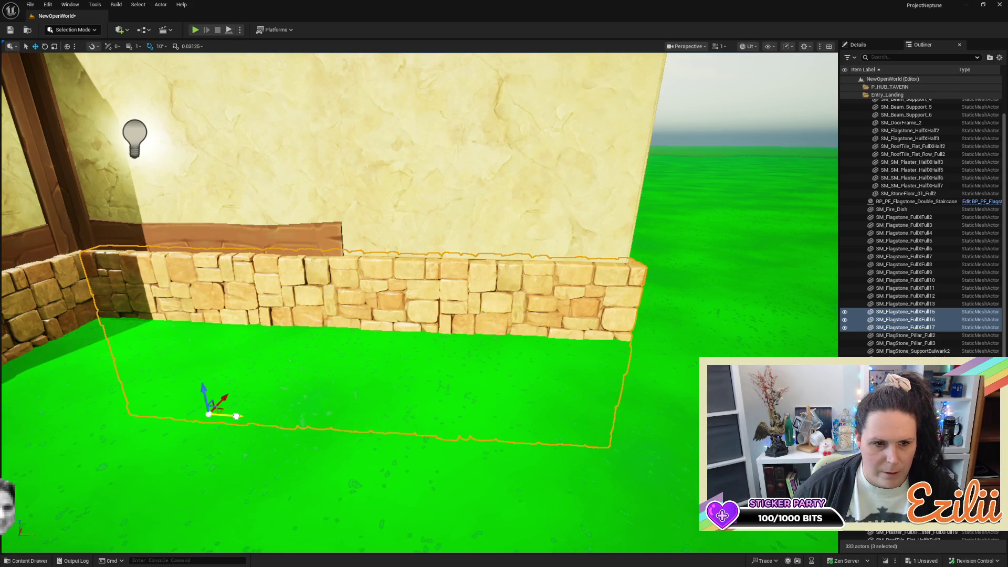
Fly around the building to confirm the flagstone run meets the corner
{"action": "scroll", "coordinate": [237, 416], "scroll_direction": "up", "scroll_amount": 3}
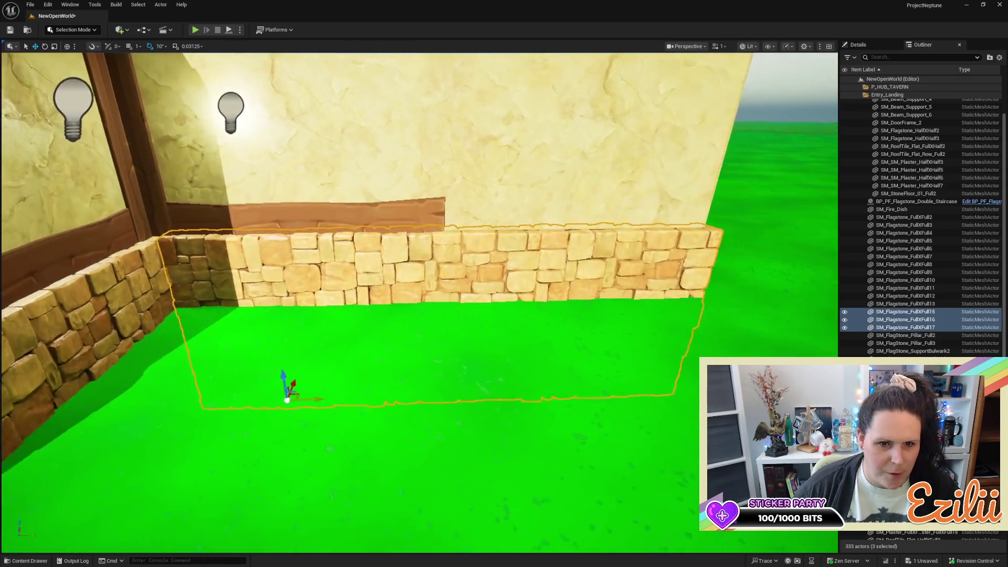
{"action": "key", "text": "w"}
{"action": "key", "text": "a"}
{"action": "key", "text": "s"}
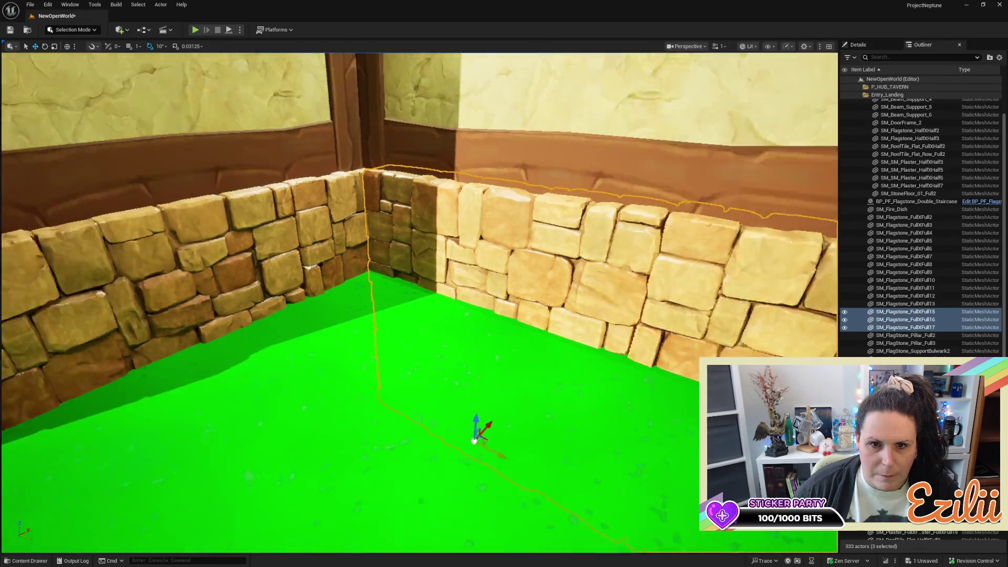
{"action": "key", "text": "d"}
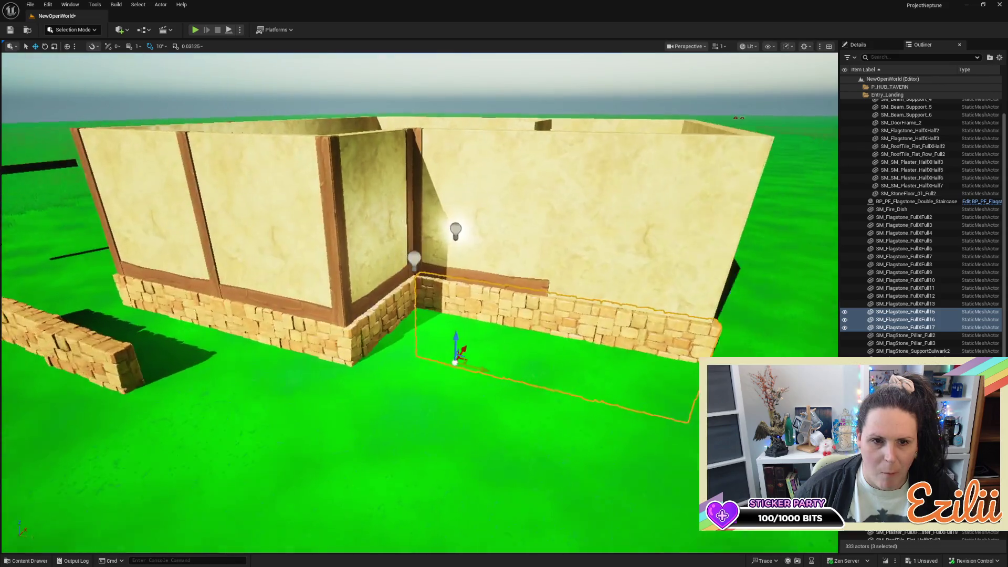
{"action": "key", "text": "w"}
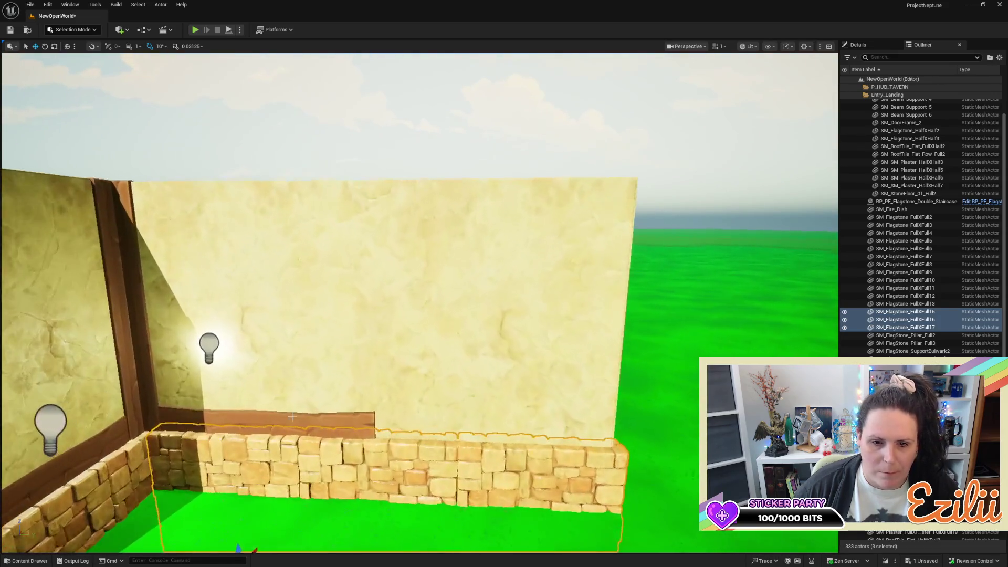
{"action": "left_click", "coordinate": [294, 423]}
Duplicate the base trim beam, rotate the copy to 190°, and nudge it along the wall
{"action": "key", "text": "s"}
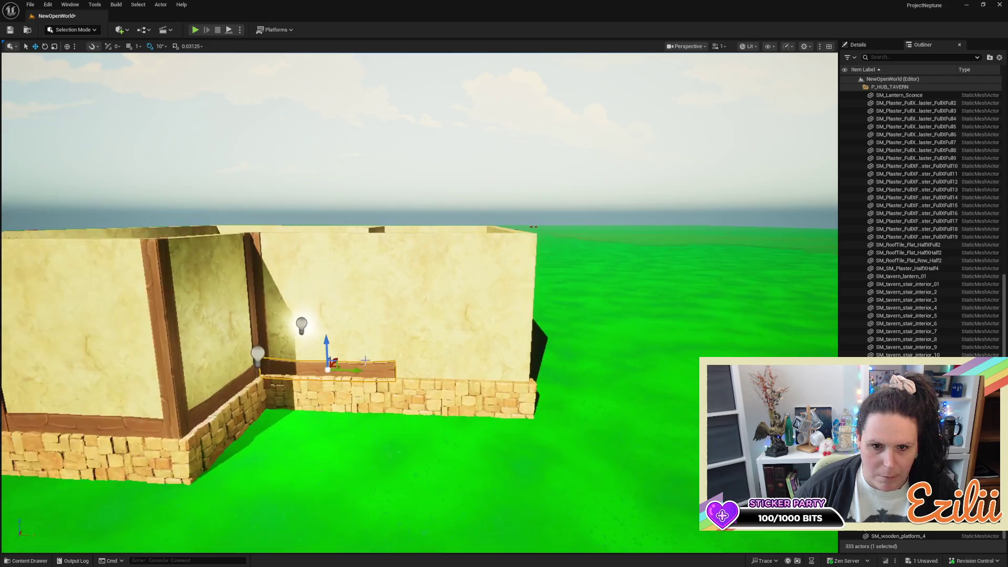
{"action": "mouse_move", "coordinate": [362, 372]}
{"action": "left_mouse_down"}
{"action": "mouse_move", "coordinate": [458, 378]}
{"action": "mouse_move", "coordinate": [462, 400]}
{"action": "left_mouse_up"}
{"action": "key", "text": "e"}
{"action": "mouse_move", "coordinate": [486, 342]}
{"action": "left_mouse_down"}
{"action": "mouse_move", "coordinate": [436, 420]}
{"action": "mouse_move", "coordinate": [444, 415]}
{"action": "left_mouse_up"}
{"action": "key", "text": "w"}
{"action": "left_click_drag", "start_coordinate": [461, 371], "coordinate": [473, 371]}
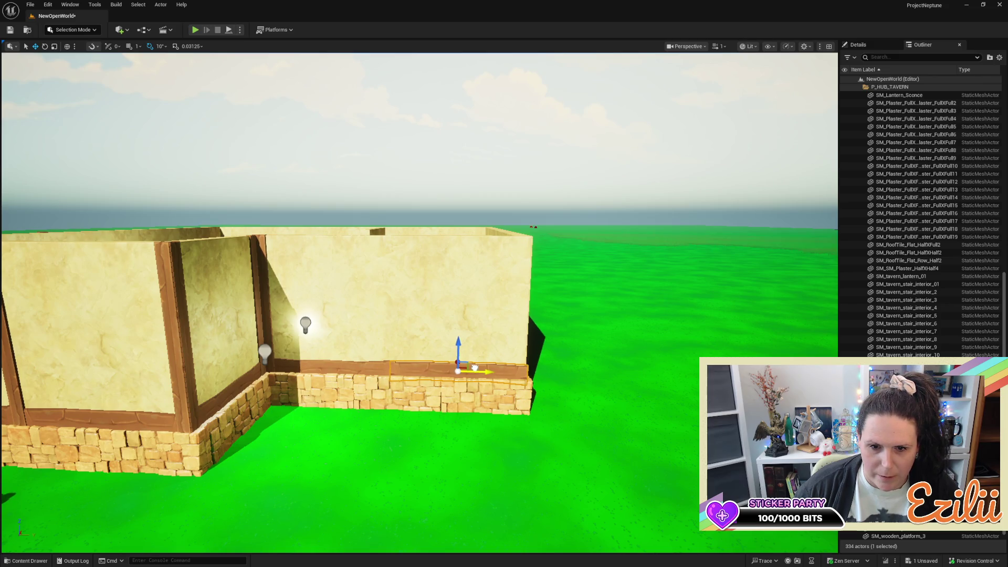
Frame the trim copy, shorten it, and slide it toward the corner
{"action": "mouse_move", "coordinate": [499, 420]}
{"action": "left_mouse_down"}
{"action": "mouse_move", "coordinate": [452, 368]}
{"action": "mouse_move", "coordinate": [382, 326]}
{"action": "mouse_move", "coordinate": [342, 329]}
{"action": "mouse_move", "coordinate": [336, 310]}
{"action": "mouse_move", "coordinate": [835, 273]}
{"action": "left_mouse_up"}
{"action": "key", "text": "f"}
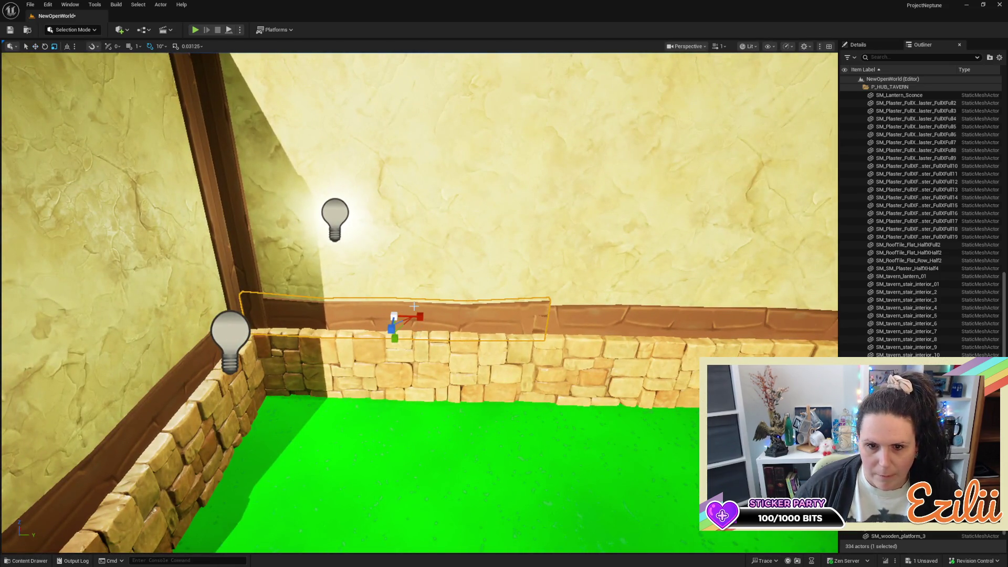
{"action": "left_click_drag", "start_coordinate": [414, 317], "coordinate": [415, 317]}
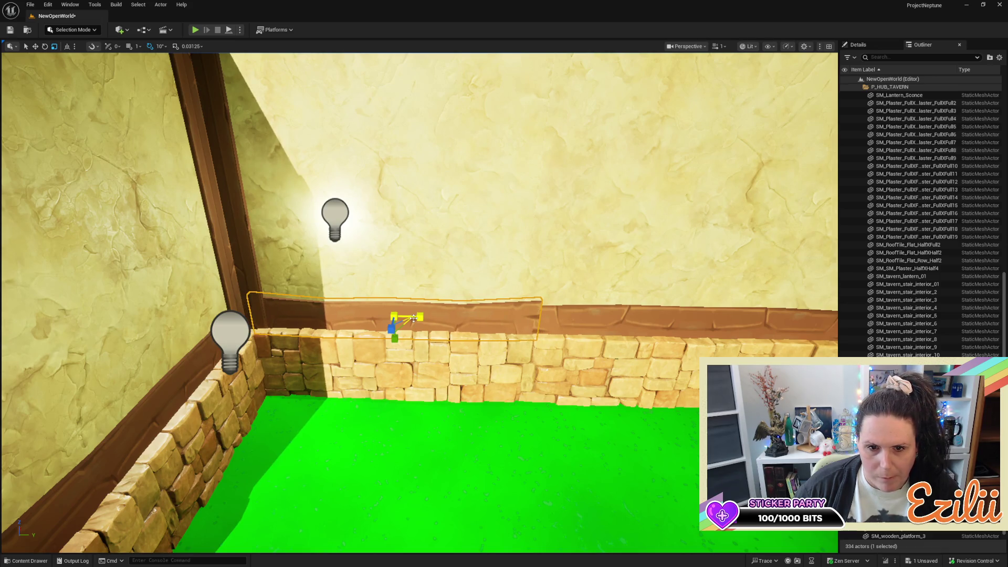
{"action": "key", "text": "w"}
{"action": "left_click_drag", "start_coordinate": [416, 317], "coordinate": [426, 316]}
Resize the next trim piece so it stretches to the wall's end
{"action": "key", "text": "Right"}
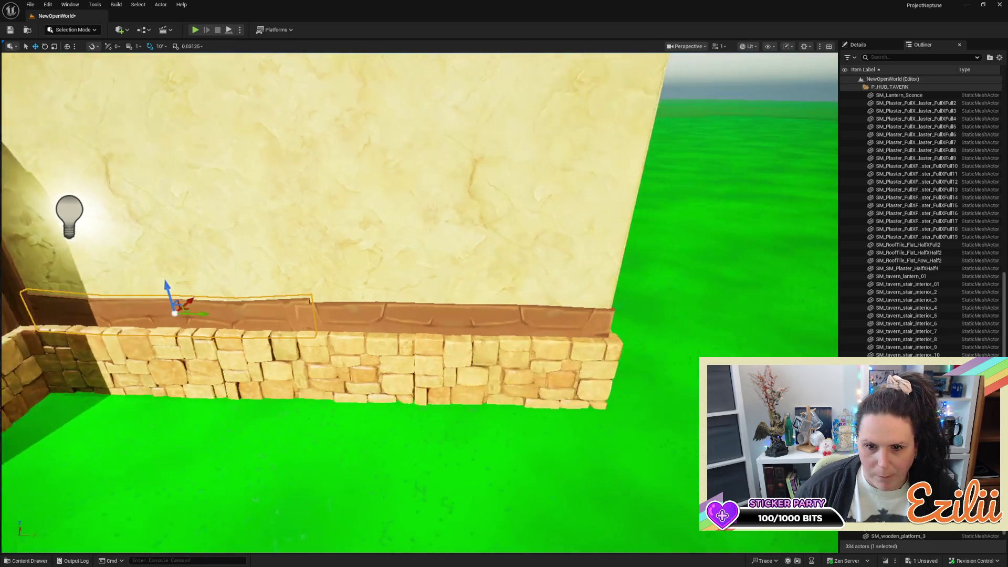
{"action": "left_click", "coordinate": [453, 310]}
{"action": "key", "text": "r"}
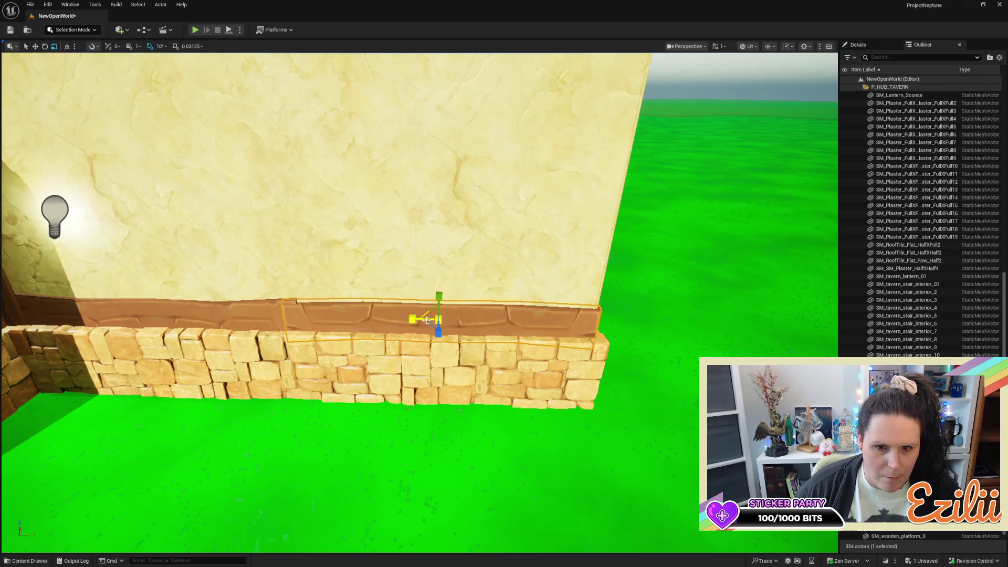
{"action": "left_click_drag", "start_coordinate": [410, 319], "coordinate": [466, 319]}
{"action": "key", "text": "w"}
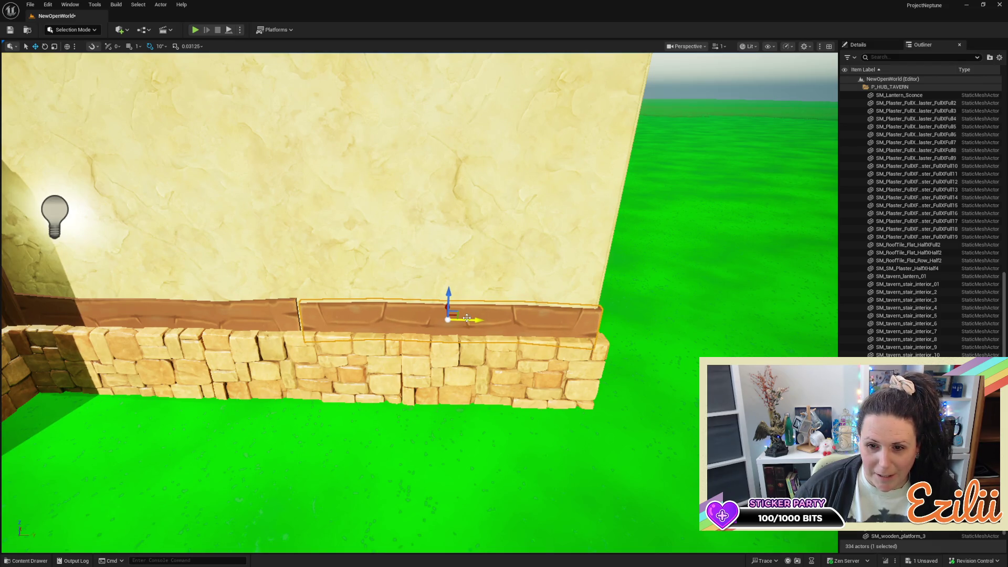
{"action": "key", "text": "r"}
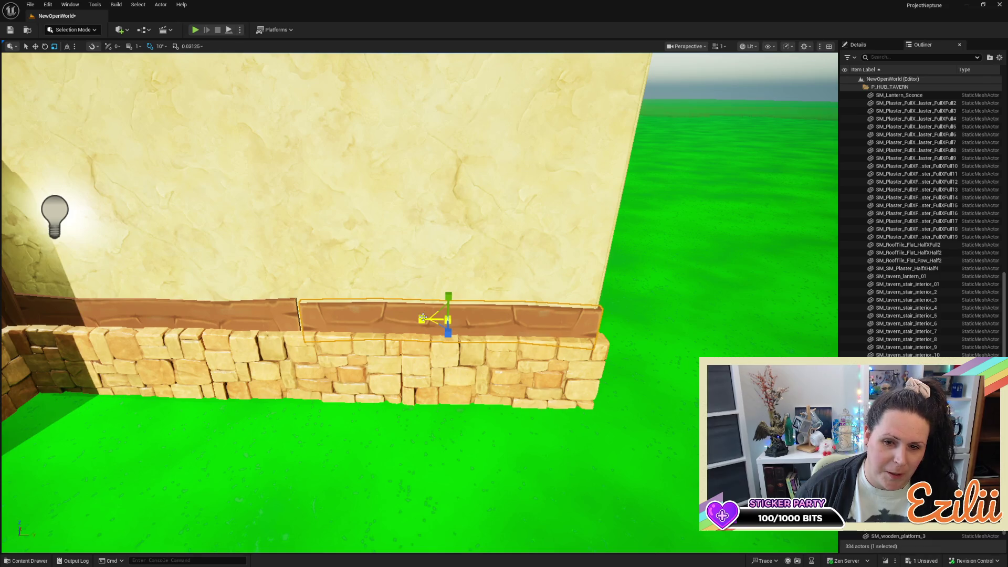
{"action": "mouse_move", "coordinate": [423, 319]}
{"action": "left_mouse_down"}
{"action": "mouse_move", "coordinate": [468, 321]}
{"action": "mouse_move", "coordinate": [399, 318]}
{"action": "mouse_move", "coordinate": [388, 302]}
{"action": "left_mouse_up"}
{"action": "key", "text": "w"}
{"action": "left_click", "coordinate": [377, 205]}
Copy the vertical wooden post to a spot partway along the wall
{"action": "left_click_drag", "start_coordinate": [377, 205], "coordinate": [429, 262]}
{"action": "mouse_move", "coordinate": [303, 232]}
{"action": "left_mouse_down"}
{"action": "mouse_move", "coordinate": [475, 237]}
{"action": "mouse_move", "coordinate": [519, 273]}
{"action": "mouse_move", "coordinate": [512, 344]}
{"action": "mouse_move", "coordinate": [515, 286]}
{"action": "left_mouse_up"}
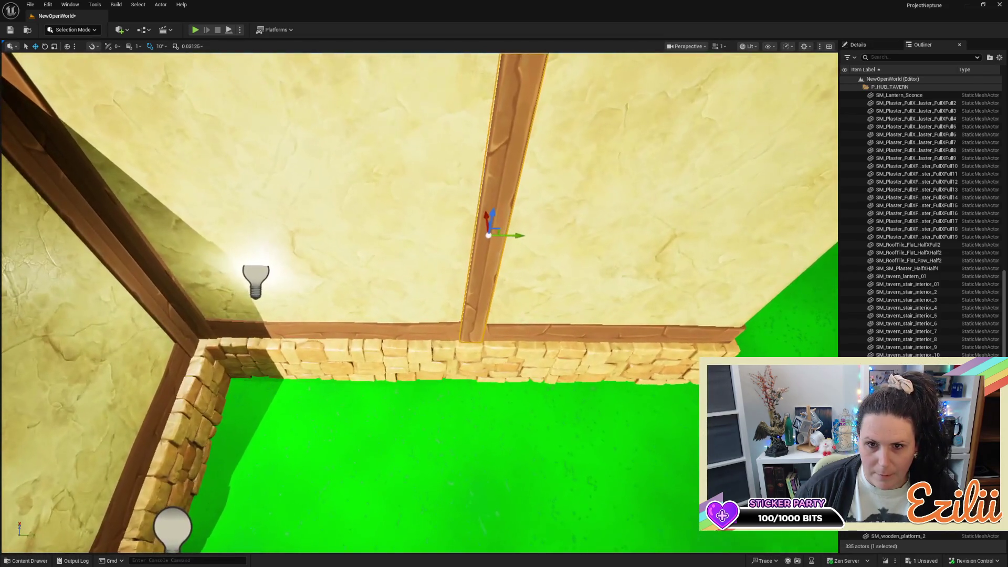
{"action": "mouse_move", "coordinate": [518, 235]}
{"action": "left_mouse_down"}
{"action": "mouse_move", "coordinate": [428, 239]}
{"action": "mouse_move", "coordinate": [485, 252]}
{"action": "left_mouse_up"}
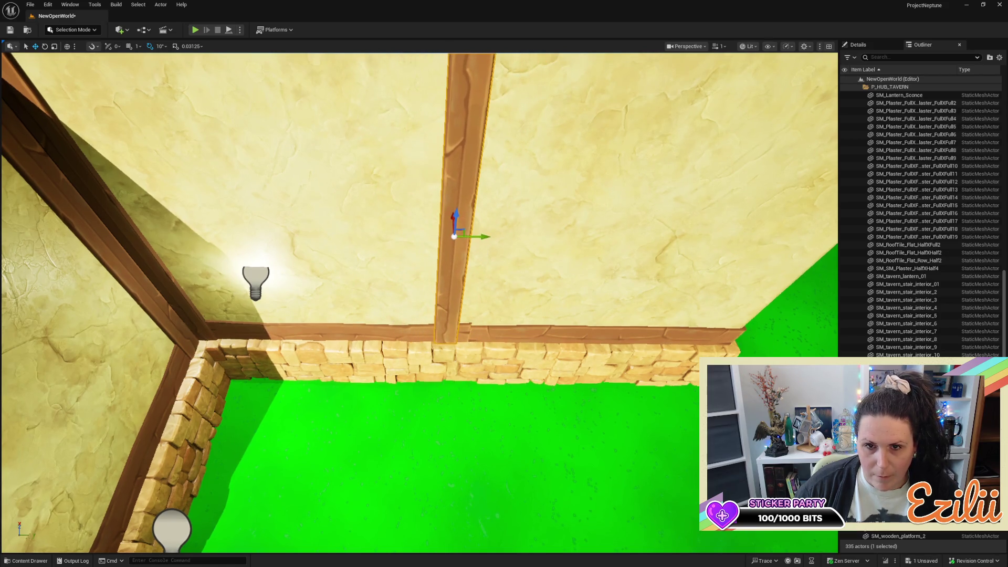
{"action": "scroll", "coordinate": [503, 241], "scroll_direction": "down", "scroll_amount": 5}
{"action": "left_click", "coordinate": [504, 241]}
{"action": "scroll", "coordinate": [504, 240], "scroll_direction": "up", "scroll_amount": 3}
{"action": "scroll", "coordinate": [404, 215], "scroll_direction": "up", "scroll_amount": 6}
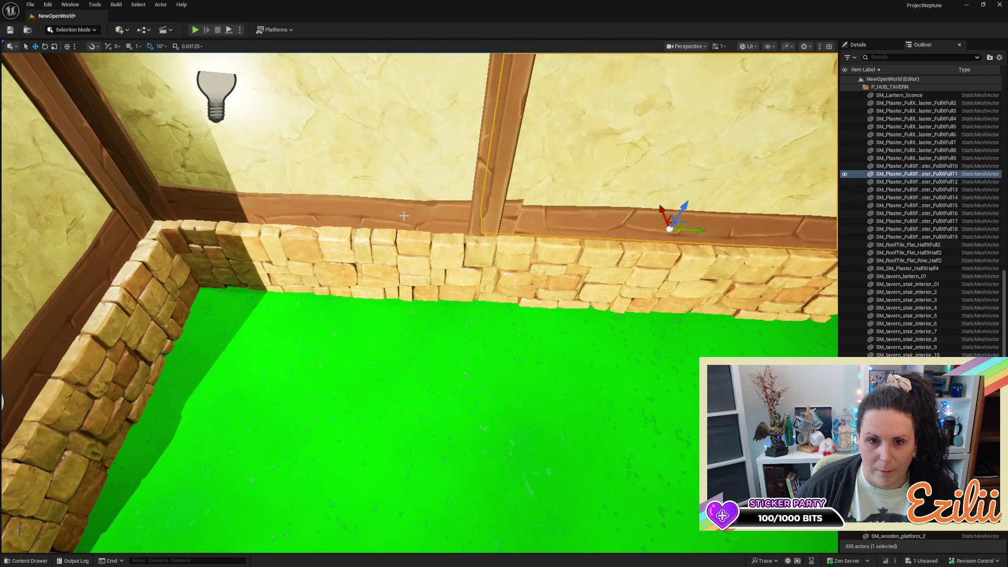
Shorten the base trim behind the new post and slide it left in world space
{"action": "left_click", "coordinate": [404, 215]}
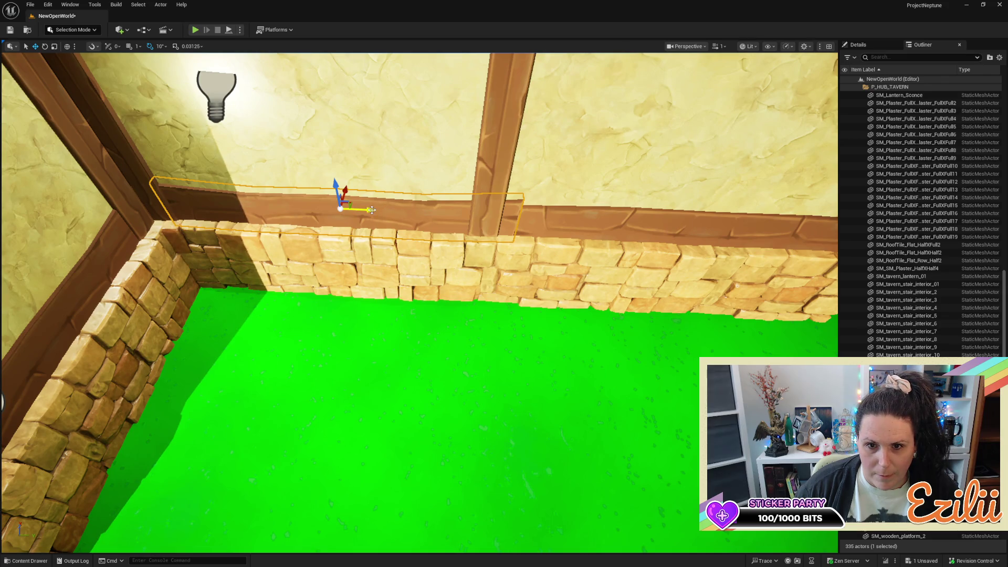
{"action": "key", "text": "r"}
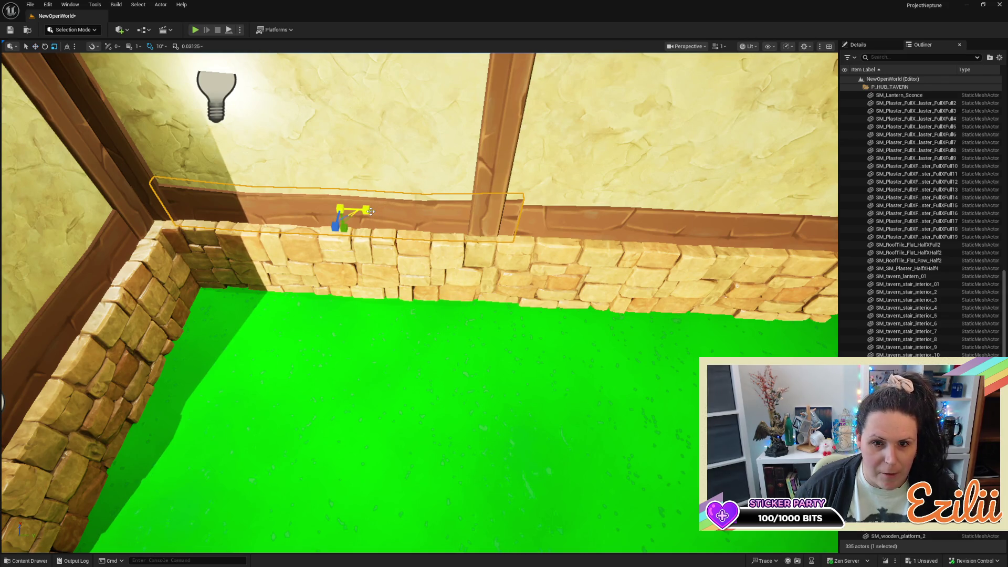
{"action": "left_click_drag", "start_coordinate": [371, 211], "coordinate": [369, 215]}
{"action": "key", "text": "ctrl+grave"}
{"action": "key", "text": "w"}
{"action": "mouse_move", "coordinate": [370, 213]}
{"action": "left_mouse_down"}
{"action": "mouse_move", "coordinate": [357, 216]}
{"action": "mouse_move", "coordinate": [400, 210]}
{"action": "mouse_move", "coordinate": [357, 237]}
{"action": "mouse_move", "coordinate": [394, 210]}
{"action": "mouse_move", "coordinate": [436, 209]}
{"action": "left_mouse_up"}
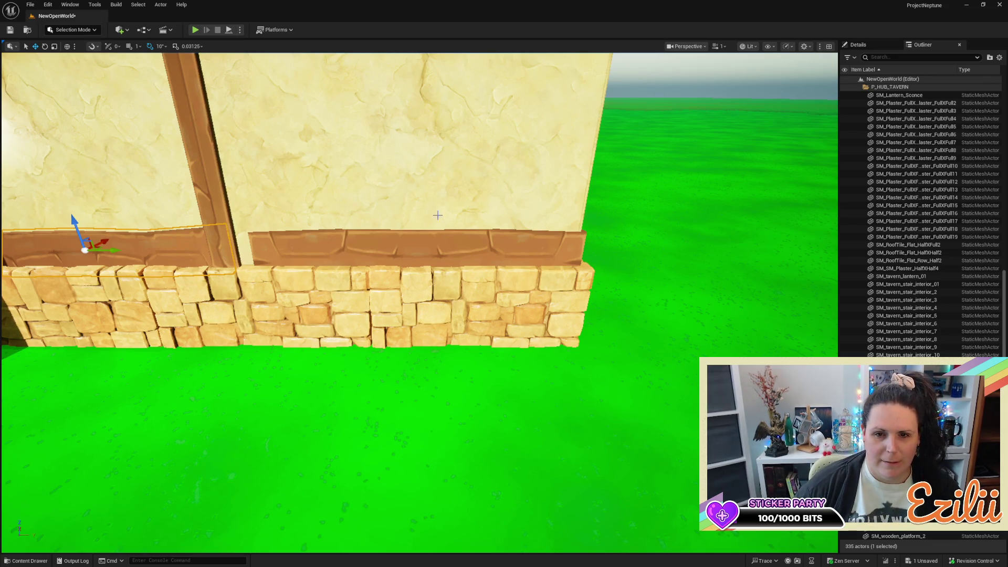
Widen the middle trim beam to close the gaps around the post
{"action": "left_click", "coordinate": [456, 248]}
{"action": "left_click_drag", "start_coordinate": [455, 248], "coordinate": [455, 231]}
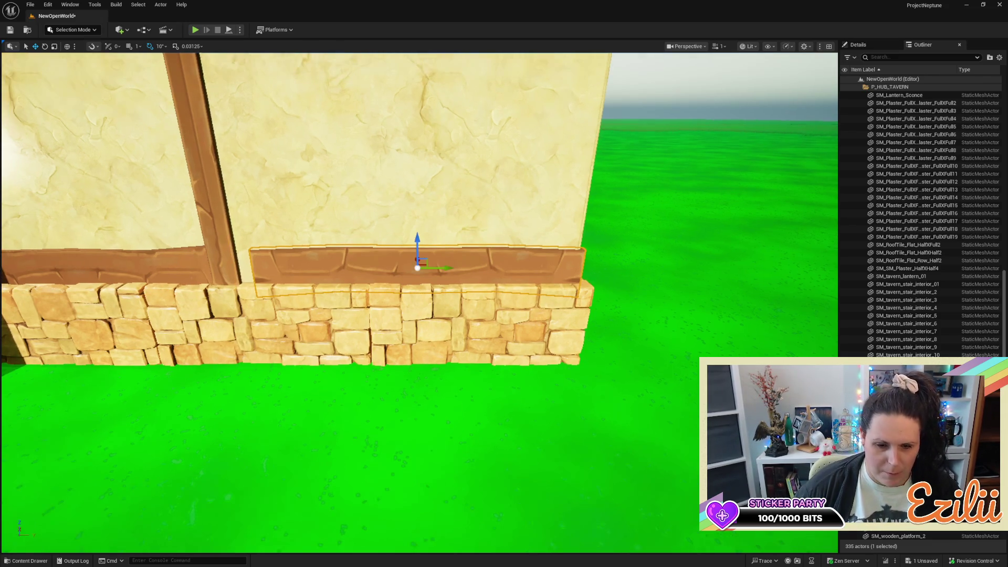
{"action": "key", "text": "r"}
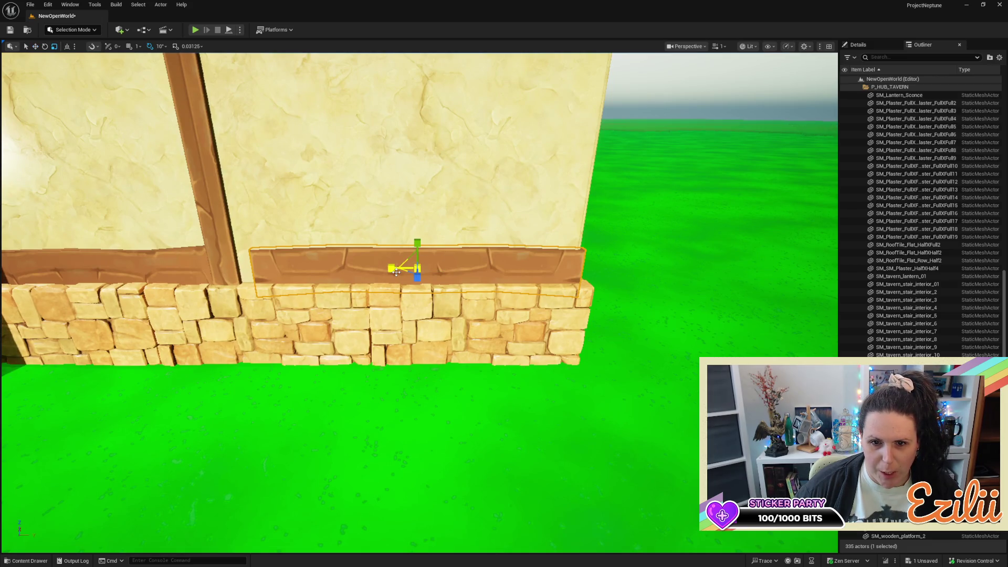
{"action": "left_click_drag", "start_coordinate": [393, 272], "coordinate": [426, 275]}
{"action": "key", "text": "w"}
{"action": "scroll", "coordinate": [419, 302], "scroll_direction": "down", "scroll_amount": 5}
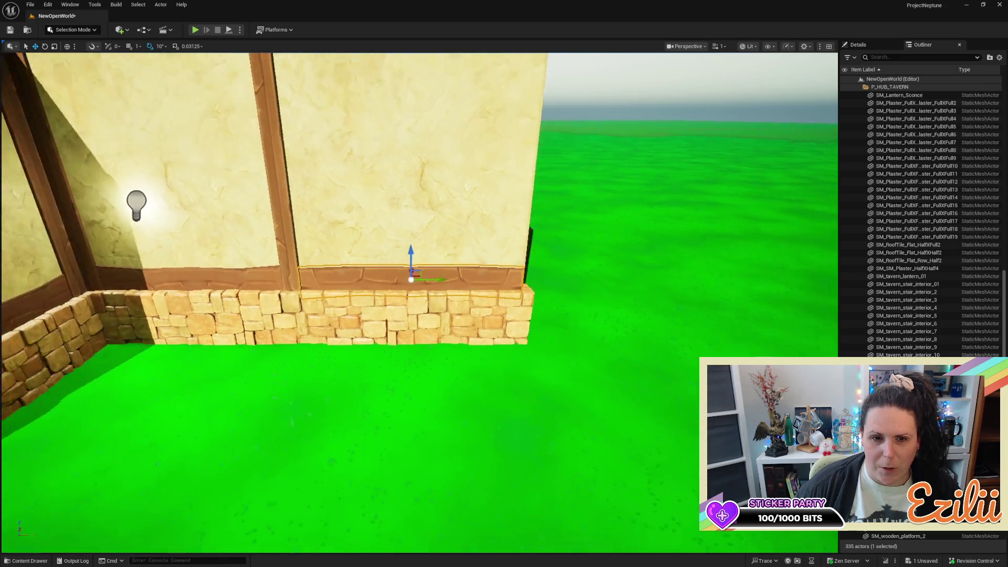
{"action": "left_click_drag", "start_coordinate": [436, 246], "coordinate": [450, 247]}
Copy the post to the wall's outer end and turn it 30 degrees
{"action": "left_click", "coordinate": [303, 270]}
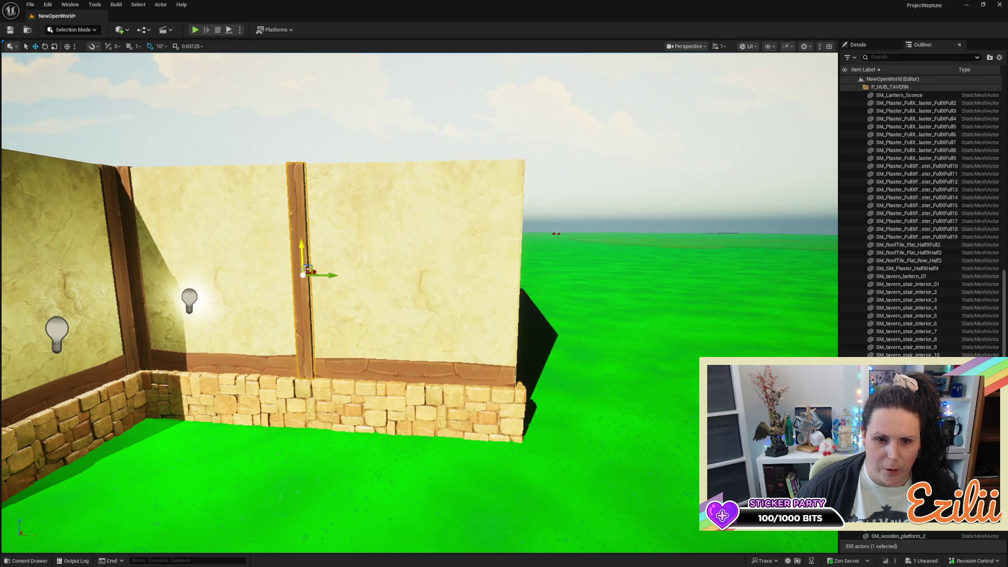
{"action": "left_click_drag", "start_coordinate": [315, 275], "coordinate": [534, 293]}
{"action": "key", "text": "e"}
{"action": "mouse_move", "coordinate": [485, 251]}
{"action": "left_mouse_down"}
{"action": "mouse_move", "coordinate": [475, 274]}
{"action": "mouse_move", "coordinate": [514, 237]}
{"action": "mouse_move", "coordinate": [489, 252]}
{"action": "mouse_move", "coordinate": [489, 220]}
{"action": "mouse_move", "coordinate": [494, 273]}
{"action": "mouse_move", "coordinate": [452, 256]}
{"action": "mouse_move", "coordinate": [446, 237]}
{"action": "left_mouse_up"}
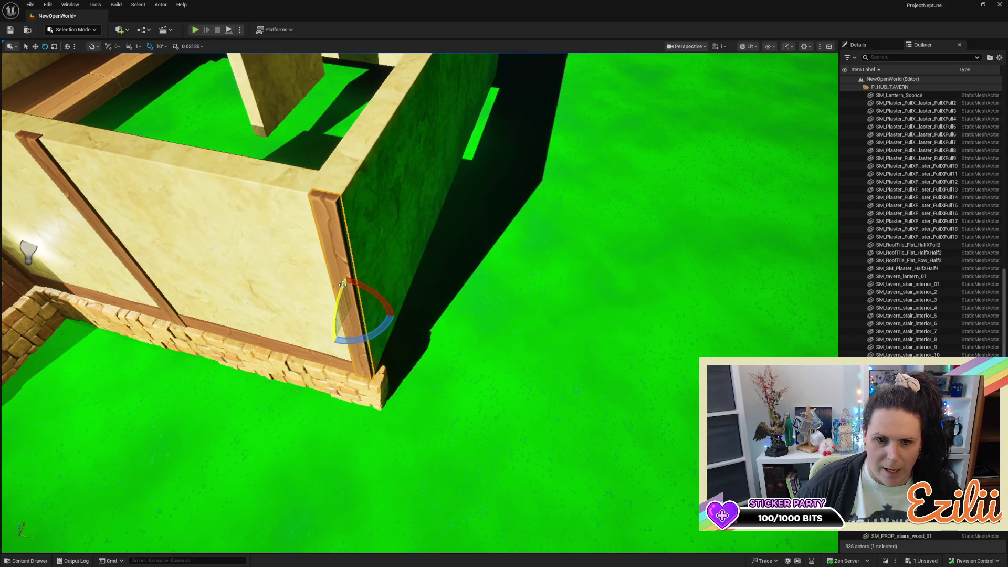
Slide the end post along Y against the corner and rotate it -10°
{"action": "key", "text": "w"}
{"action": "mouse_move", "coordinate": [377, 313]}
{"action": "left_mouse_down"}
{"action": "mouse_move", "coordinate": [486, 296]}
{"action": "mouse_move", "coordinate": [241, 216]}
{"action": "left_mouse_up"}
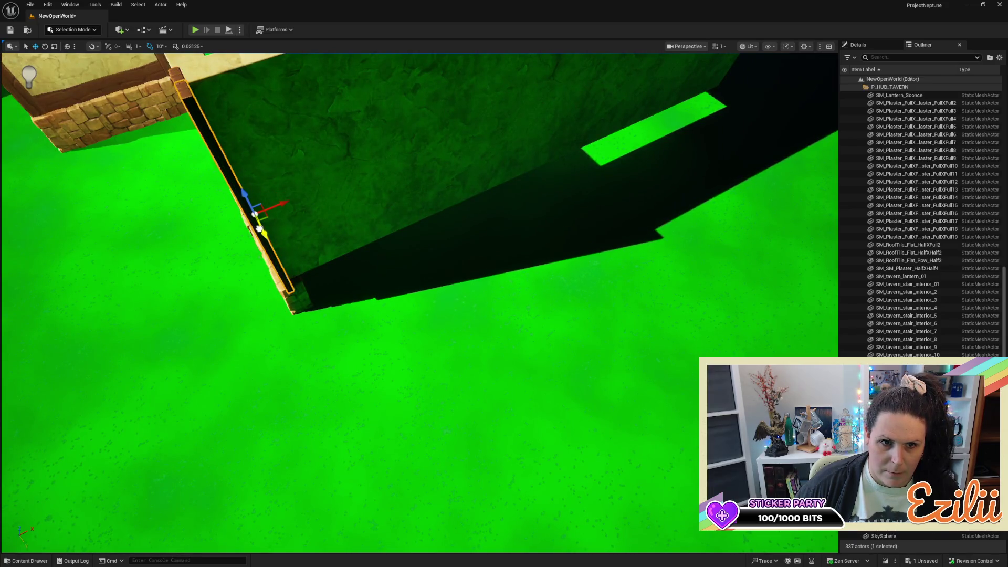
{"action": "key", "text": "e"}
{"action": "mouse_move", "coordinate": [288, 232]}
{"action": "left_mouse_down"}
{"action": "mouse_move", "coordinate": [297, 195]}
{"action": "mouse_move", "coordinate": [240, 184]}
{"action": "left_mouse_up"}
{"action": "scroll", "coordinate": [420, 294], "scroll_direction": "down", "scroll_amount": 10}
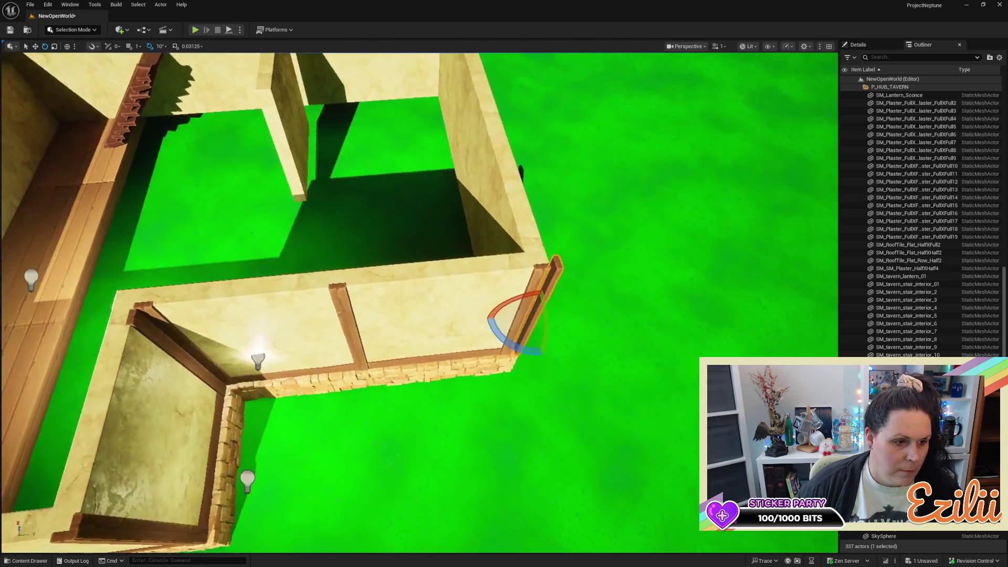
{"action": "left_click_drag", "start_coordinate": [420, 294], "coordinate": [420, 258]}
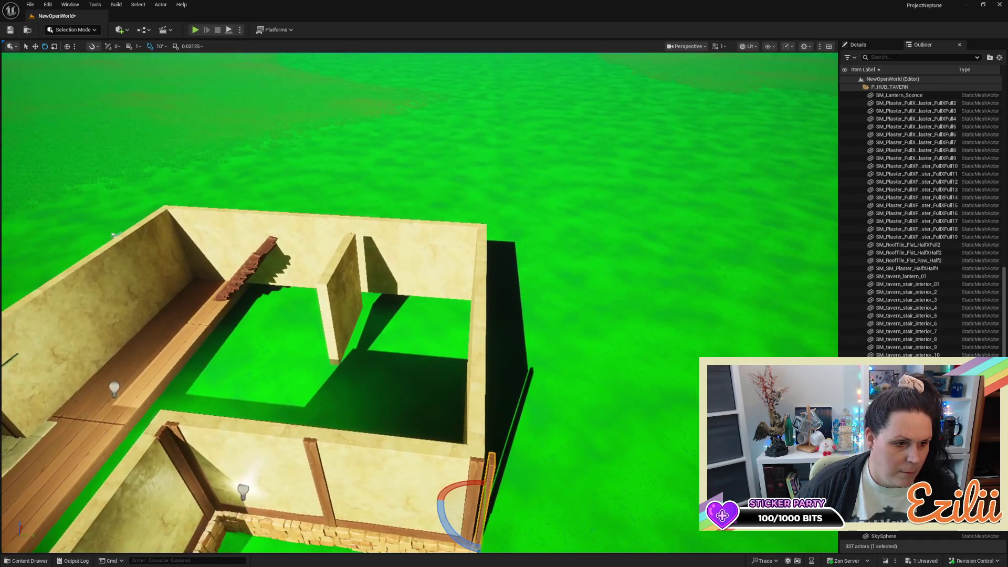
Alt-drag a copy of the wall lamp out onto the grass beside the tavern
{"action": "left_click", "coordinate": [115, 388]}
{"action": "key", "text": "w"}
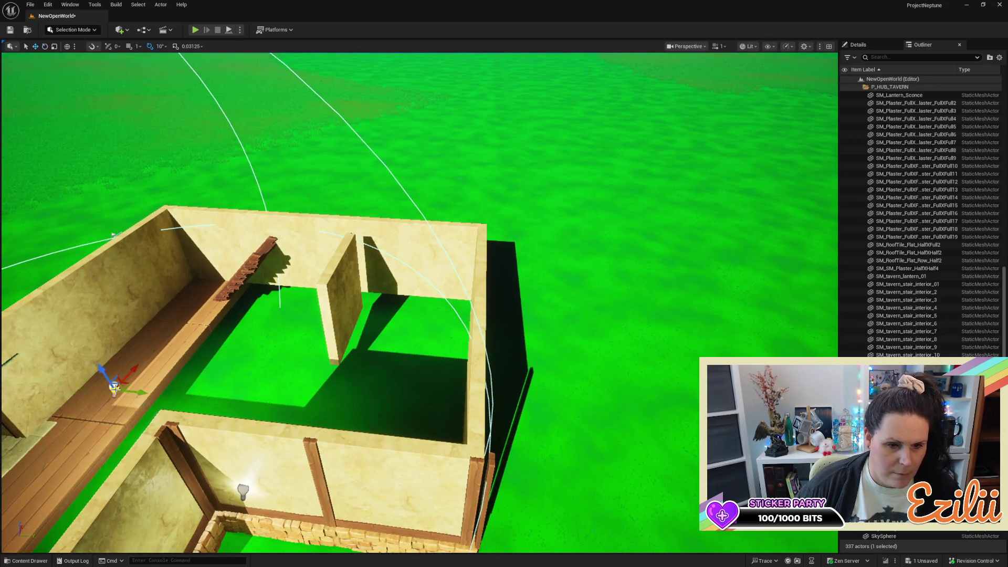
{"action": "left_click_drag", "start_coordinate": [135, 392], "coordinate": [634, 426]}
{"action": "key", "text": "w"}
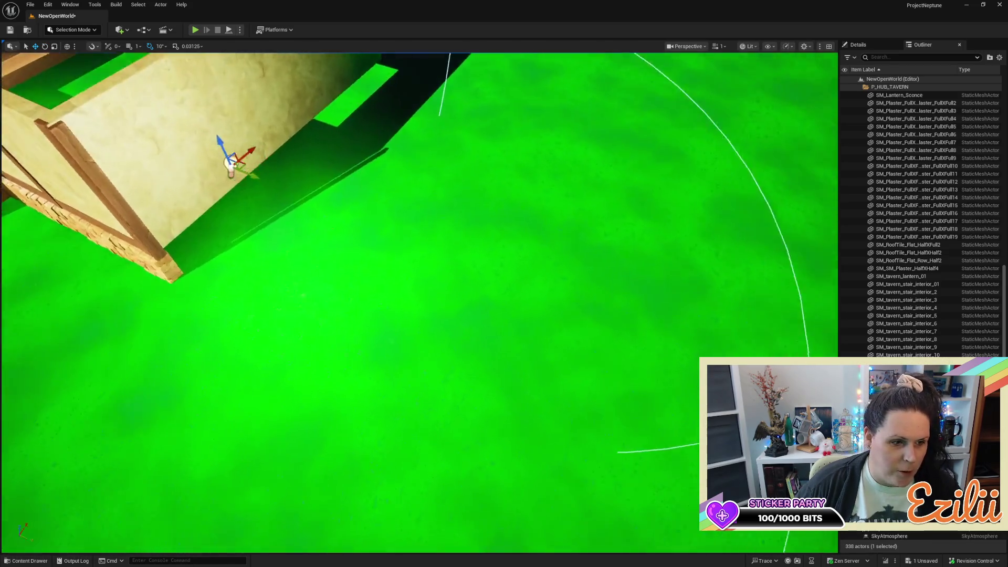
{"action": "key", "text": "e"}
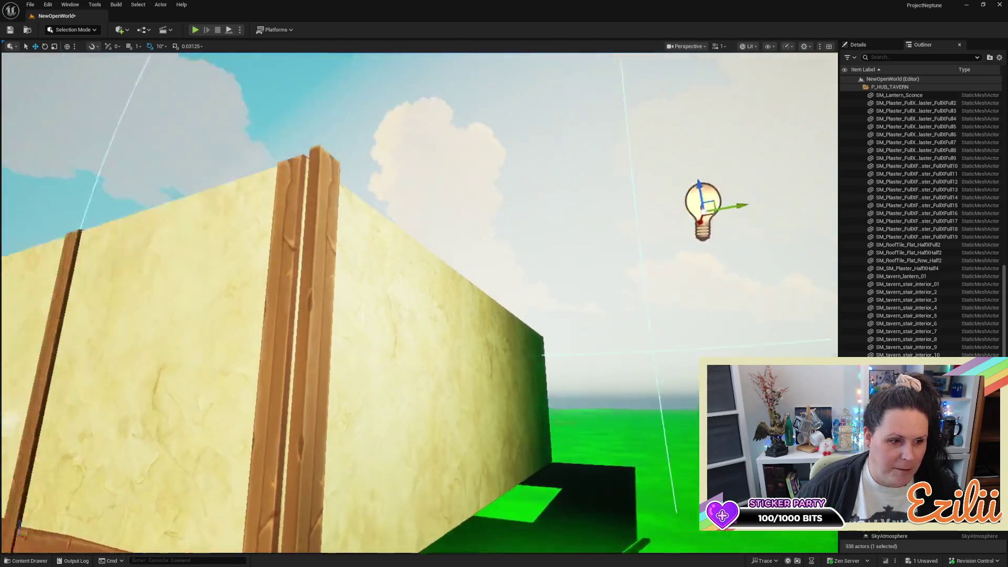
{"action": "key", "text": "s"}
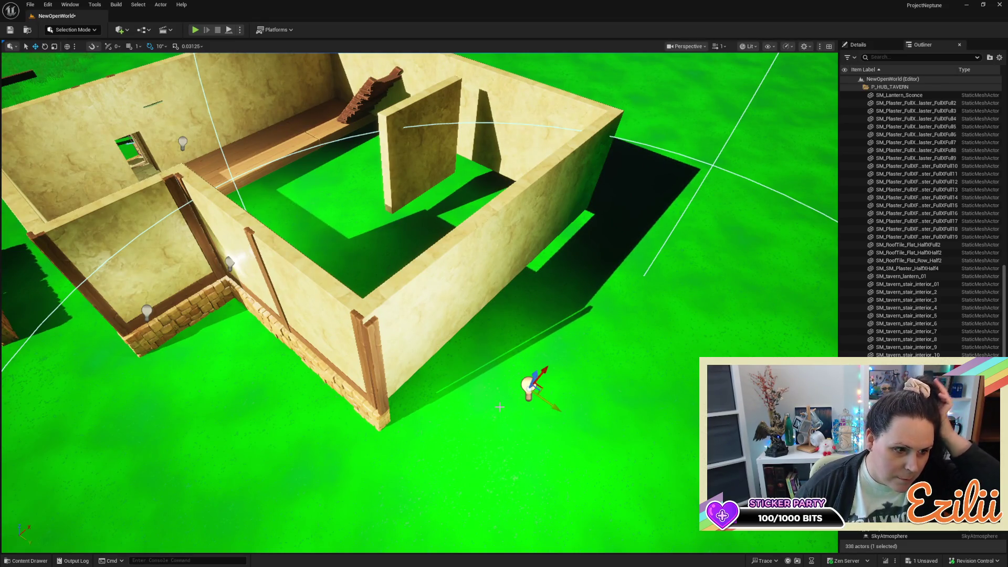
Focus on the outer corner post and raise it slightly on Z
{"action": "left_click", "coordinate": [378, 344]}
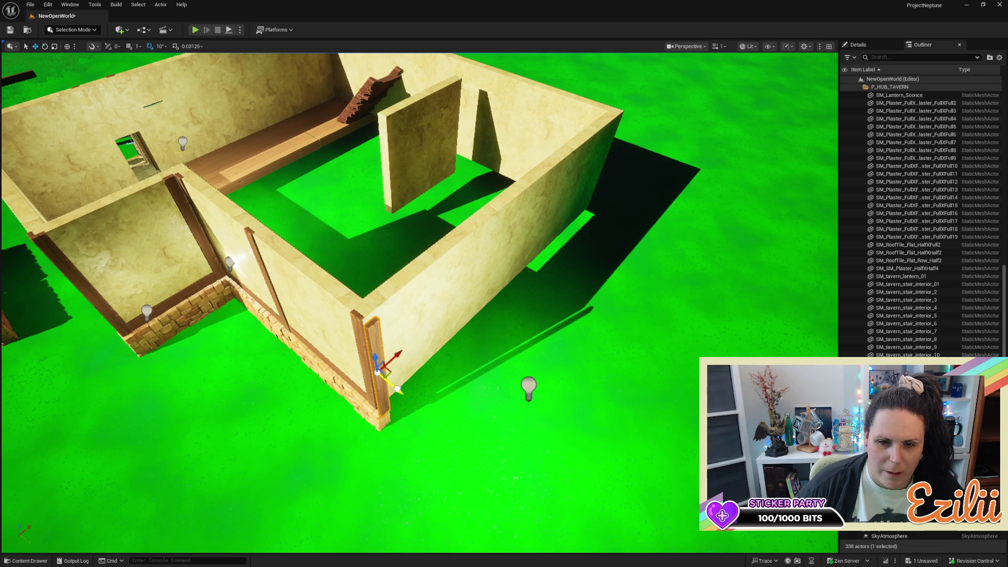
{"action": "key", "text": "f"}
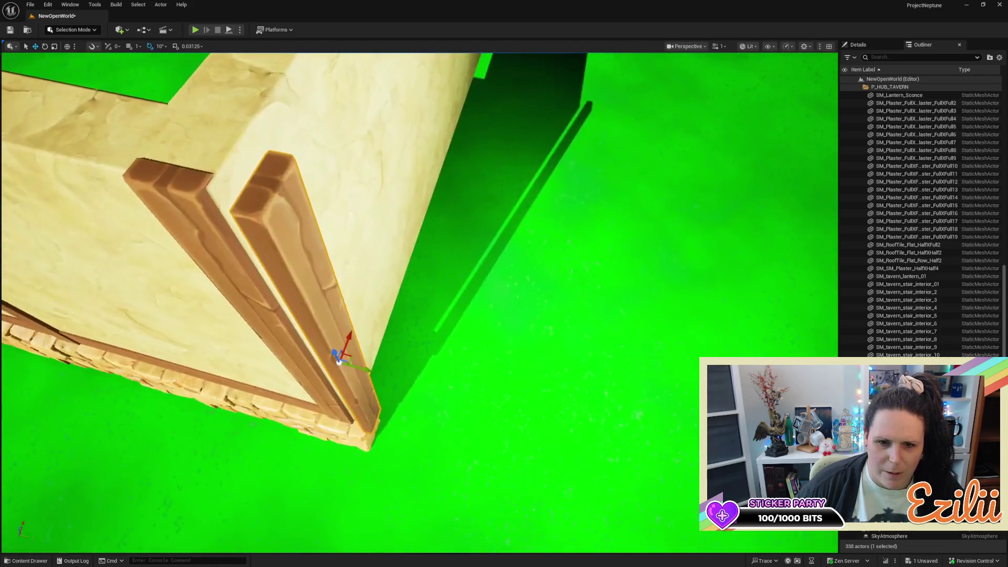
{"action": "mouse_move", "coordinate": [438, 366]}
{"action": "left_mouse_down"}
{"action": "mouse_move", "coordinate": [415, 363]}
{"action": "mouse_move", "coordinate": [438, 366]}
{"action": "mouse_move", "coordinate": [390, 384]}
{"action": "left_mouse_up"}
{"action": "mouse_move", "coordinate": [371, 339]}
{"action": "left_mouse_down"}
{"action": "mouse_move", "coordinate": [374, 273]}
{"action": "mouse_move", "coordinate": [388, 242]}
{"action": "mouse_move", "coordinate": [389, 262]}
{"action": "mouse_move", "coordinate": [368, 262]}
{"action": "mouse_move", "coordinate": [358, 226]}
{"action": "mouse_move", "coordinate": [320, 236]}
{"action": "left_mouse_up"}
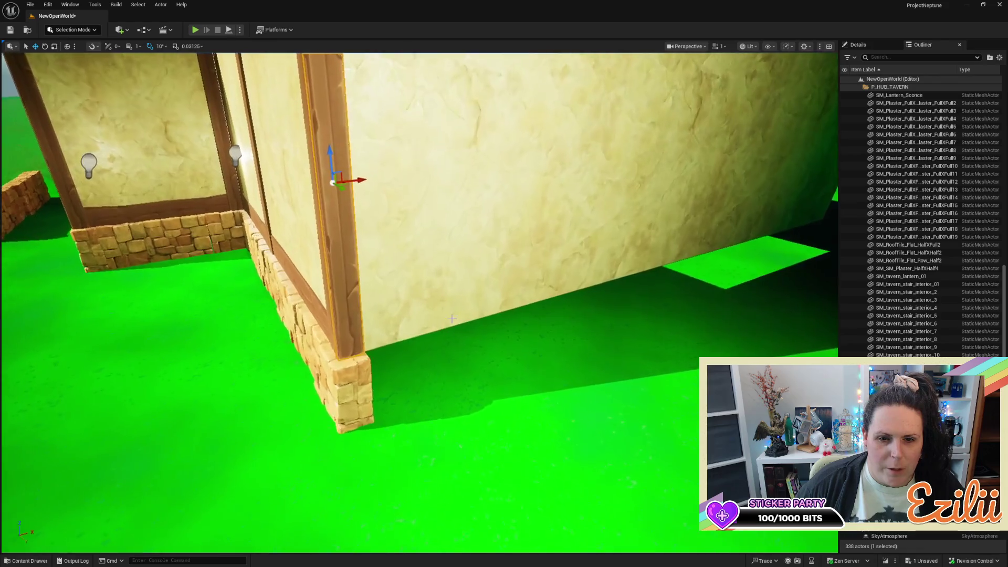
{"action": "left_click", "coordinate": [341, 410]}
Duplicate the flagstone base piece and slide the copy toward the corner post
{"action": "mouse_move", "coordinate": [341, 410]}
{"action": "left_mouse_down"}
{"action": "mouse_move", "coordinate": [368, 399]}
{"action": "mouse_move", "coordinate": [401, 346]}
{"action": "left_mouse_up"}
{"action": "left_click", "coordinate": [401, 346], "text": "alt"}
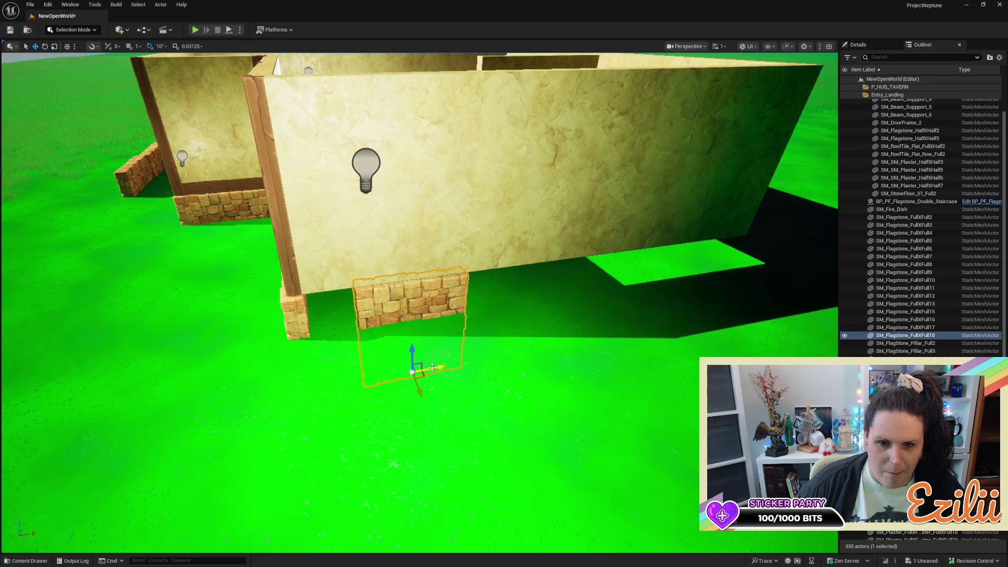
{"action": "left_click_drag", "start_coordinate": [412, 370], "coordinate": [391, 371]}
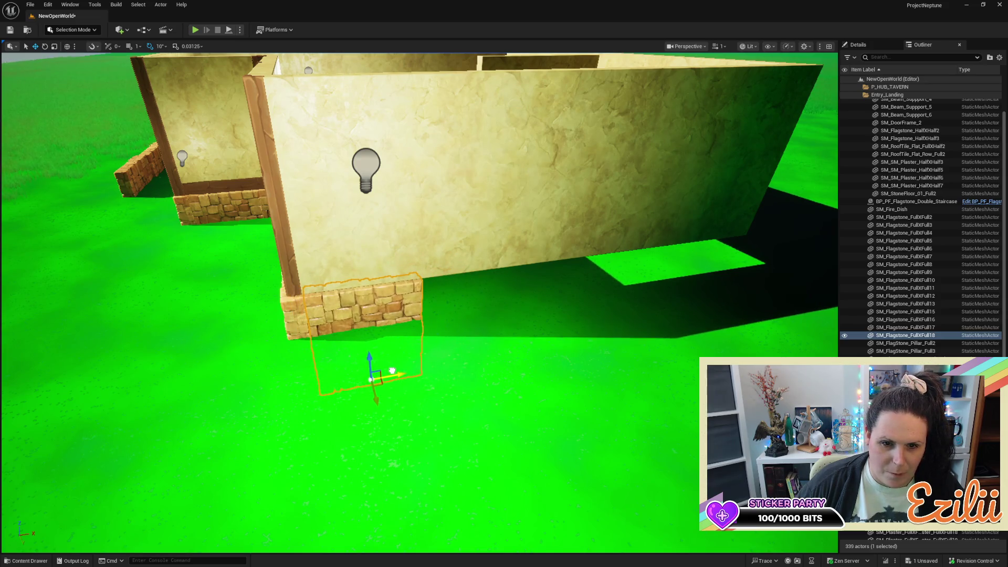
Nudge the flagstone copy along Y so it sits flush beneath the plaster corner
{"action": "key", "text": "w"}
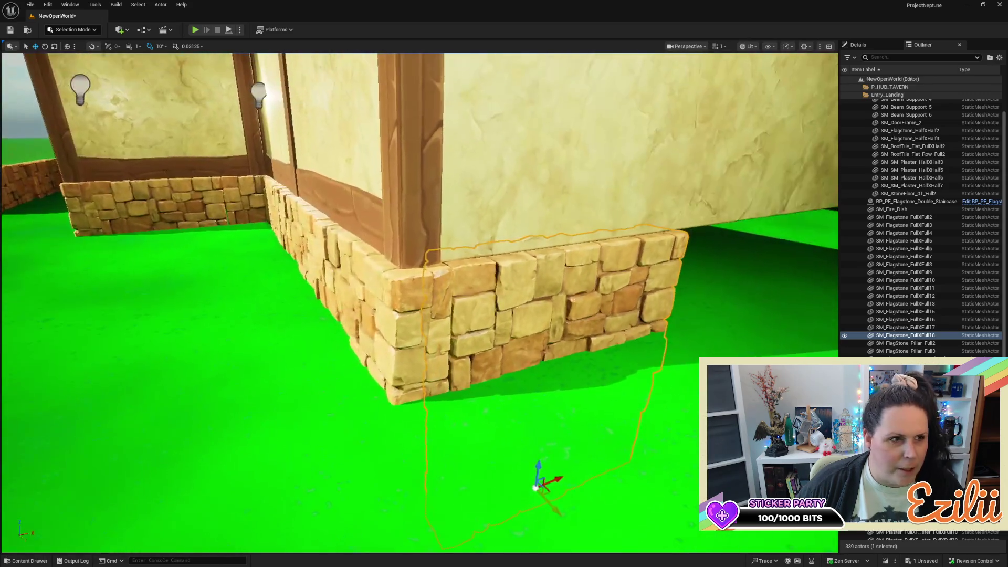
{"action": "key", "text": "a"}
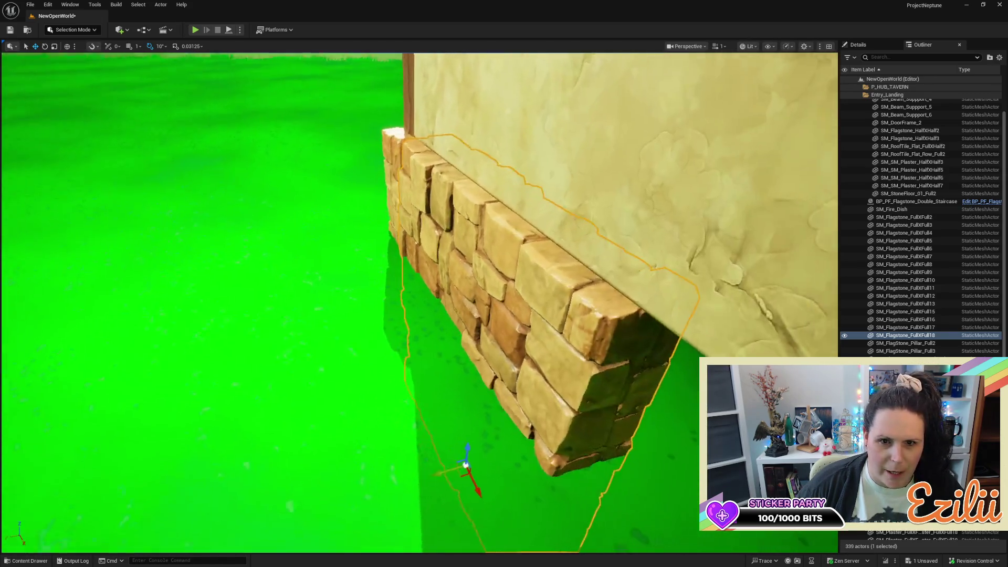
{"action": "key", "text": "s"}
{"action": "left_click_drag", "start_coordinate": [430, 418], "coordinate": [430, 419]}
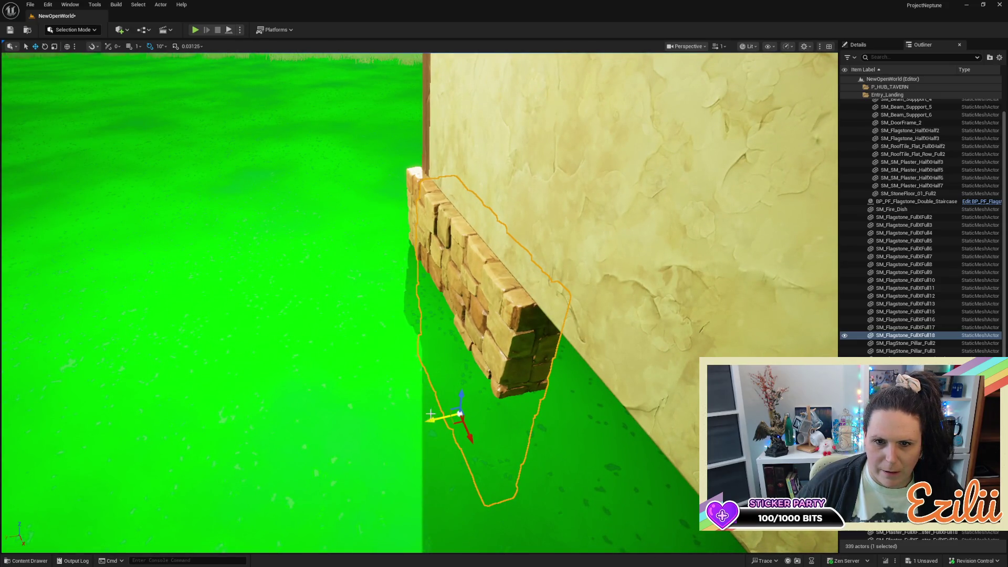
{"action": "key", "text": "s"}
{"action": "key", "text": "d"}
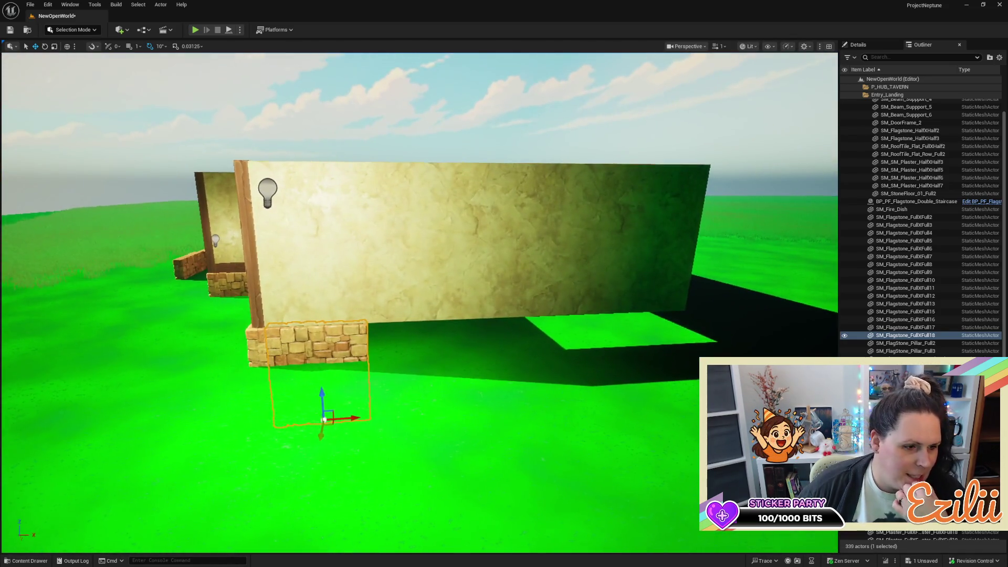
{"action": "key", "text": "w"}
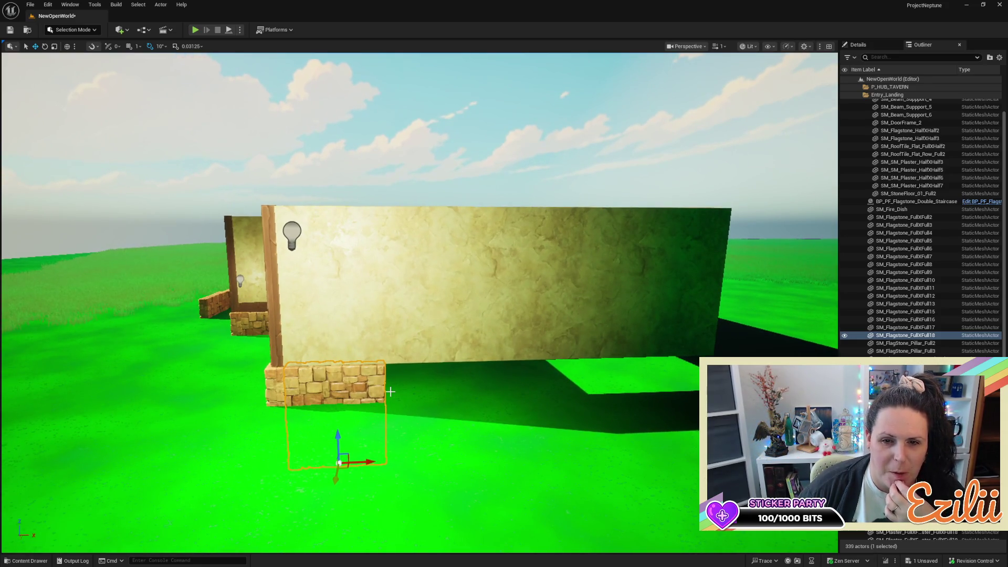
{"action": "left_click", "coordinate": [389, 300]}
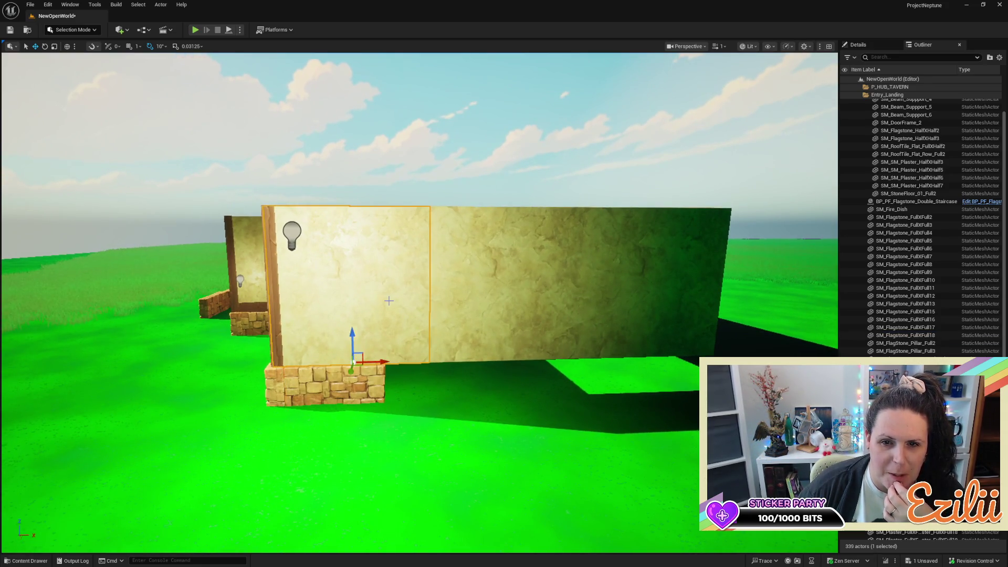
Copy the thin wooden edge post further along the wall and rotate it to face correctly
{"action": "left_click", "coordinate": [276, 301]}
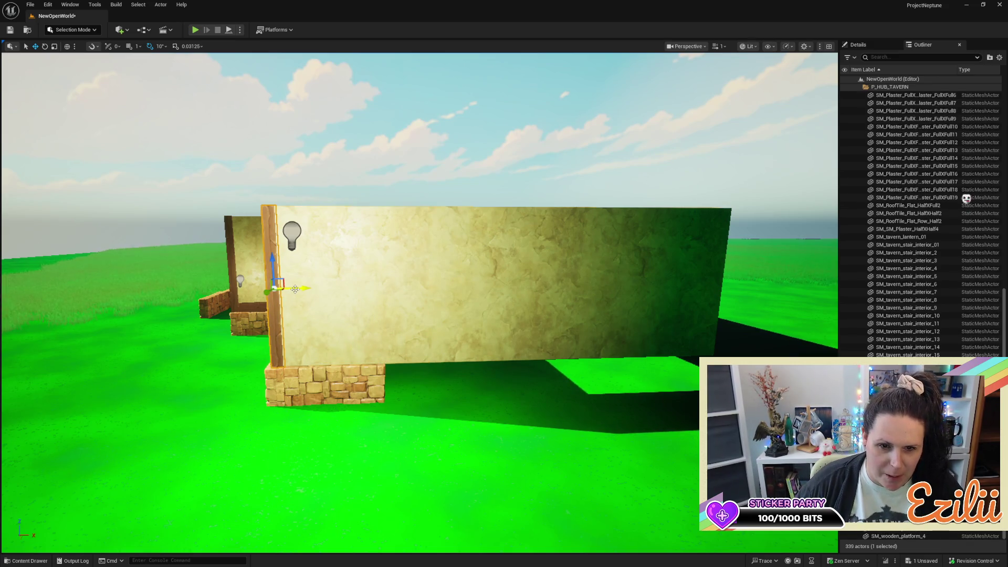
{"action": "left_click_drag", "start_coordinate": [295, 289], "coordinate": [453, 293], "text": "alt"}
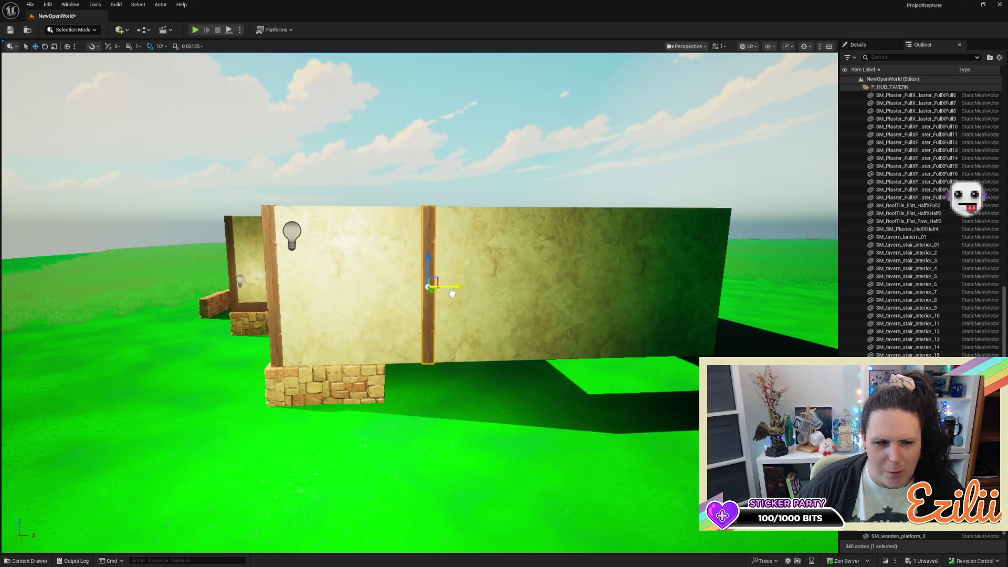
{"action": "key", "text": "e"}
{"action": "mouse_move", "coordinate": [407, 250]}
{"action": "left_mouse_down"}
{"action": "mouse_move", "coordinate": [470, 322]}
{"action": "mouse_move", "coordinate": [448, 341]}
{"action": "mouse_move", "coordinate": [383, 331]}
{"action": "mouse_move", "coordinate": [362, 288]}
{"action": "mouse_move", "coordinate": [475, 304]}
{"action": "left_mouse_up"}
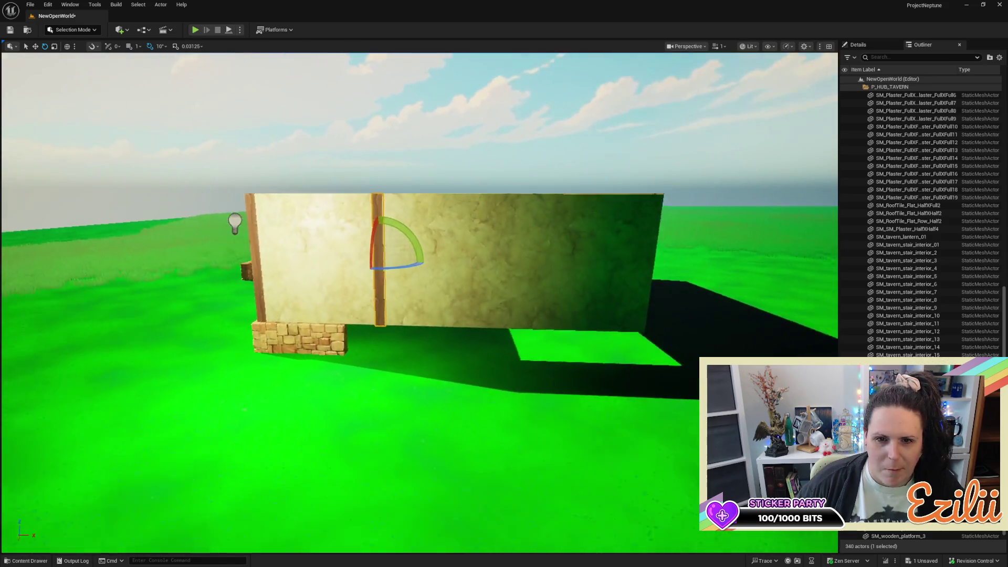
Move the point light further left along the wall
{"action": "left_click", "coordinate": [252, 232]}
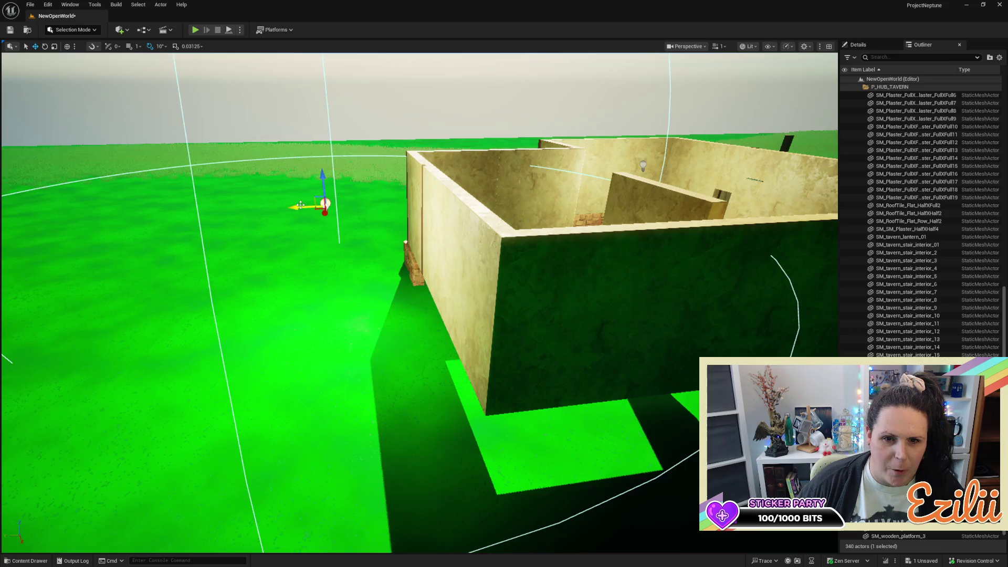
{"action": "left_click_drag", "start_coordinate": [302, 204], "coordinate": [252, 207]}
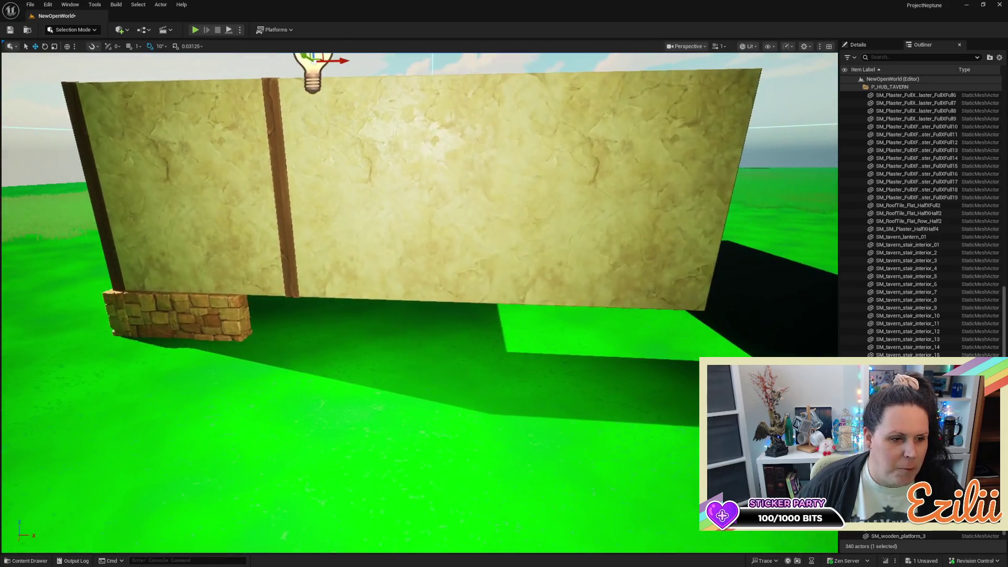
{"action": "scroll", "coordinate": [420, 302], "scroll_direction": "down", "scroll_amount": 5}
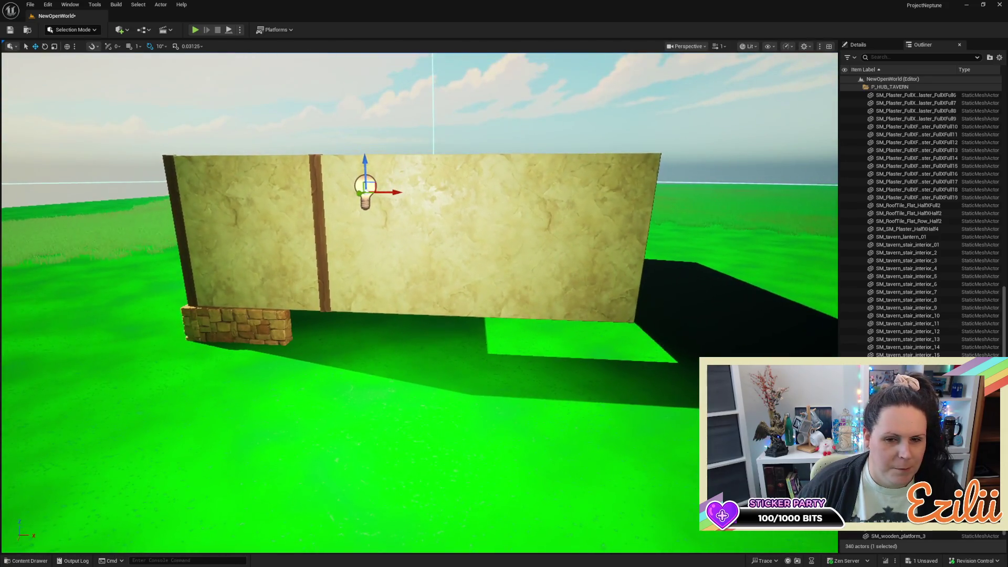
{"action": "left_click", "coordinate": [258, 335]}
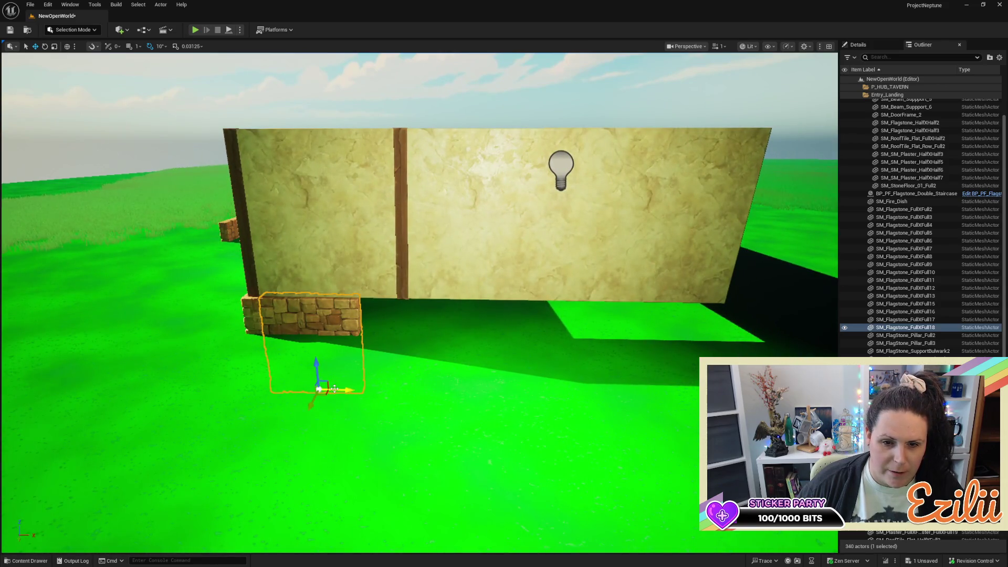
Alt-drag a copy of the stone footing to the right, undoing a stray shift of the left footing
{"action": "mouse_move", "coordinate": [334, 389]}
{"action": "left_mouse_down", "text": "alt"}
{"action": "mouse_move", "coordinate": [435, 394]}
{"action": "mouse_move", "coordinate": [425, 413]}
{"action": "mouse_move", "coordinate": [461, 395]}
{"action": "mouse_move", "coordinate": [350, 391]}
{"action": "mouse_move", "coordinate": [365, 393]}
{"action": "left_mouse_up", "text": "alt"}
{"action": "key", "text": "w"}
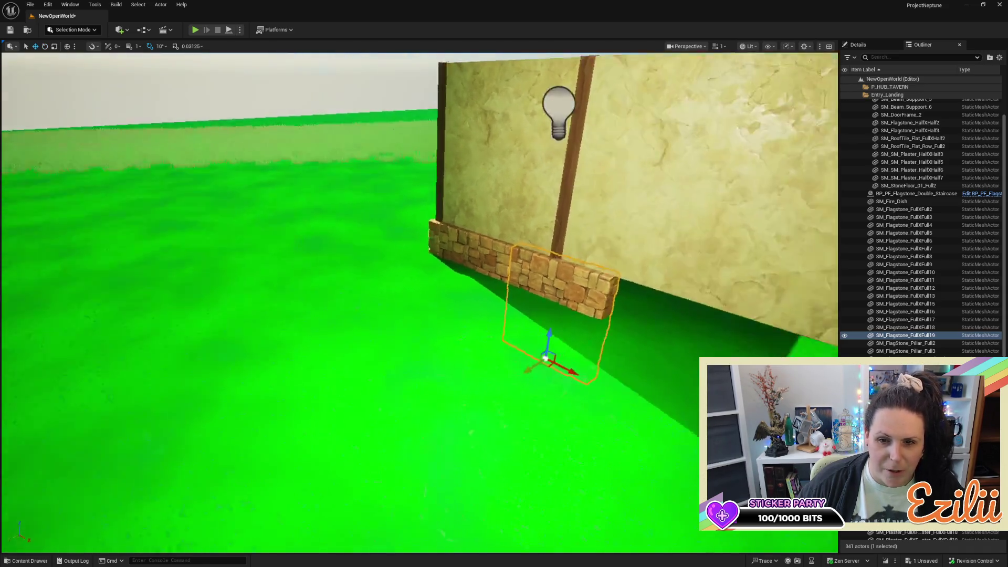
{"action": "key", "text": "w"}
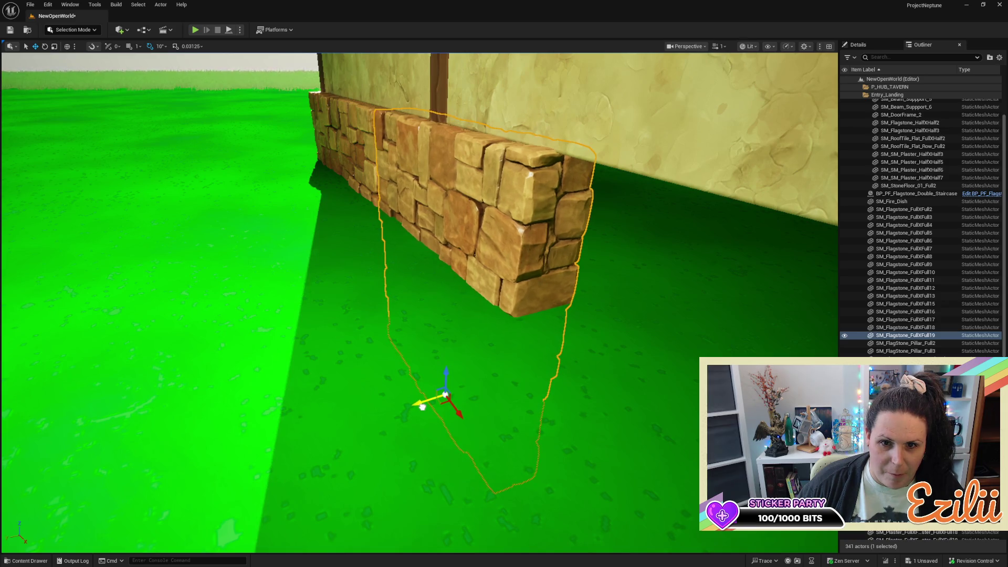
{"action": "key", "text": "f"}
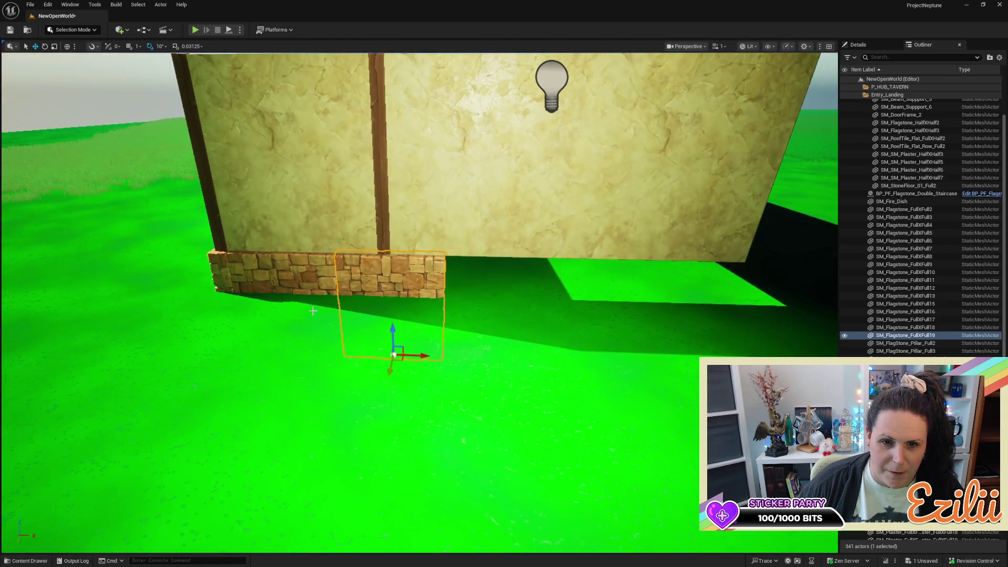
{"action": "left_click", "coordinate": [302, 275]}
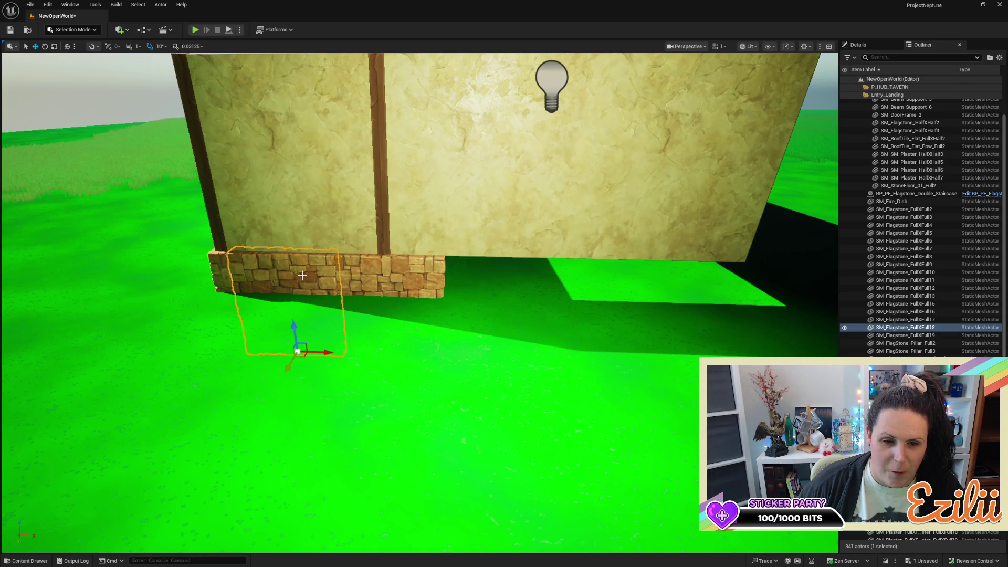
{"action": "left_click_drag", "start_coordinate": [327, 353], "coordinate": [327, 352]}
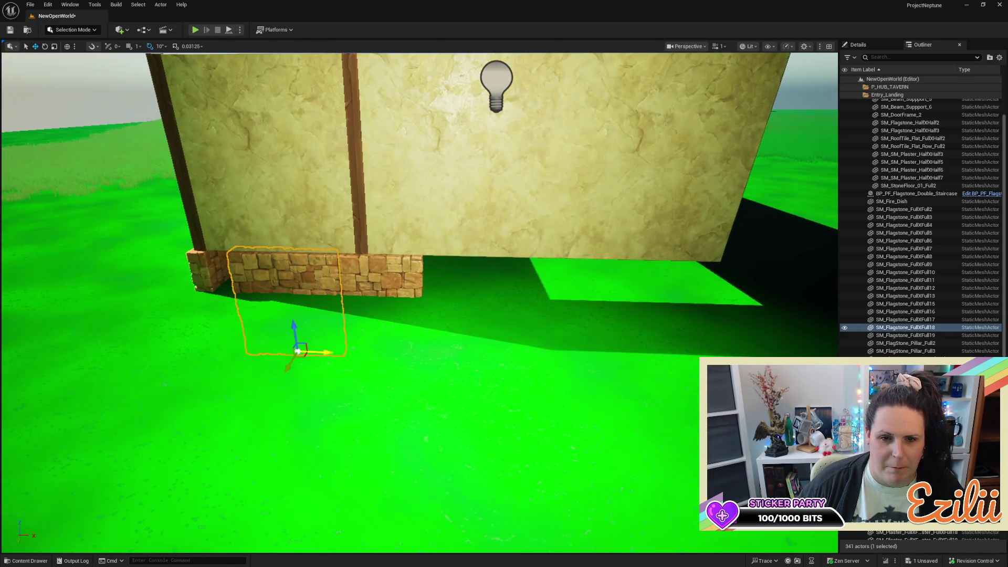
{"action": "key", "text": "ctrl+z"}
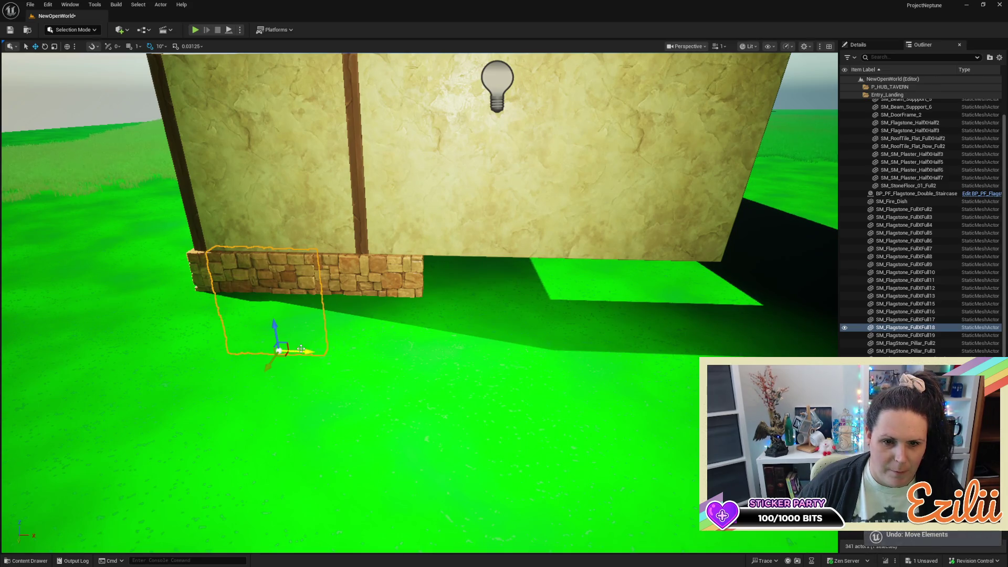
Duplicate more flagstone blocks further right along the wall base, undoing one misplaced move
{"action": "mouse_move", "coordinate": [279, 351]}
{"action": "left_mouse_down", "text": "alt"}
{"action": "mouse_move", "coordinate": [599, 363]}
{"action": "mouse_move", "coordinate": [568, 310]}
{"action": "mouse_move", "coordinate": [463, 378]}
{"action": "mouse_move", "coordinate": [453, 401]}
{"action": "mouse_move", "coordinate": [474, 410]}
{"action": "mouse_move", "coordinate": [457, 421]}
{"action": "mouse_move", "coordinate": [520, 404]}
{"action": "mouse_move", "coordinate": [525, 365]}
{"action": "left_mouse_up", "text": "alt"}
{"action": "left_click", "coordinate": [468, 373]}
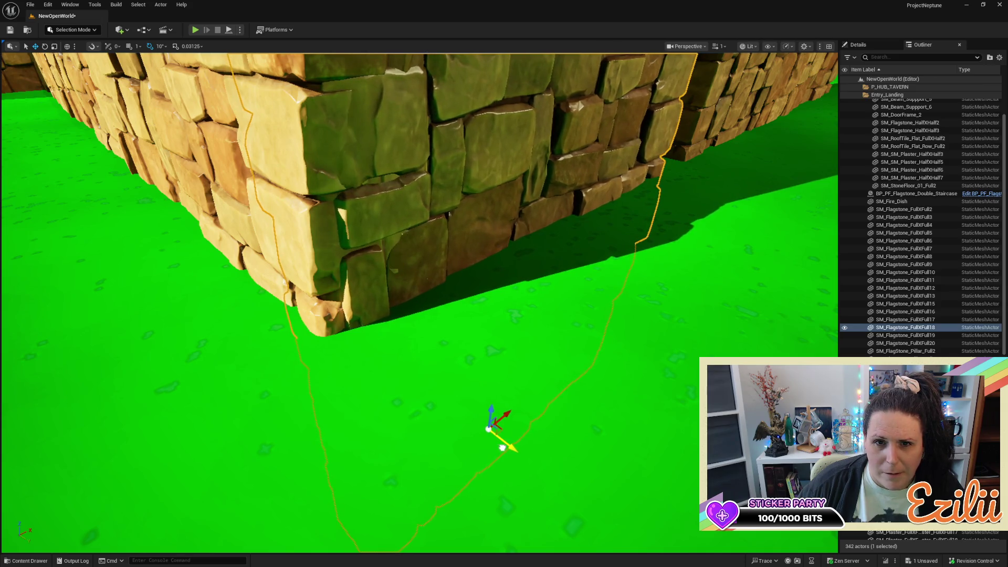
{"action": "mouse_move", "coordinate": [503, 447]}
{"action": "left_mouse_down"}
{"action": "mouse_move", "coordinate": [483, 420]}
{"action": "mouse_move", "coordinate": [510, 376]}
{"action": "left_mouse_up"}
{"action": "key", "text": "ctrl+z"}
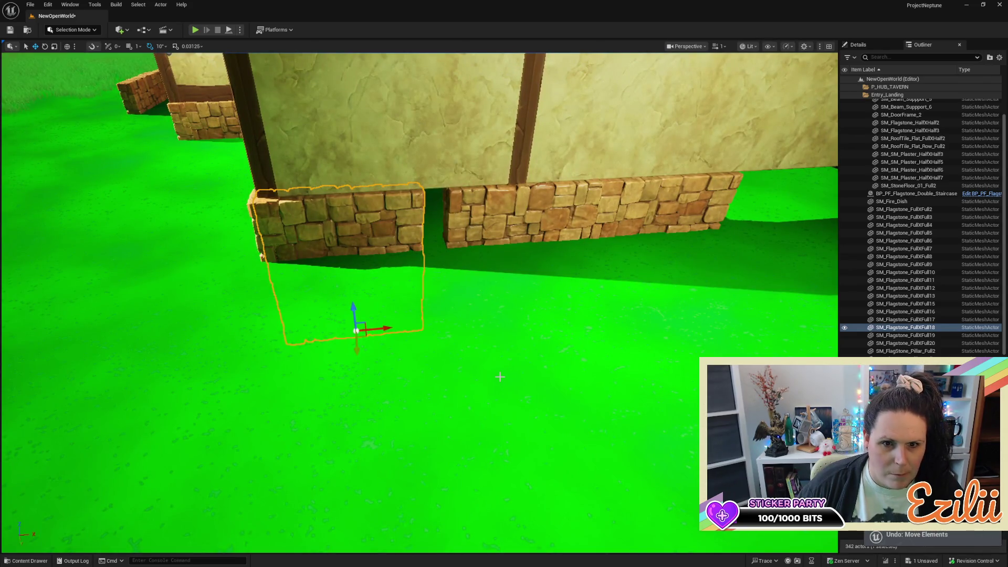
{"action": "left_click_drag", "start_coordinate": [500, 377], "coordinate": [517, 308]}
{"action": "left_click", "coordinate": [412, 225]}
{"action": "mouse_move", "coordinate": [412, 225]}
{"action": "left_mouse_down"}
{"action": "mouse_move", "coordinate": [259, 306]}
{"action": "mouse_move", "coordinate": [419, 318]}
{"action": "mouse_move", "coordinate": [400, 360]}
{"action": "left_mouse_up"}
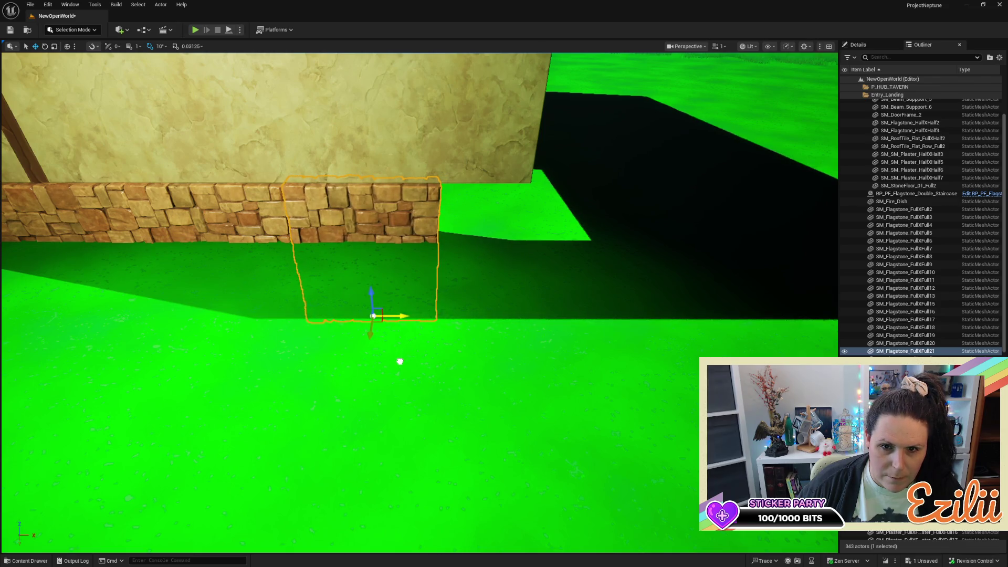
{"action": "mouse_move", "coordinate": [400, 316]}
{"action": "left_mouse_down"}
{"action": "mouse_move", "coordinate": [540, 331]}
{"action": "mouse_move", "coordinate": [521, 345]}
{"action": "mouse_move", "coordinate": [367, 237]}
{"action": "mouse_move", "coordinate": [78, 105]}
{"action": "mouse_move", "coordinate": [221, 187]}
{"action": "mouse_move", "coordinate": [514, 282]}
{"action": "mouse_move", "coordinate": [652, 221]}
{"action": "left_mouse_up"}
{"action": "left_click", "coordinate": [224, 192]}
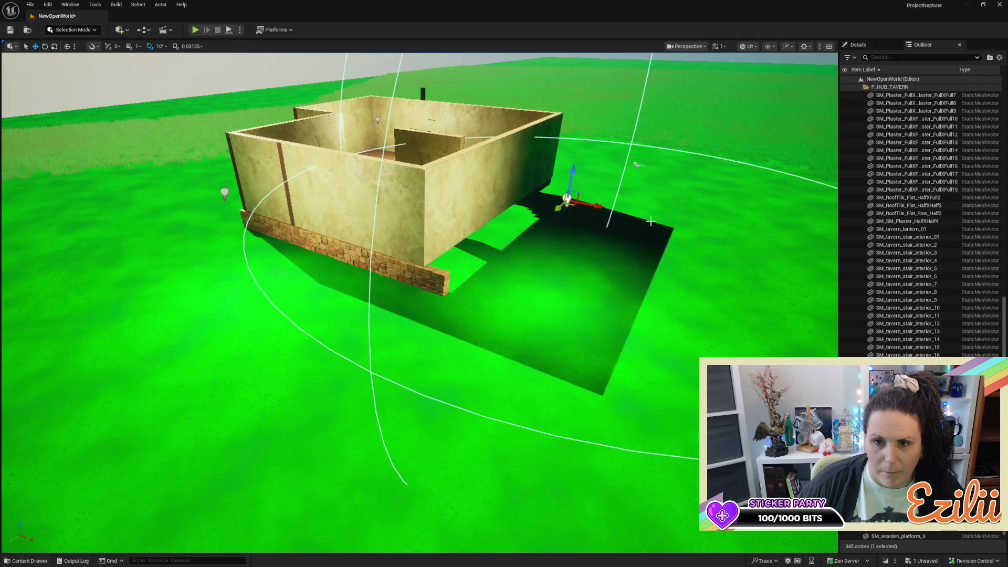
Move the point light behind the right wall and copy the end flagstone block further along
{"action": "left_click_drag", "start_coordinate": [585, 200], "coordinate": [592, 212]}
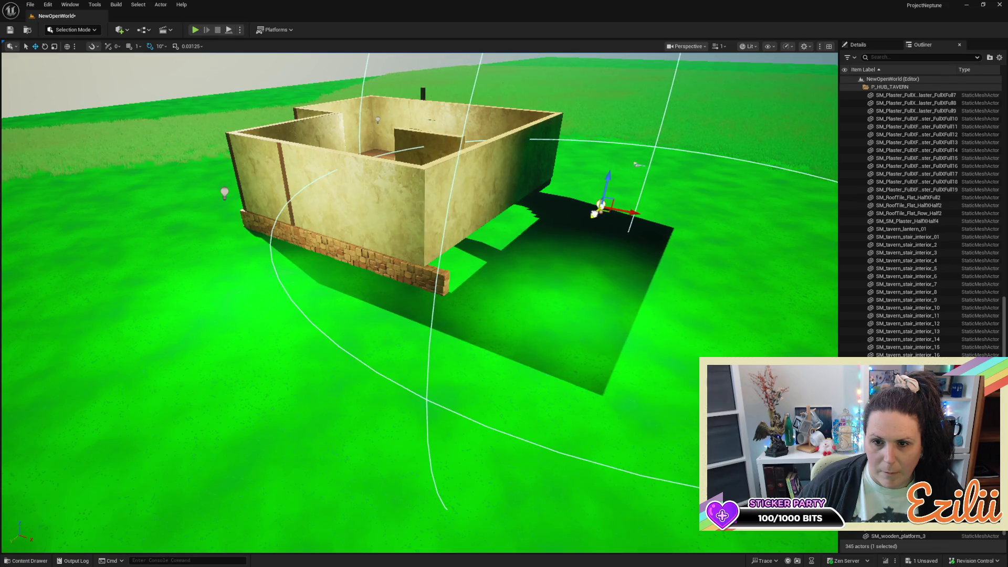
{"action": "key", "text": "w"}
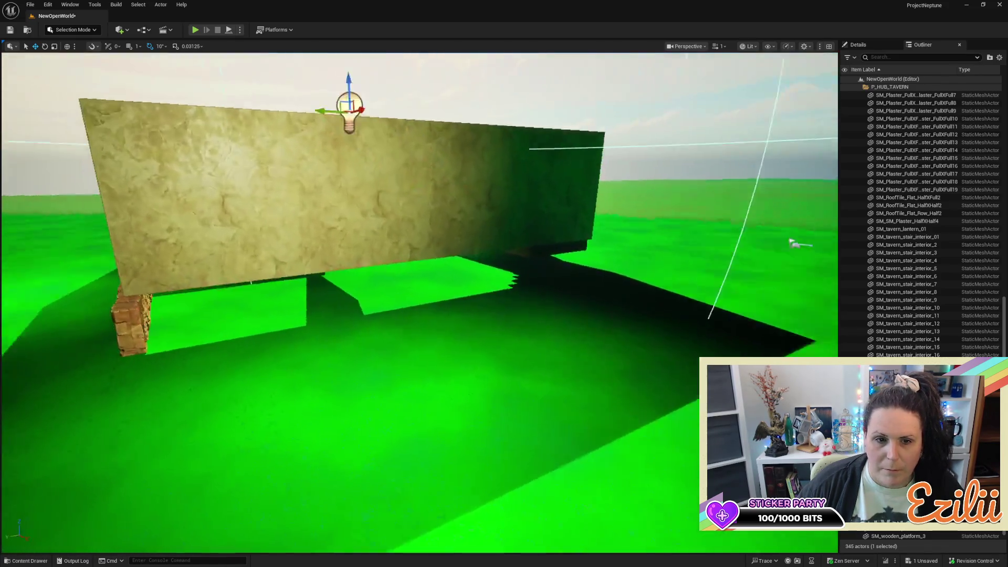
{"action": "left_click", "coordinate": [236, 406]}
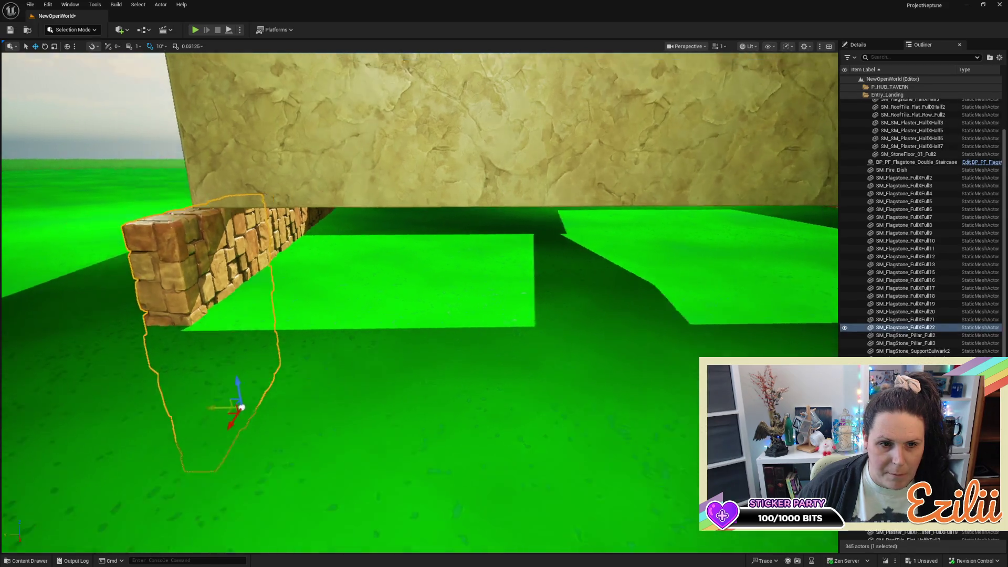
{"action": "key", "text": "s"}
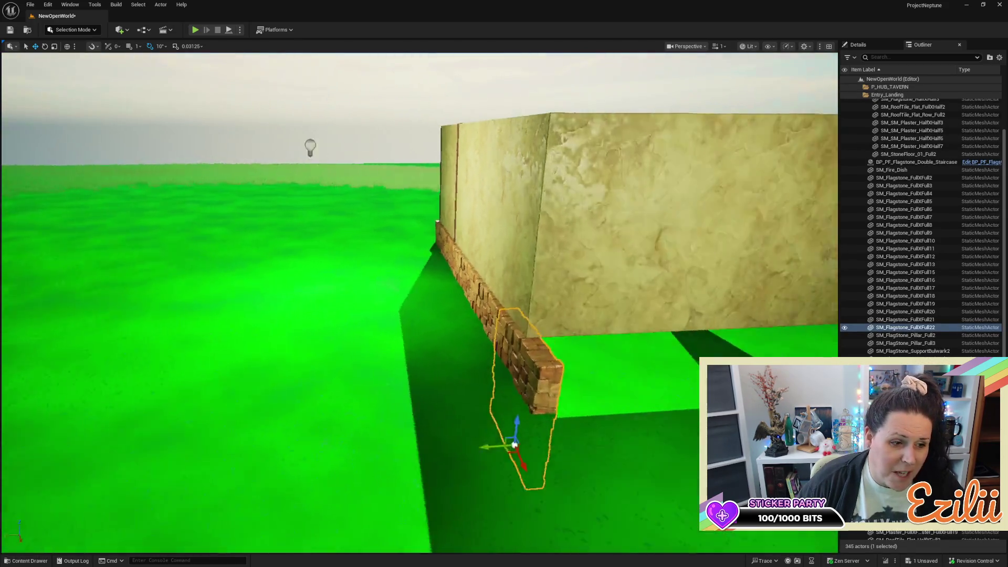
{"action": "key", "text": "a"}
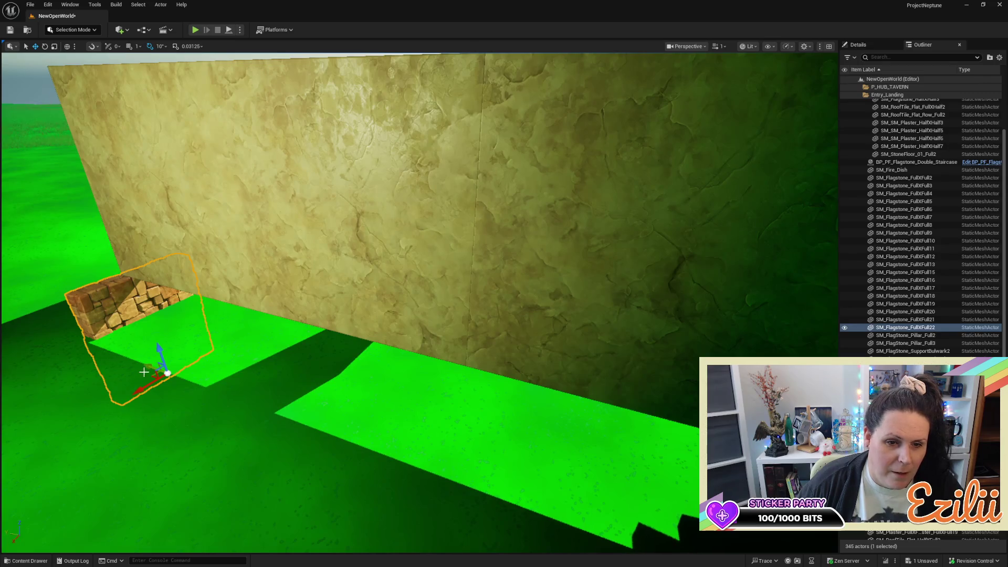
{"action": "left_click_drag", "start_coordinate": [148, 369], "coordinate": [284, 412], "text": "alt"}
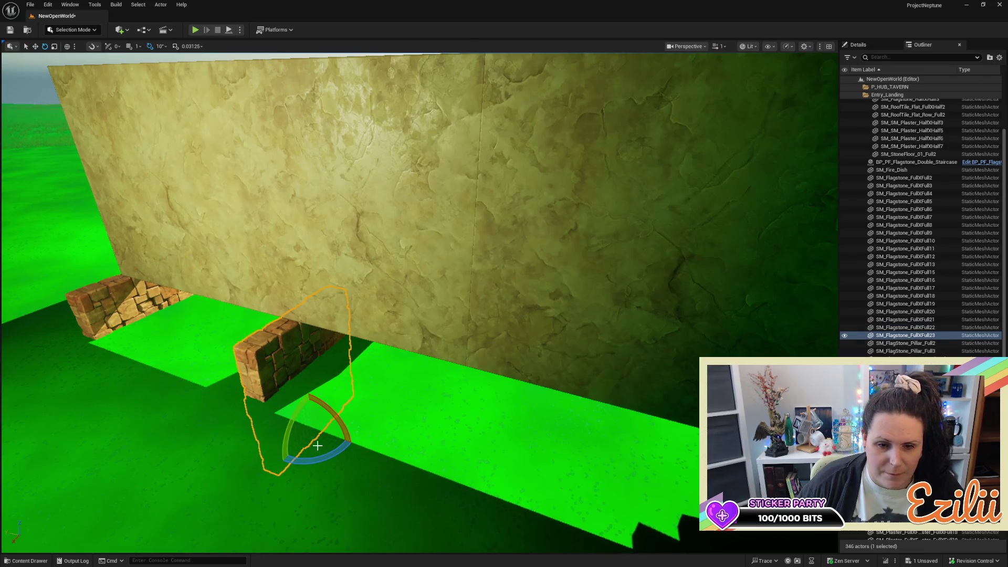
Rotate the flagstone copy -90° and slide it left into line along the wall
{"action": "left_click_drag", "start_coordinate": [320, 455], "coordinate": [350, 451]}
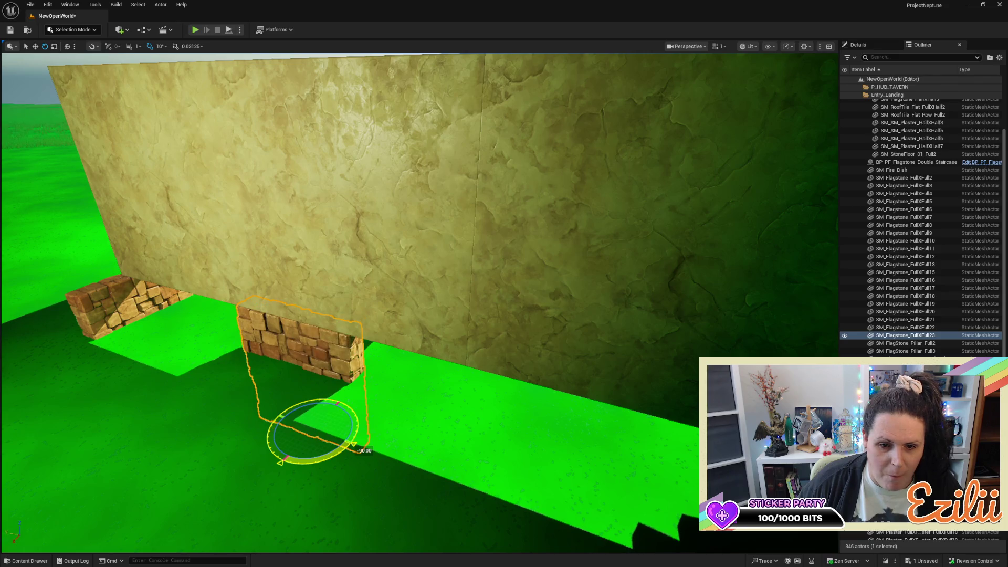
{"action": "key", "text": "w"}
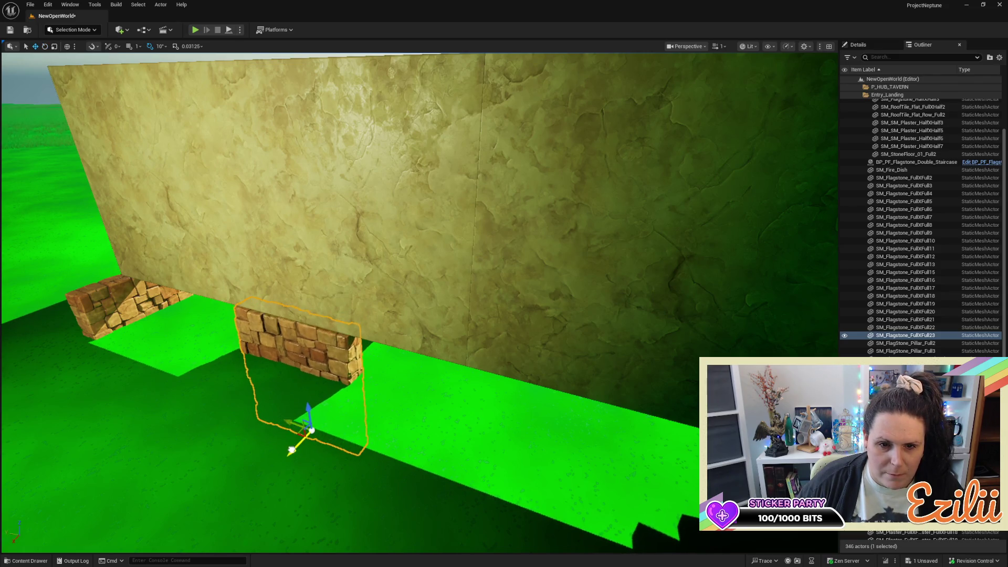
{"action": "mouse_move", "coordinate": [420, 210]}
{"action": "left_mouse_down", "text": "alt"}
{"action": "mouse_move", "coordinate": [525, 158]}
{"action": "mouse_move", "coordinate": [560, 112]}
{"action": "left_mouse_up", "text": "alt"}
{"action": "left_click_drag", "start_coordinate": [357, 380], "coordinate": [372, 380], "text": "alt"}
{"action": "left_click", "coordinate": [512, 342]}
{"action": "mouse_move", "coordinate": [513, 341]}
{"action": "left_mouse_down", "text": "alt"}
{"action": "mouse_move", "coordinate": [580, 304]}
{"action": "mouse_move", "coordinate": [567, 313]}
{"action": "left_mouse_up", "text": "alt"}
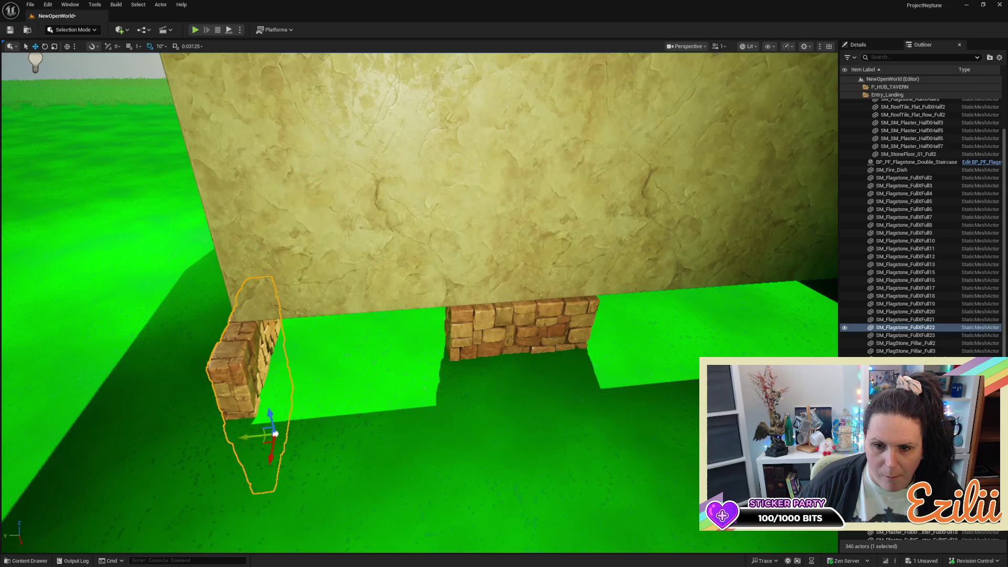
{"action": "left_click", "coordinate": [503, 387]}
{"action": "mouse_move", "coordinate": [481, 421]}
{"action": "left_mouse_down"}
{"action": "mouse_move", "coordinate": [315, 433]}
{"action": "mouse_move", "coordinate": [420, 412]}
{"action": "left_mouse_up"}
Delete the redundant flagstone segment jutting past the wall corner
{"action": "mouse_move", "coordinate": [298, 384]}
{"action": "left_mouse_down", "text": "alt"}
{"action": "mouse_move", "coordinate": [326, 380]}
{"action": "mouse_move", "coordinate": [298, 384]}
{"action": "left_mouse_up", "text": "alt"}
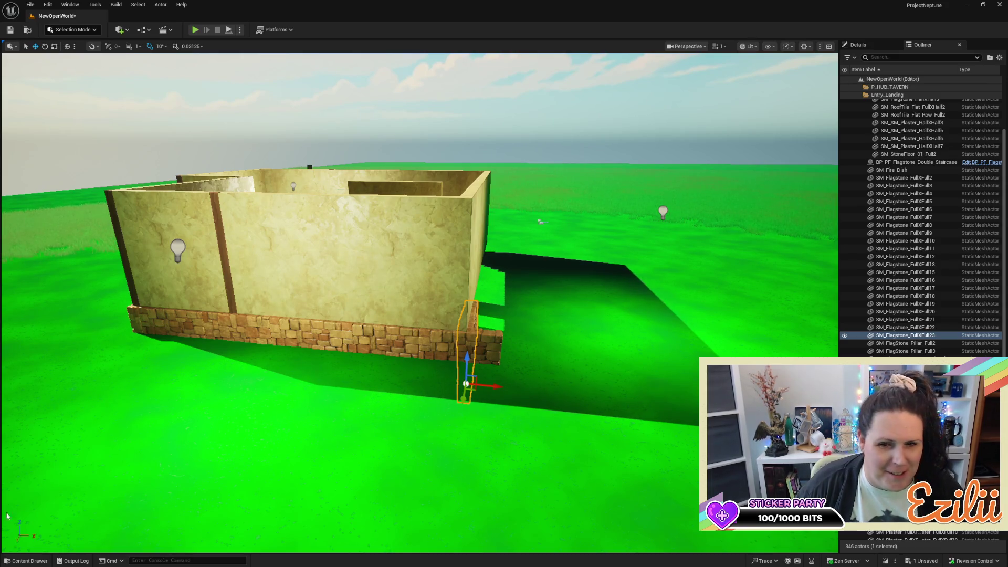
{"action": "key", "text": "f"}
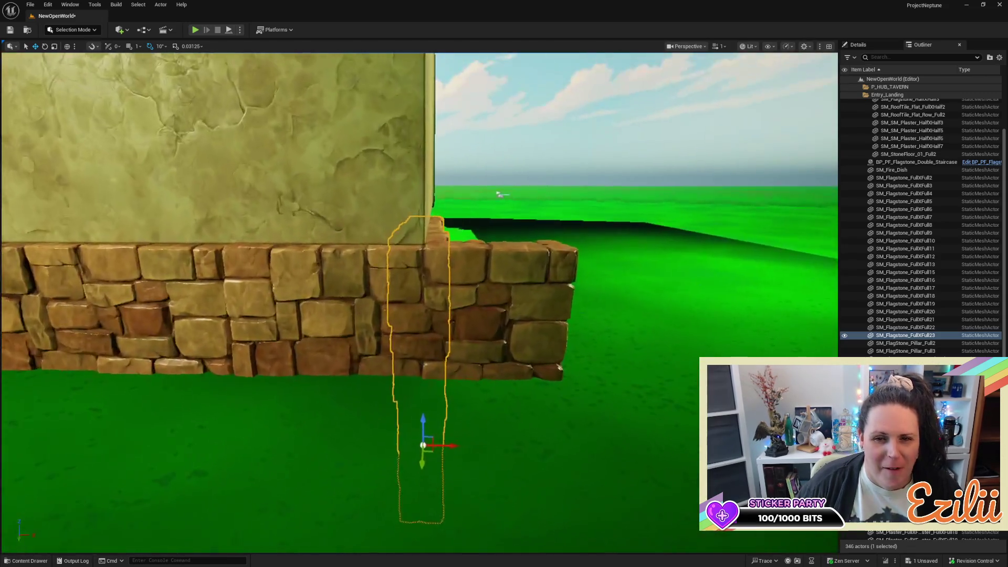
{"action": "mouse_move", "coordinate": [530, 180]}
{"action": "left_mouse_down"}
{"action": "mouse_move", "coordinate": [517, 252]}
{"action": "mouse_move", "coordinate": [436, 263]}
{"action": "mouse_move", "coordinate": [675, 110]}
{"action": "left_mouse_up"}
{"action": "left_click", "coordinate": [381, 331]}
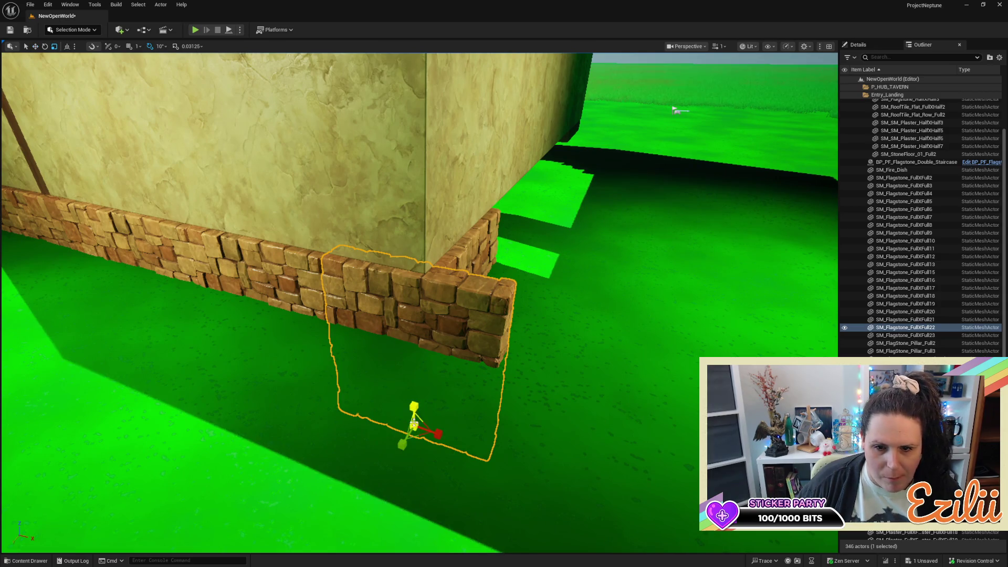
{"action": "mouse_move", "coordinate": [436, 436]}
{"action": "left_mouse_down"}
{"action": "mouse_move", "coordinate": [418, 418]}
{"action": "mouse_move", "coordinate": [499, 378]}
{"action": "mouse_move", "coordinate": [472, 382]}
{"action": "left_mouse_up"}
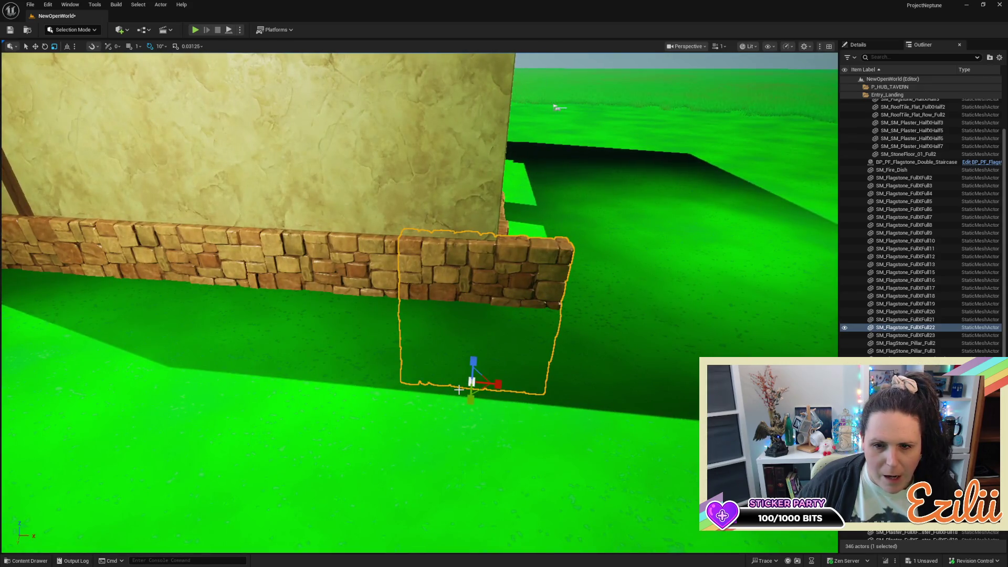
{"action": "key", "text": "Delete"}
{"action": "left_click", "coordinate": [382, 287]}
{"action": "left_click_drag", "start_coordinate": [382, 287], "coordinate": [368, 294]}
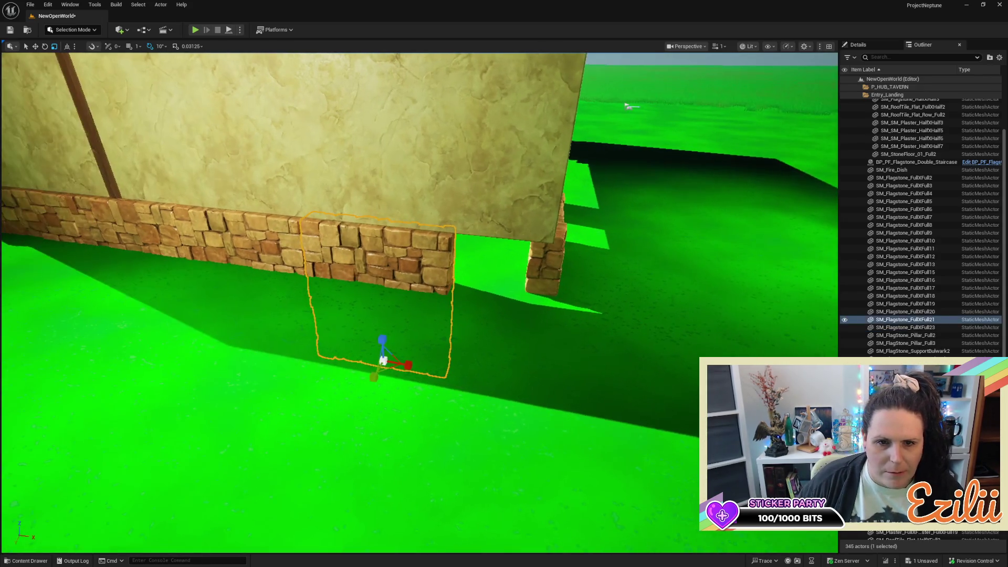
Select flagstone segments FullXFull18–21 and stretch them slightly wider along X
{"action": "left_click", "coordinate": [60, 210]}
{"action": "left_click", "coordinate": [197, 247]}
{"action": "left_click", "coordinate": [382, 261]}
{"action": "left_click", "coordinate": [274, 239], "text": "ctrl"}
{"action": "left_click", "coordinate": [141, 233], "text": "ctrl"}
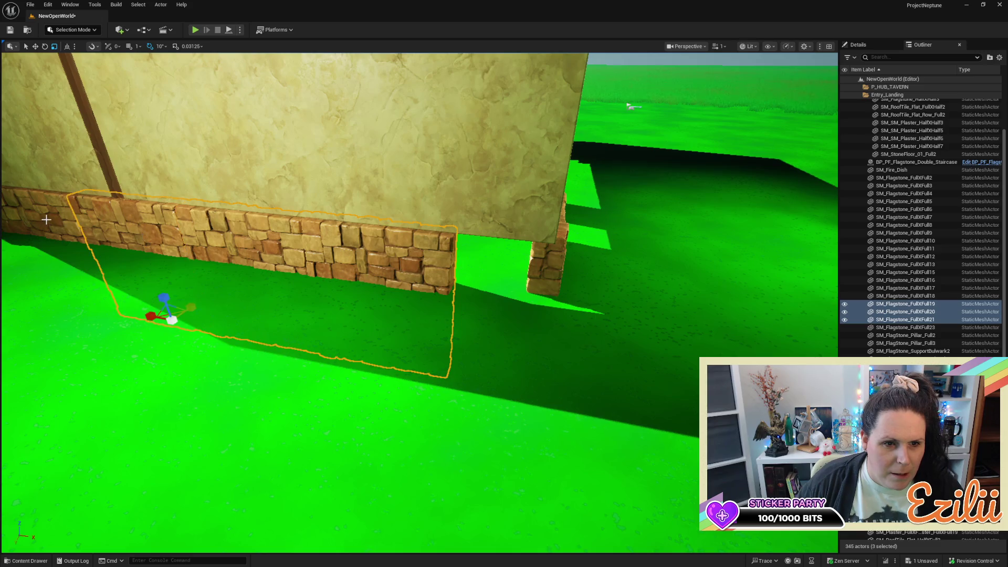
{"action": "left_click", "coordinate": [42, 226], "text": "ctrl"}
{"action": "left_click", "coordinate": [46, 224]}
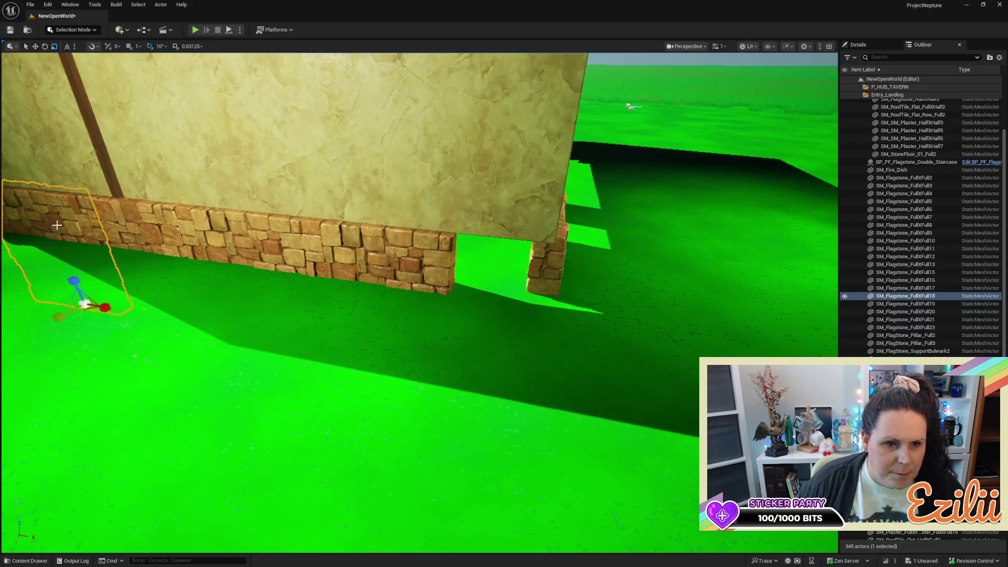
{"action": "left_click", "coordinate": [312, 276], "text": "ctrl"}
{"action": "left_click", "coordinate": [156, 231], "text": "ctrl"}
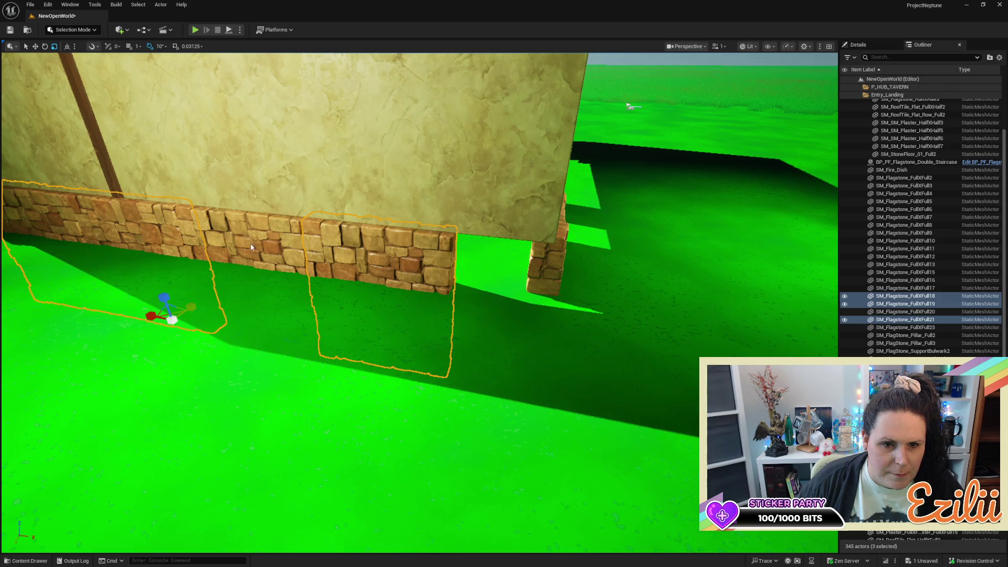
{"action": "left_click", "coordinate": [251, 244], "text": "ctrl"}
{"action": "left_click_drag", "start_coordinate": [292, 343], "coordinate": [307, 347]}
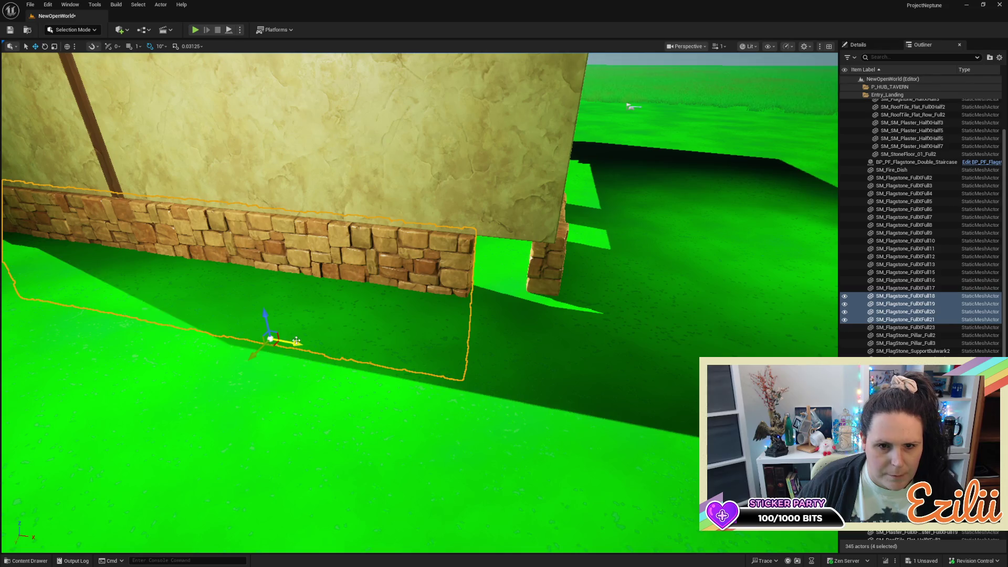
{"action": "key", "text": "f"}
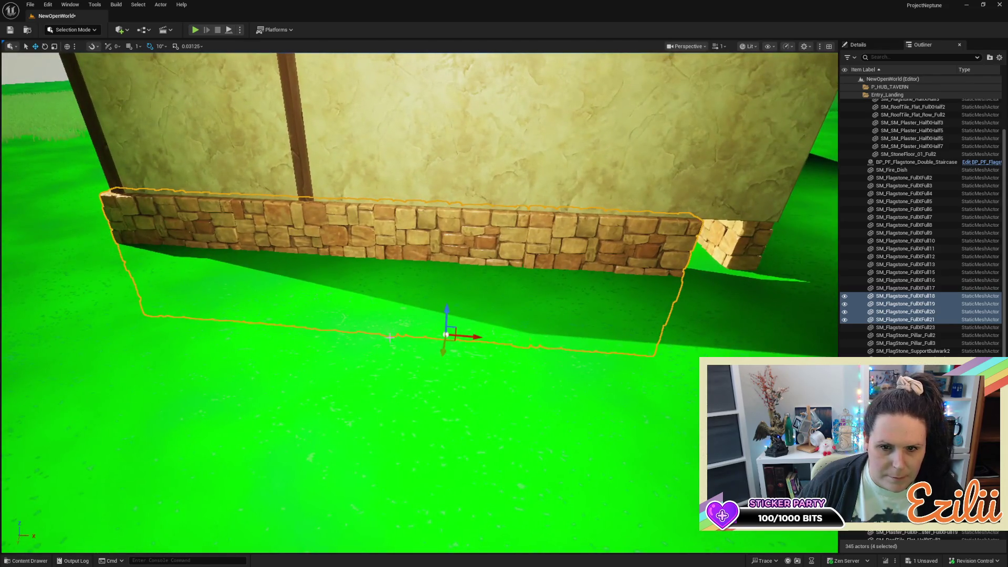
Slide the four-segment flagstone row right along the wall to line it up
{"action": "left_click_drag", "start_coordinate": [472, 338], "coordinate": [534, 331]}
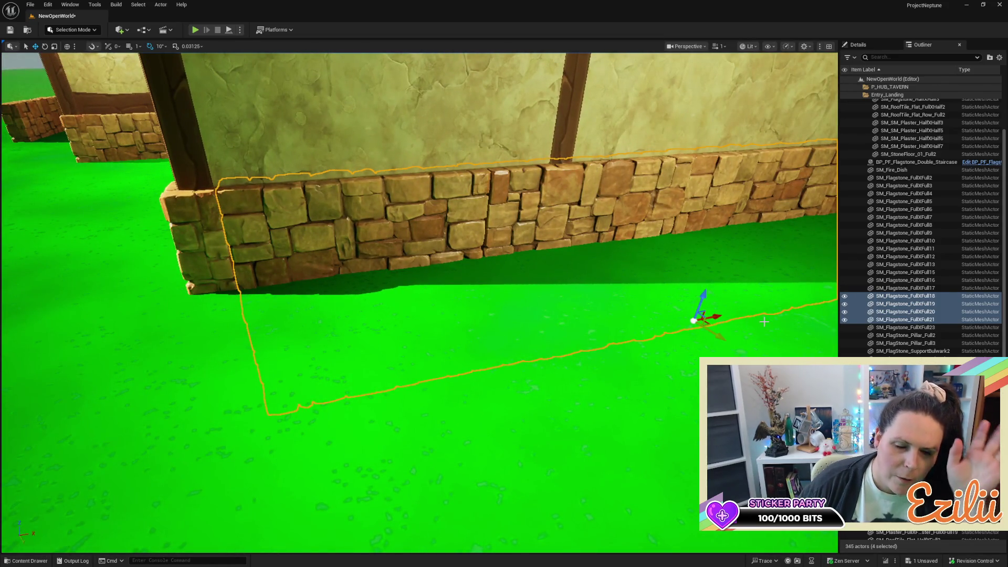
{"action": "mouse_move", "coordinate": [718, 316]}
{"action": "left_mouse_down"}
{"action": "mouse_move", "coordinate": [714, 368]}
{"action": "mouse_move", "coordinate": [677, 357]}
{"action": "mouse_move", "coordinate": [686, 349]}
{"action": "left_mouse_up"}
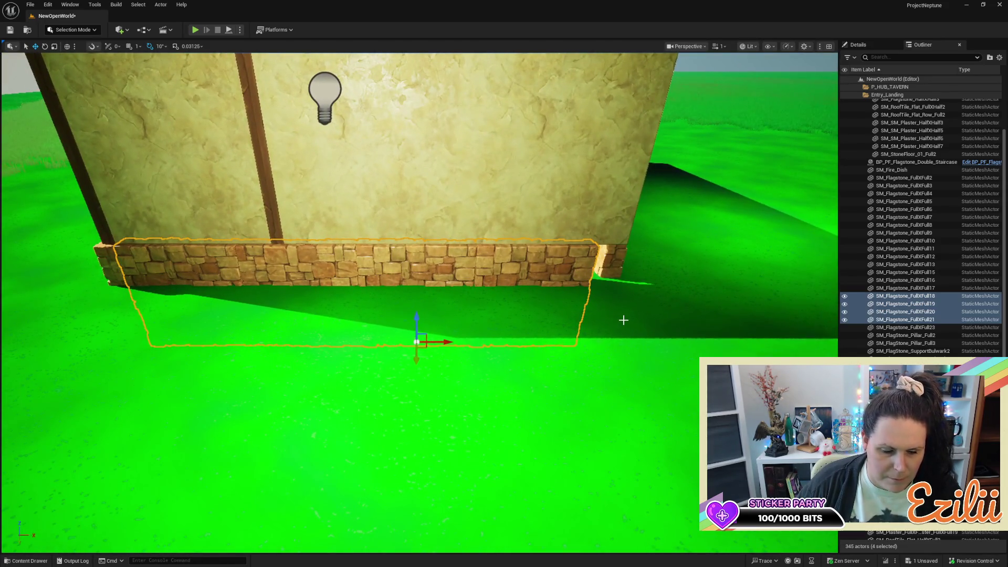
{"action": "left_click", "coordinate": [446, 347]}
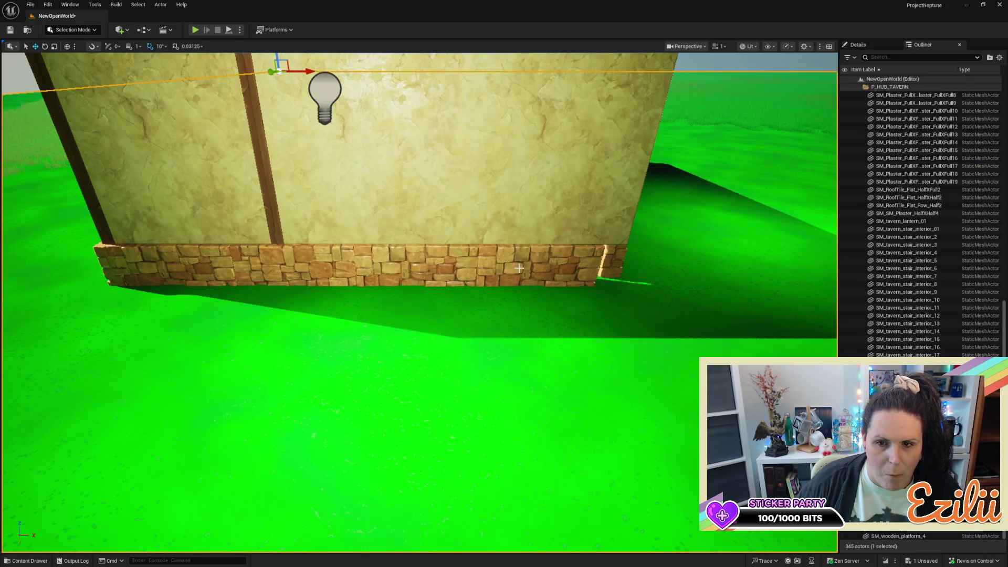
{"action": "left_click", "coordinate": [163, 266]}
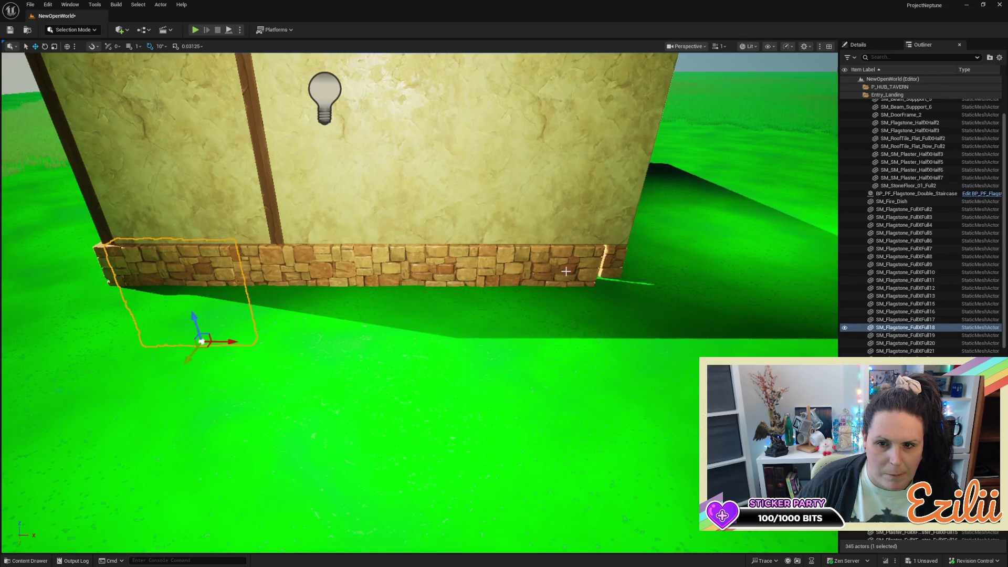
{"action": "left_click", "coordinate": [565, 271], "text": "ctrl"}
{"action": "left_click", "coordinate": [301, 269], "text": "ctrl"}
{"action": "left_click", "coordinate": [423, 270], "text": "ctrl"}
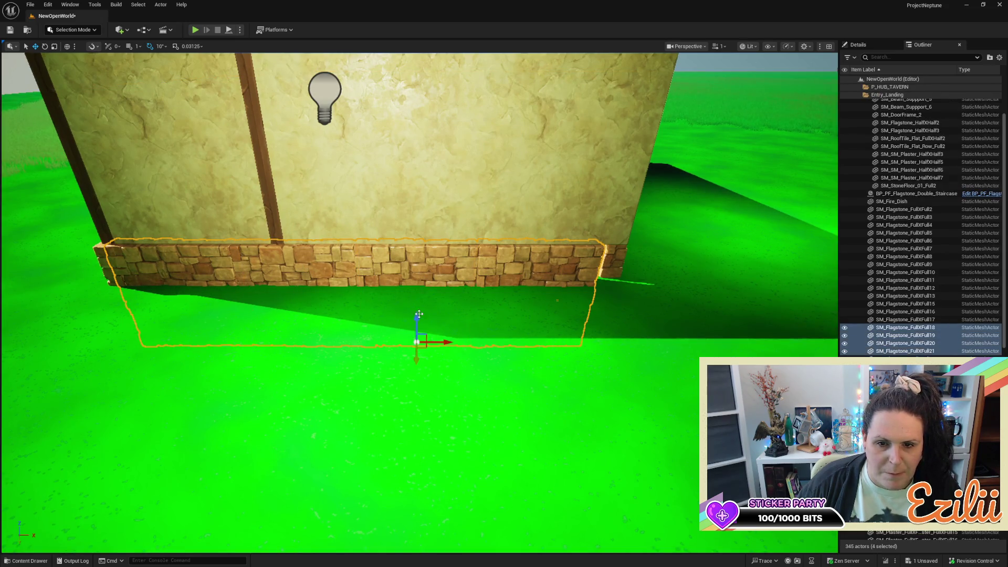
{"action": "mouse_move", "coordinate": [445, 345]}
{"action": "left_mouse_down"}
{"action": "mouse_move", "coordinate": [541, 331]}
{"action": "mouse_move", "coordinate": [486, 100]}
{"action": "mouse_move", "coordinate": [441, 110]}
{"action": "left_mouse_up"}
Slide the corner flagstone piece along Y toward the wall corner
{"action": "key", "text": "a"}
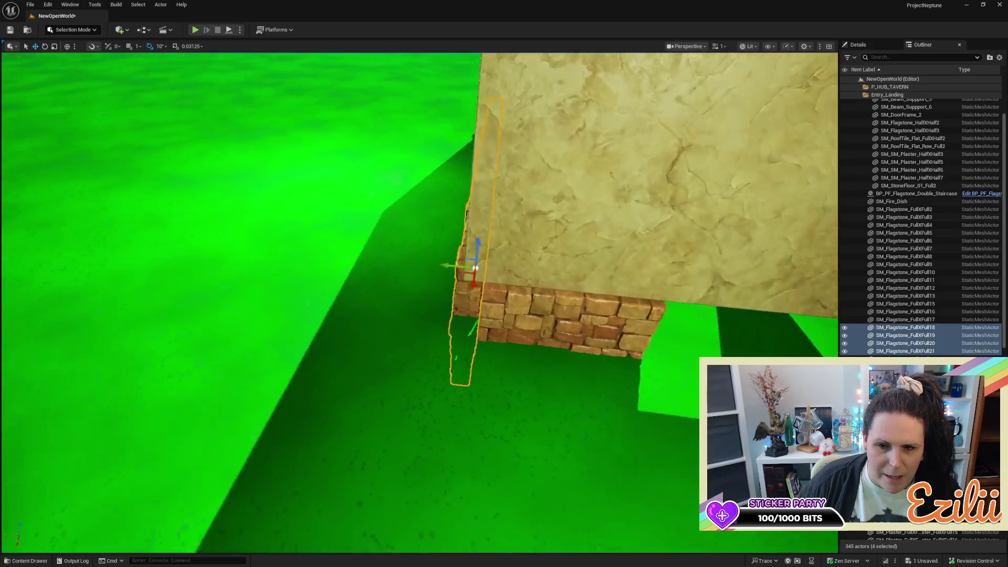
{"action": "left_click", "coordinate": [469, 322]}
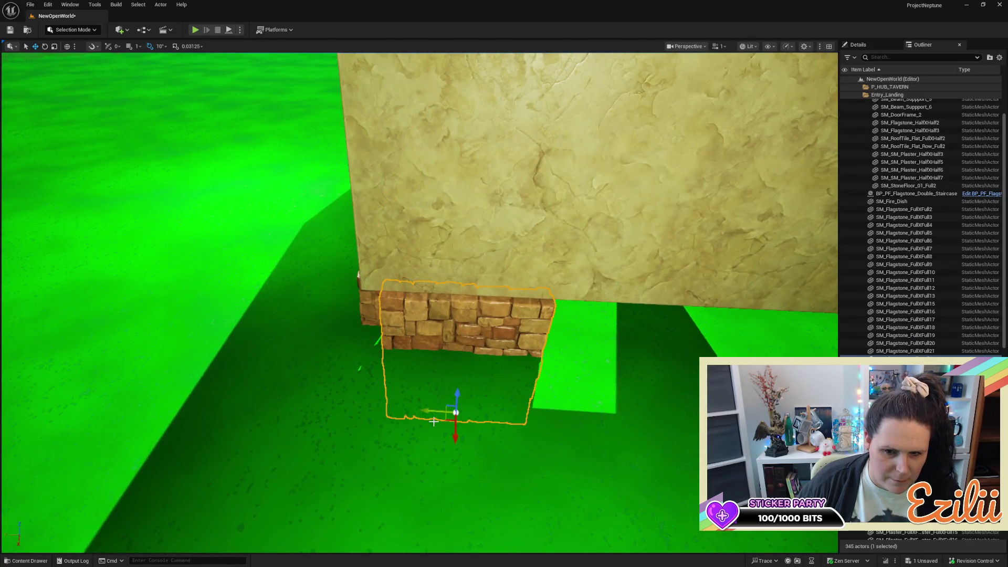
{"action": "mouse_move", "coordinate": [431, 413]}
{"action": "left_mouse_down"}
{"action": "mouse_move", "coordinate": [407, 422]}
{"action": "mouse_move", "coordinate": [638, 84]}
{"action": "mouse_move", "coordinate": [665, 68]}
{"action": "mouse_move", "coordinate": [603, 88]}
{"action": "mouse_move", "coordinate": [508, 100]}
{"action": "mouse_move", "coordinate": [493, 89]}
{"action": "mouse_move", "coordinate": [530, 61]}
{"action": "mouse_move", "coordinate": [583, 62]}
{"action": "left_mouse_up"}
{"action": "scroll", "coordinate": [488, 94], "scroll_direction": "down", "scroll_amount": 6}
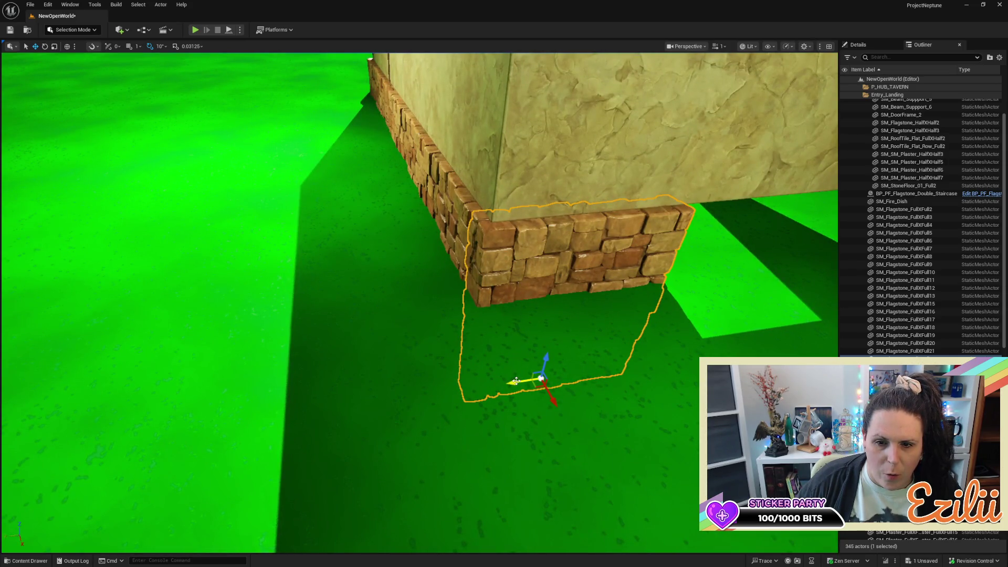
{"action": "mouse_move", "coordinate": [514, 385]}
{"action": "left_mouse_down"}
{"action": "mouse_move", "coordinate": [567, 370]}
{"action": "mouse_move", "coordinate": [514, 384]}
{"action": "left_mouse_up"}
{"action": "left_click_drag", "start_coordinate": [367, 365], "coordinate": [299, 332]}
Nudge flagstones FullXFull18–21 along Y so the base meets the corner cleanly
{"action": "left_click", "coordinate": [234, 287]}
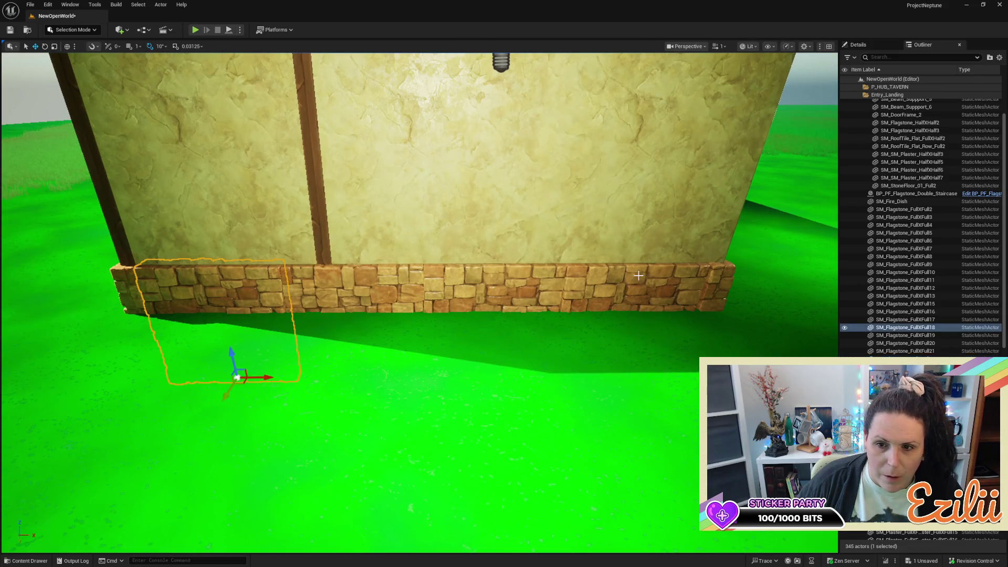
{"action": "left_click", "coordinate": [591, 286], "text": "ctrl"}
{"action": "left_click", "coordinate": [502, 287], "text": "ctrl"}
{"action": "left_click", "coordinate": [381, 287], "text": "ctrl"}
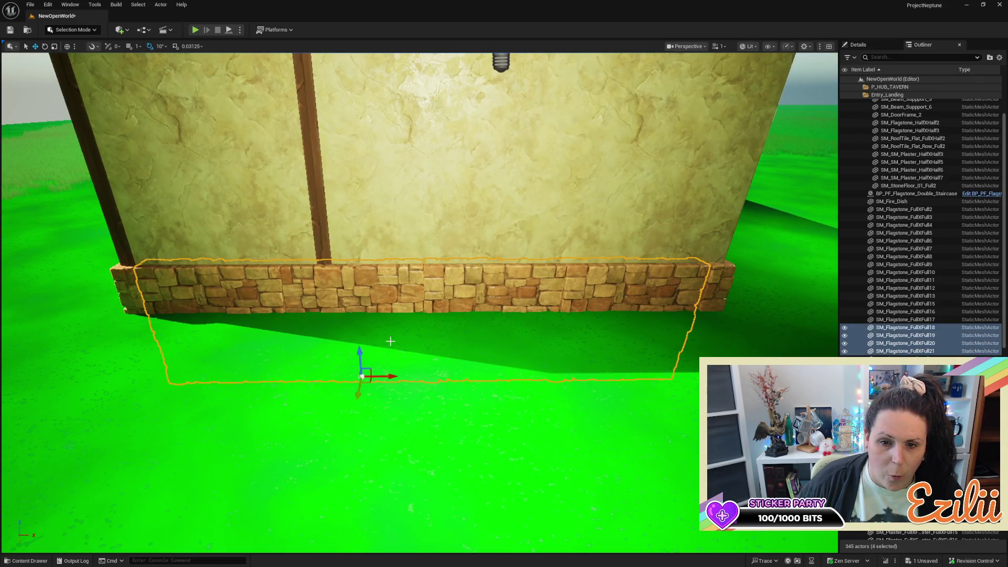
{"action": "left_click_drag", "start_coordinate": [478, 379], "coordinate": [404, 360]}
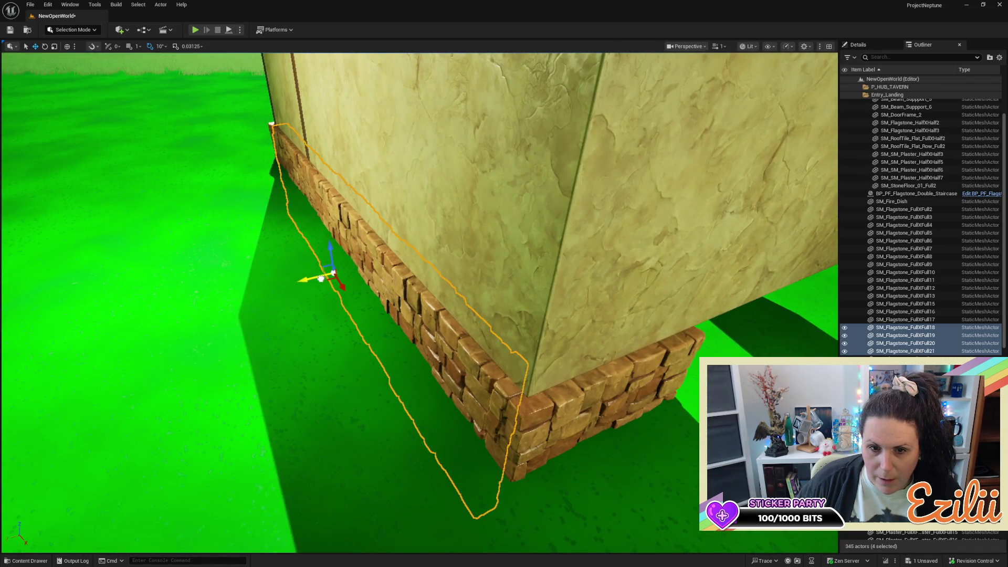
{"action": "left_click_drag", "start_coordinate": [320, 279], "coordinate": [261, 288]}
{"action": "mouse_move", "coordinate": [375, 281]}
{"action": "left_mouse_down"}
{"action": "mouse_move", "coordinate": [375, 294]}
{"action": "mouse_move", "coordinate": [375, 281]}
{"action": "left_mouse_up"}
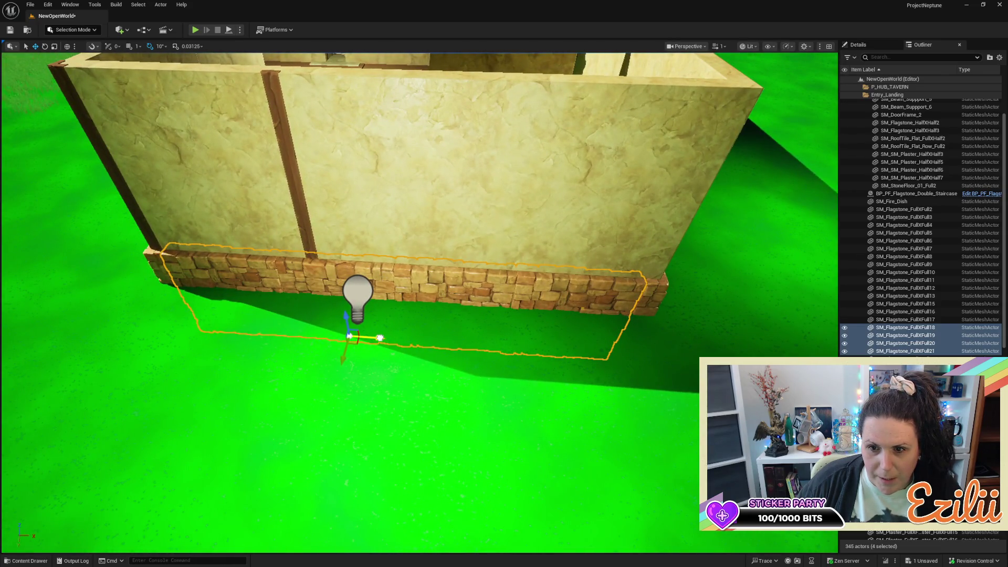
{"action": "left_click_drag", "start_coordinate": [375, 280], "coordinate": [336, 287]}
{"action": "left_click_drag", "start_coordinate": [403, 336], "coordinate": [402, 368]}
{"action": "left_click", "coordinate": [402, 367]}
{"action": "key", "text": "r"}
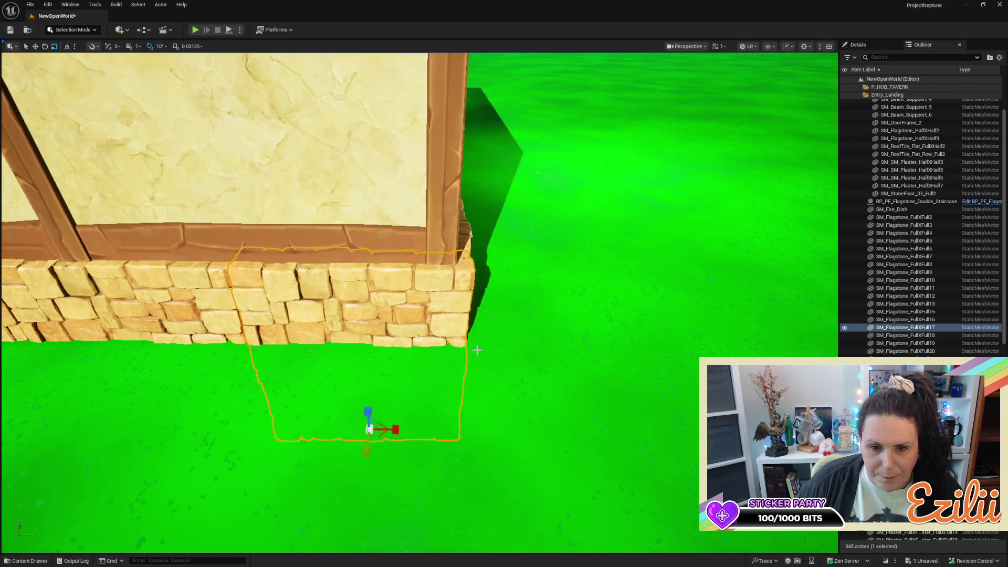
Widen flagstone segment FullXFull17 slightly to the right
{"action": "left_click", "coordinate": [398, 427]}
{"action": "left_click", "coordinate": [395, 327]}
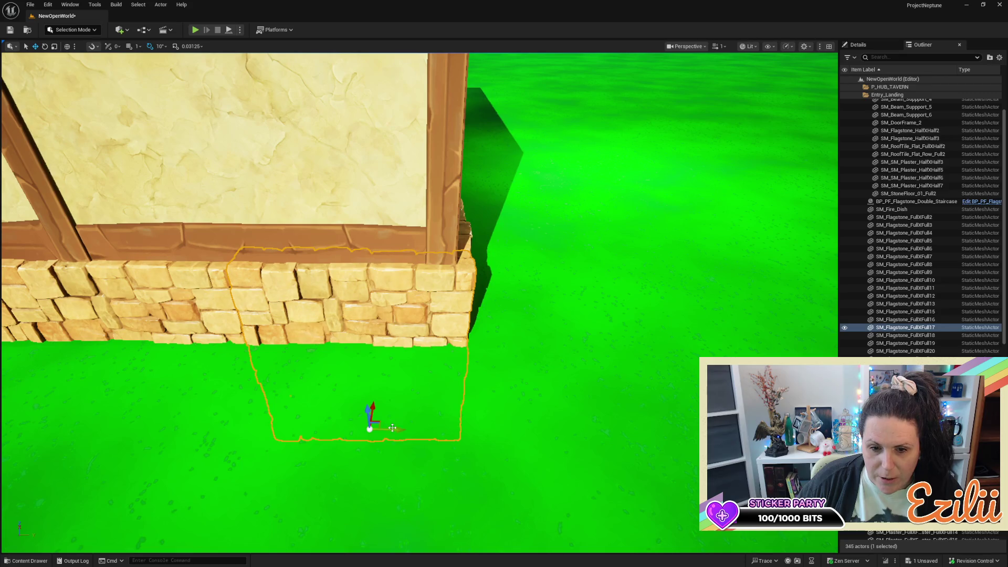
{"action": "left_click_drag", "start_coordinate": [393, 428], "coordinate": [395, 429]}
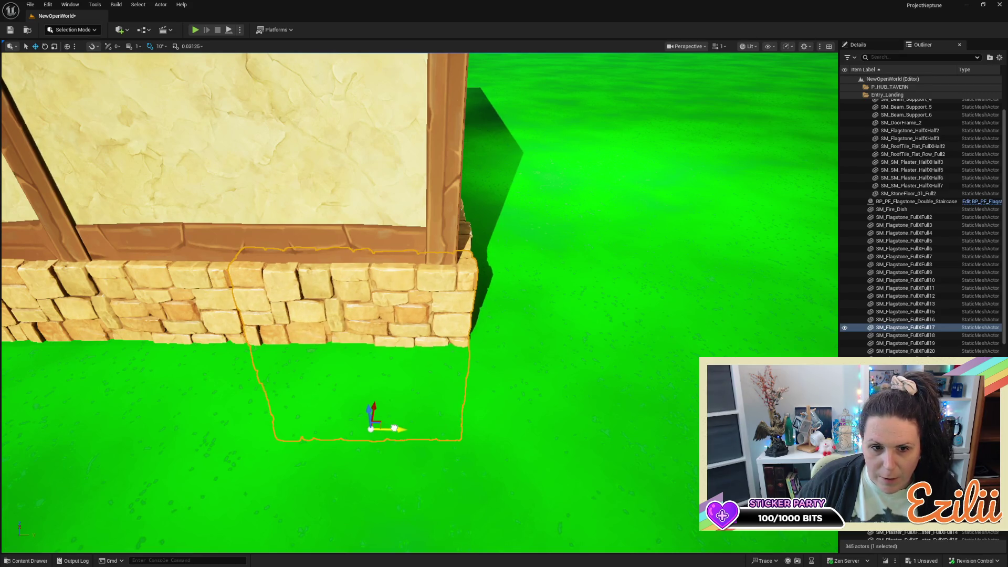
{"action": "left_click_drag", "start_coordinate": [394, 429], "coordinate": [238, 290]}
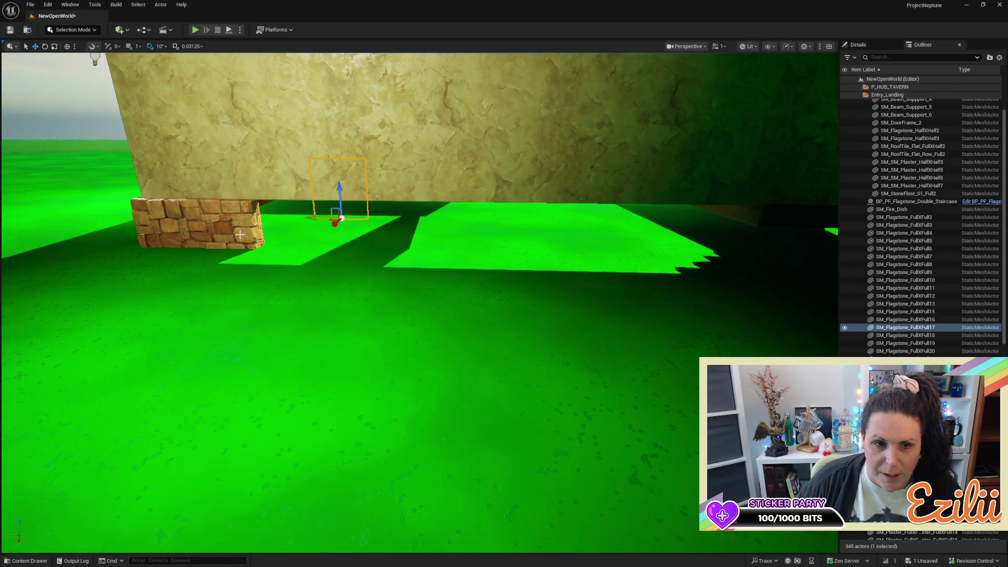
Alt-drag a copy of the stone base piece and set it beside the original
{"action": "left_click", "coordinate": [240, 235]}
{"action": "scroll", "coordinate": [240, 235], "scroll_direction": "up", "scroll_amount": 3}
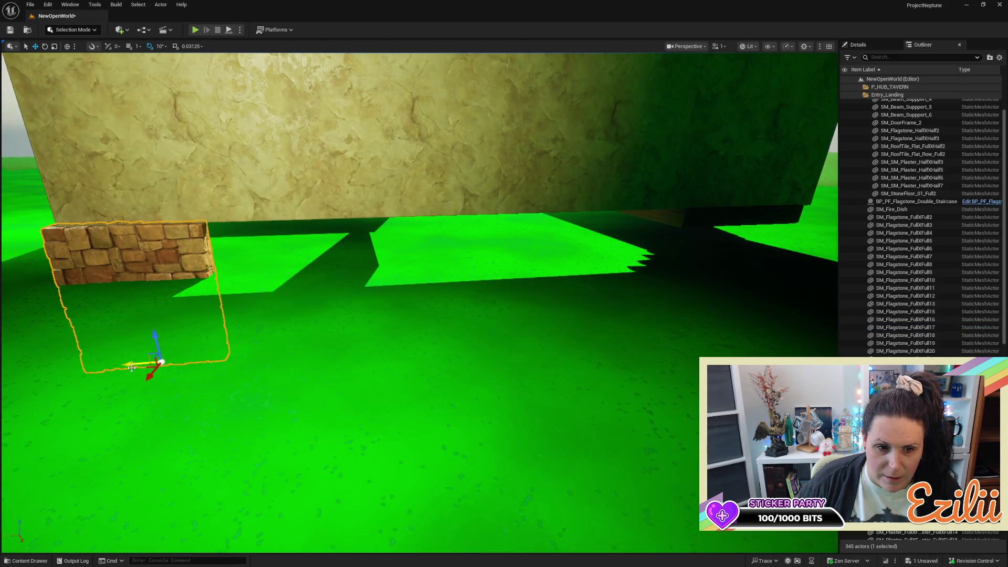
{"action": "left_click_drag", "start_coordinate": [131, 365], "coordinate": [270, 379]}
{"action": "scroll", "coordinate": [329, 368], "scroll_direction": "down", "scroll_amount": 10}
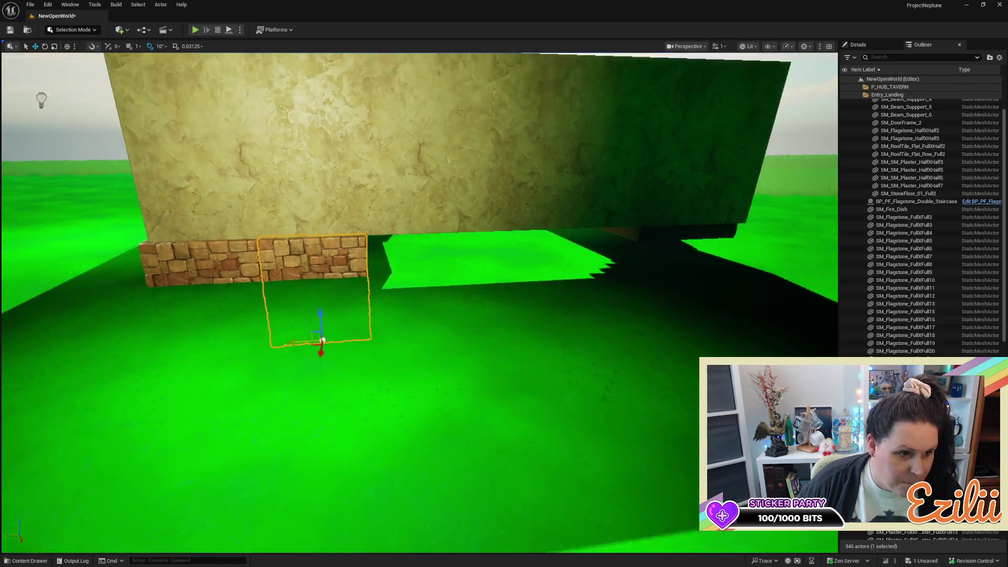
{"action": "scroll", "coordinate": [408, 347], "scroll_direction": "up", "scroll_amount": 4}
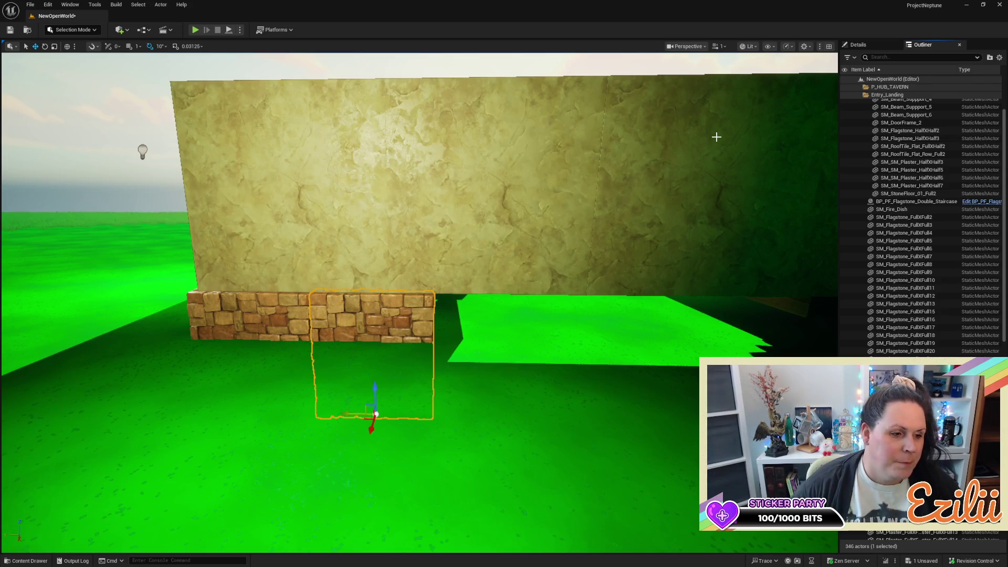
{"action": "mouse_move", "coordinate": [641, 279]}
{"action": "left_mouse_down"}
{"action": "mouse_move", "coordinate": [641, 315]}
{"action": "mouse_move", "coordinate": [640, 260]}
{"action": "mouse_move", "coordinate": [640, 283]}
{"action": "left_mouse_up"}
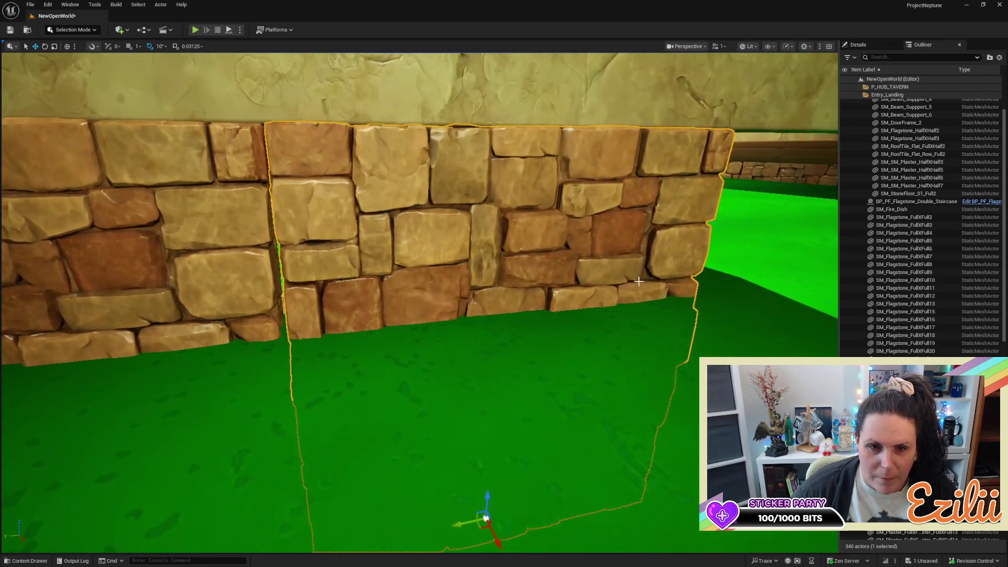
Duplicate both flagstone pieces together to extend the base row rightward
{"action": "scroll", "coordinate": [639, 283], "scroll_direction": "down", "scroll_amount": 5}
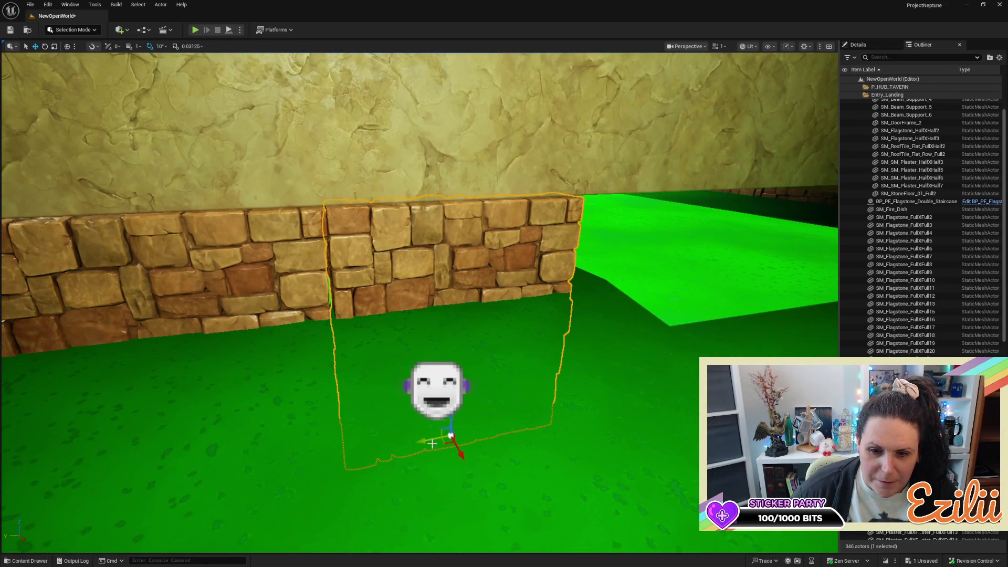
{"action": "left_click_drag", "start_coordinate": [432, 443], "coordinate": [360, 314]}
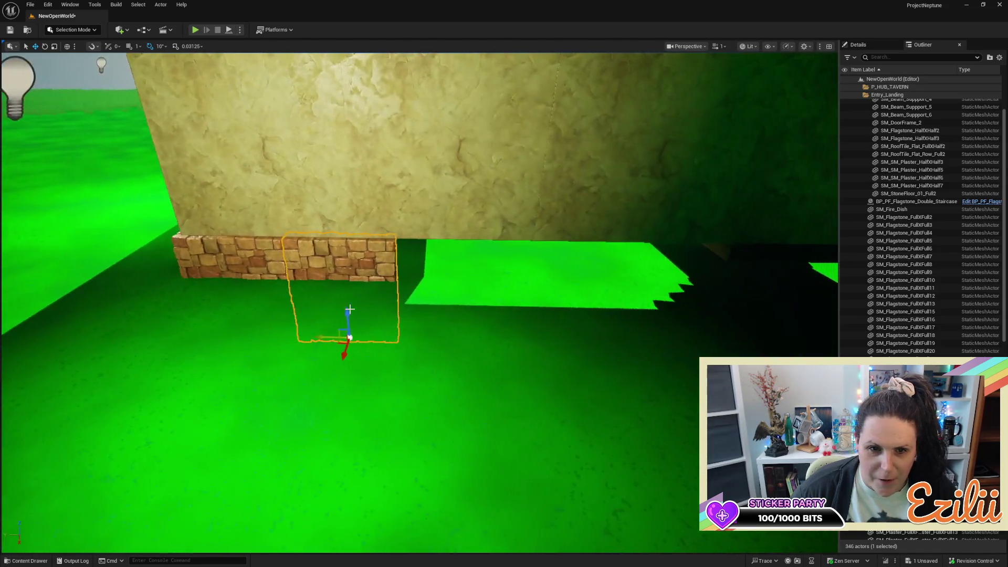
{"action": "left_click", "coordinate": [236, 310], "text": "ctrl"}
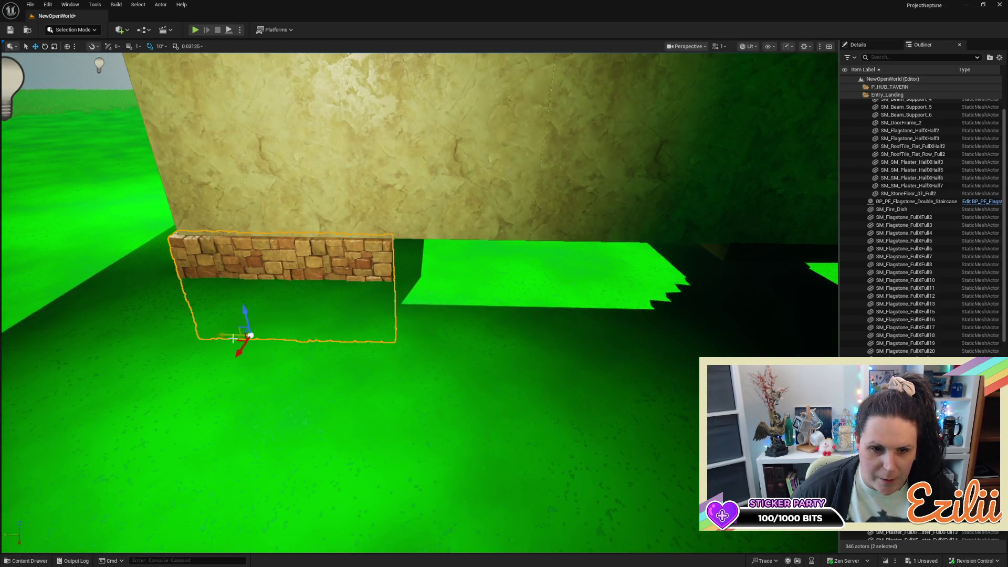
{"action": "mouse_move", "coordinate": [232, 337]}
{"action": "left_mouse_down", "text": "alt"}
{"action": "mouse_move", "coordinate": [427, 356]}
{"action": "mouse_move", "coordinate": [458, 428]}
{"action": "left_mouse_up", "text": "alt"}
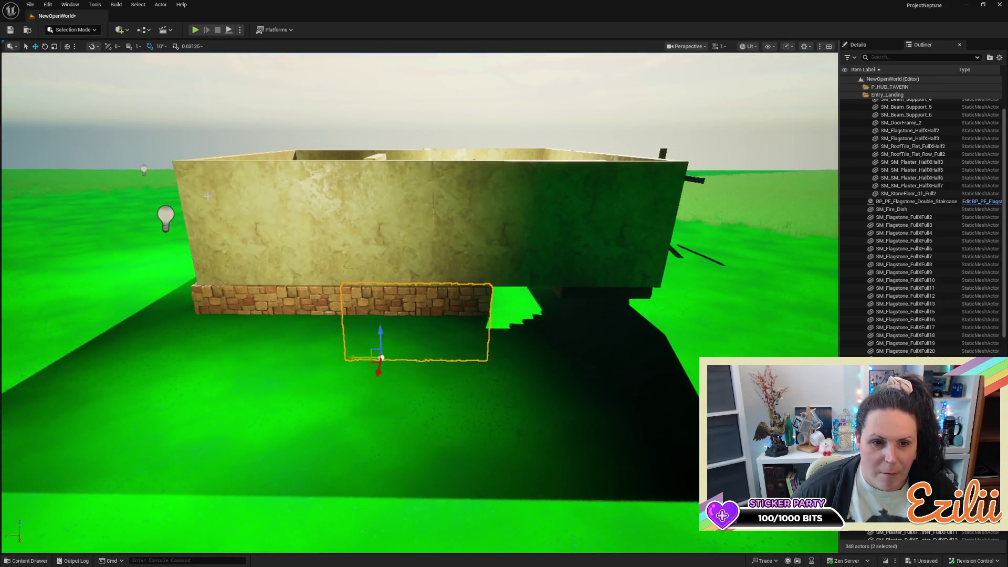
Move the point light to the wall's right side
{"action": "left_click", "coordinate": [165, 226]}
{"action": "left_click_drag", "start_coordinate": [138, 218], "coordinate": [569, 199]}
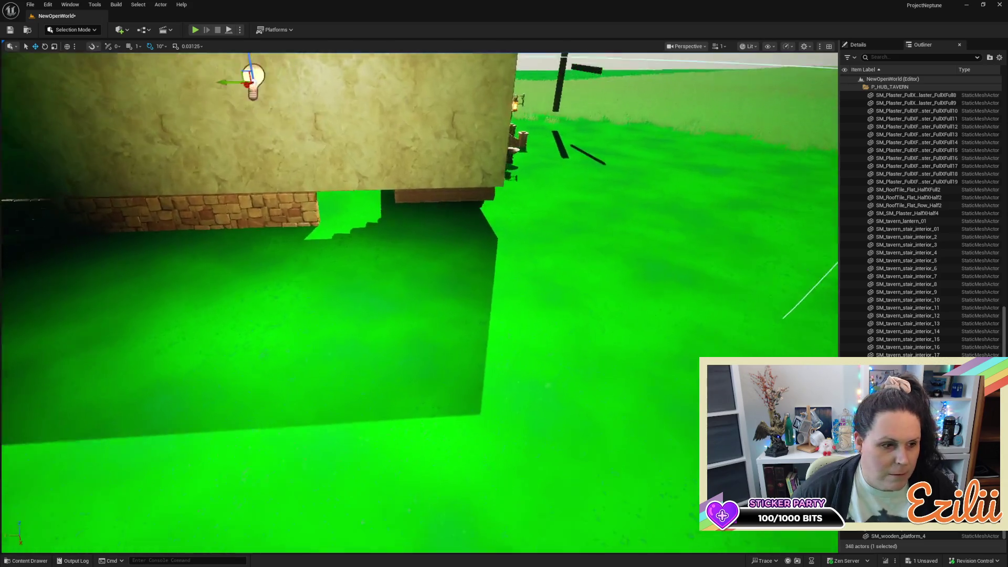
{"action": "mouse_move", "coordinate": [420, 315]}
{"action": "left_mouse_down"}
{"action": "mouse_move", "coordinate": [426, 283]}
{"action": "mouse_move", "coordinate": [402, 364]}
{"action": "left_mouse_up"}
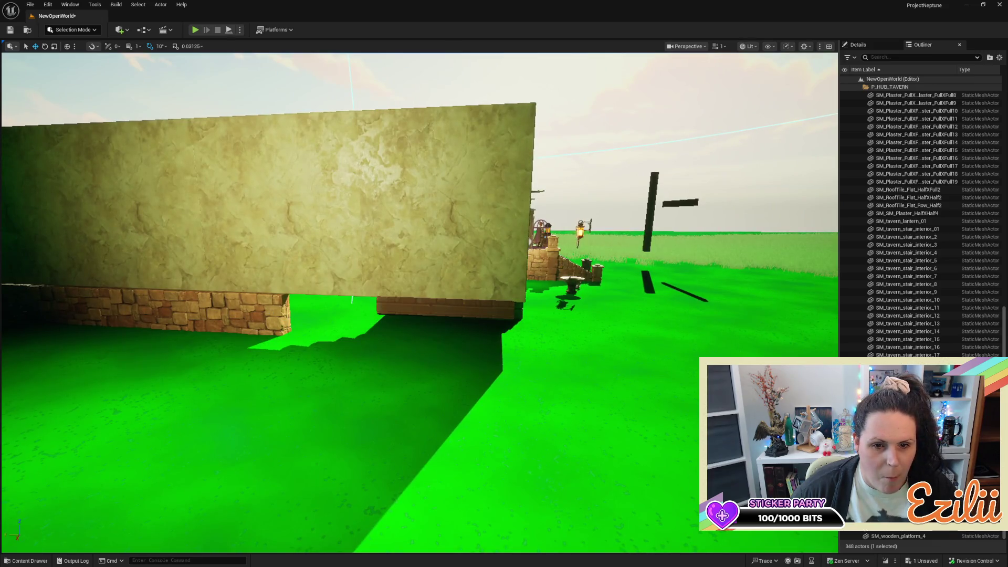
Duplicate the end flagstone piece to carry the base to the wall's far end
{"action": "left_click", "coordinate": [270, 314]}
{"action": "mouse_move", "coordinate": [270, 313]}
{"action": "left_mouse_down"}
{"action": "mouse_move", "coordinate": [256, 404]}
{"action": "mouse_move", "coordinate": [342, 408]}
{"action": "mouse_move", "coordinate": [471, 434]}
{"action": "mouse_move", "coordinate": [456, 426]}
{"action": "left_mouse_up"}
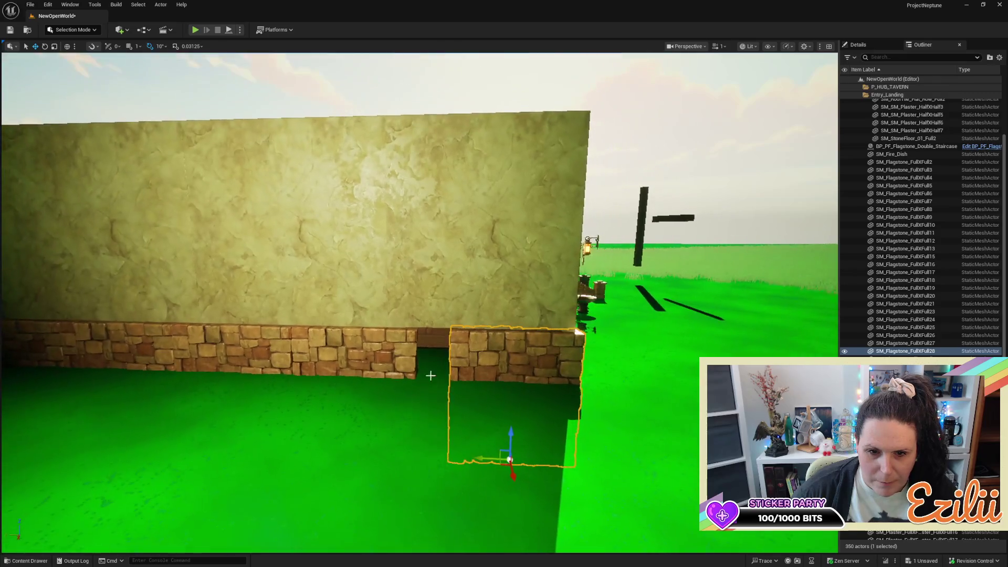
{"action": "left_click", "coordinate": [354, 352]}
{"action": "left_click", "coordinate": [349, 237]}
{"action": "left_click_drag", "start_coordinate": [326, 333], "coordinate": [295, 334]}
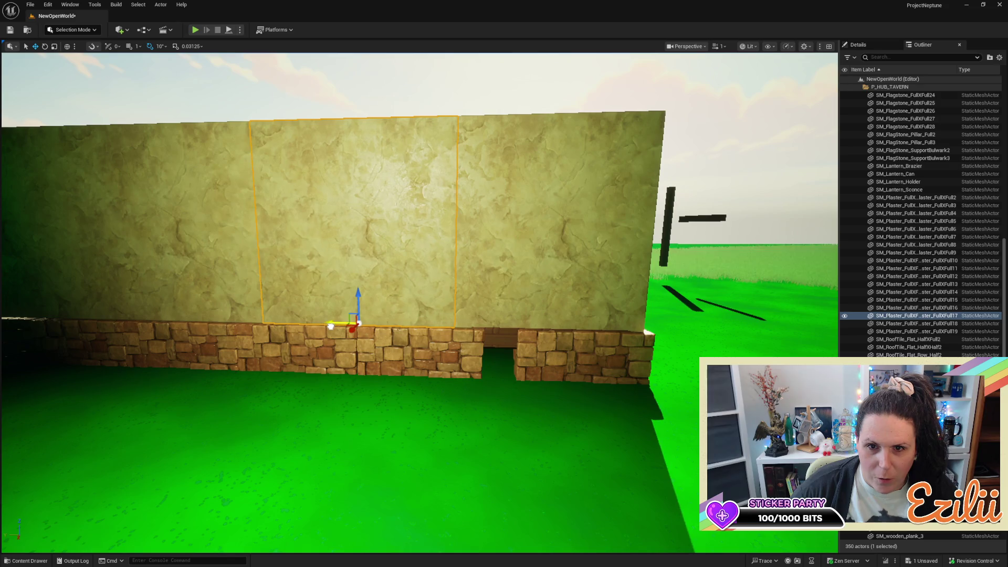
Slide two plaster panels left to close the seam above the flagstone base
{"action": "left_click_drag", "start_coordinate": [330, 327], "coordinate": [474, 251]}
{"action": "left_click", "coordinate": [456, 292]}
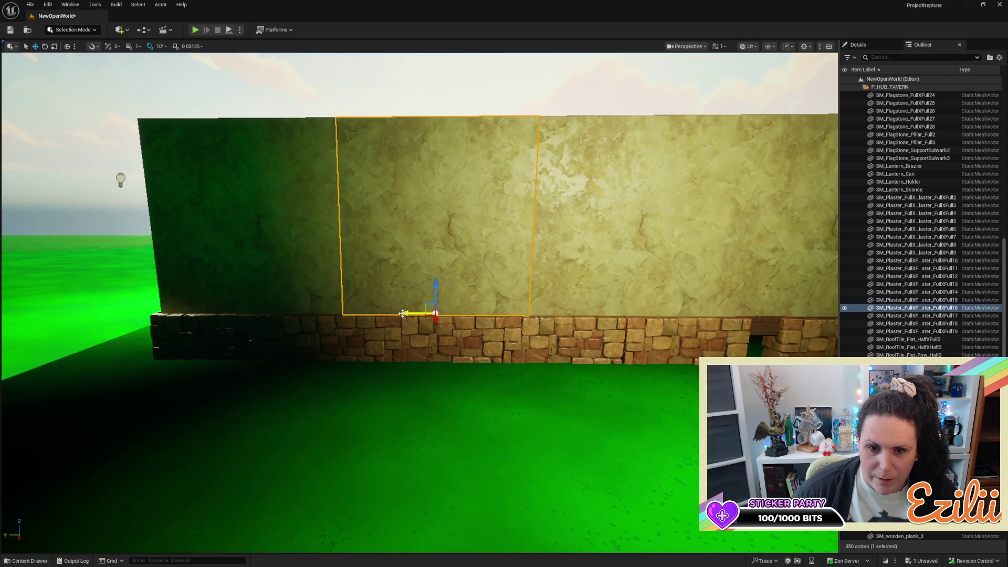
{"action": "mouse_move", "coordinate": [402, 314]}
{"action": "left_mouse_down"}
{"action": "mouse_move", "coordinate": [398, 352]}
{"action": "mouse_move", "coordinate": [615, 352]}
{"action": "left_mouse_up"}
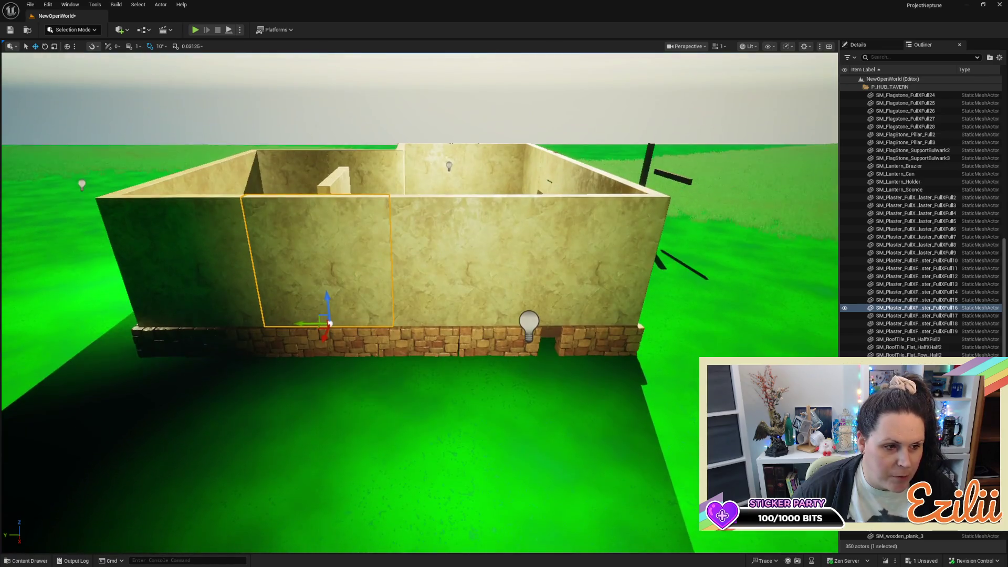
Move the point light left along the wall base and push a side-wall panel into line
{"action": "left_click", "coordinate": [529, 321]}
{"action": "mouse_move", "coordinate": [509, 324]}
{"action": "left_mouse_down"}
{"action": "mouse_move", "coordinate": [264, 323]}
{"action": "mouse_move", "coordinate": [255, 278]}
{"action": "mouse_move", "coordinate": [403, 230]}
{"action": "left_mouse_up"}
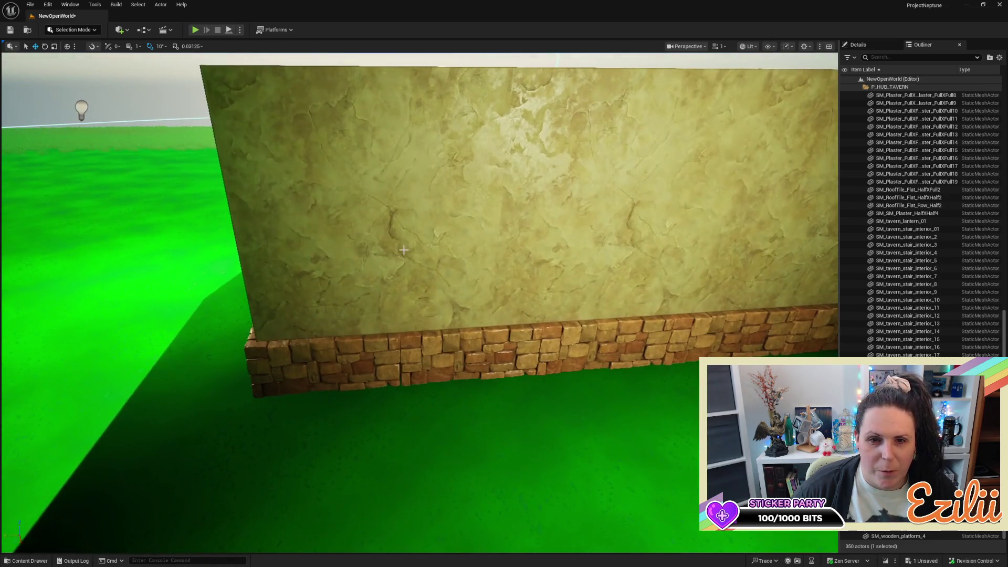
{"action": "left_click", "coordinate": [403, 230]}
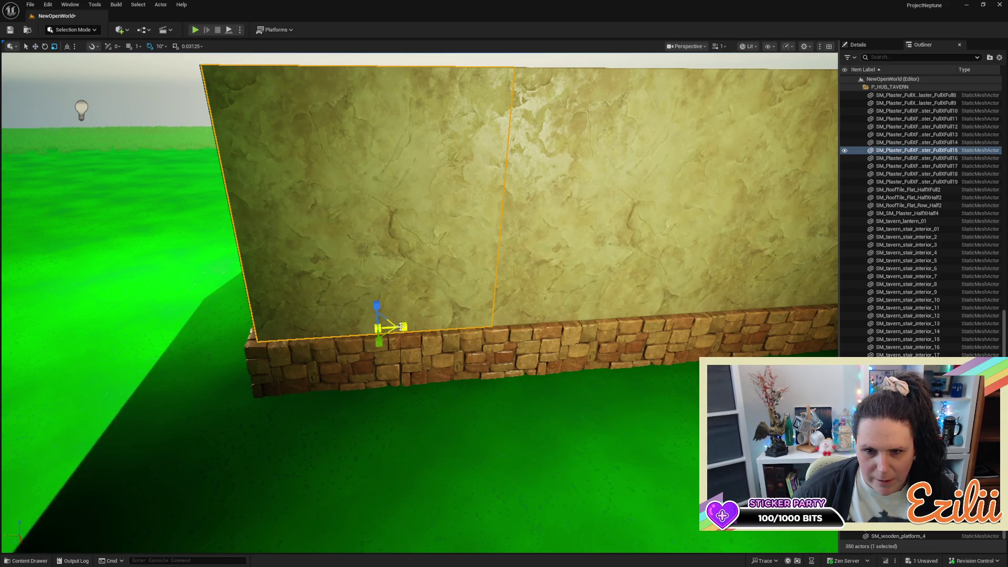
{"action": "left_click_drag", "start_coordinate": [401, 328], "coordinate": [352, 330]}
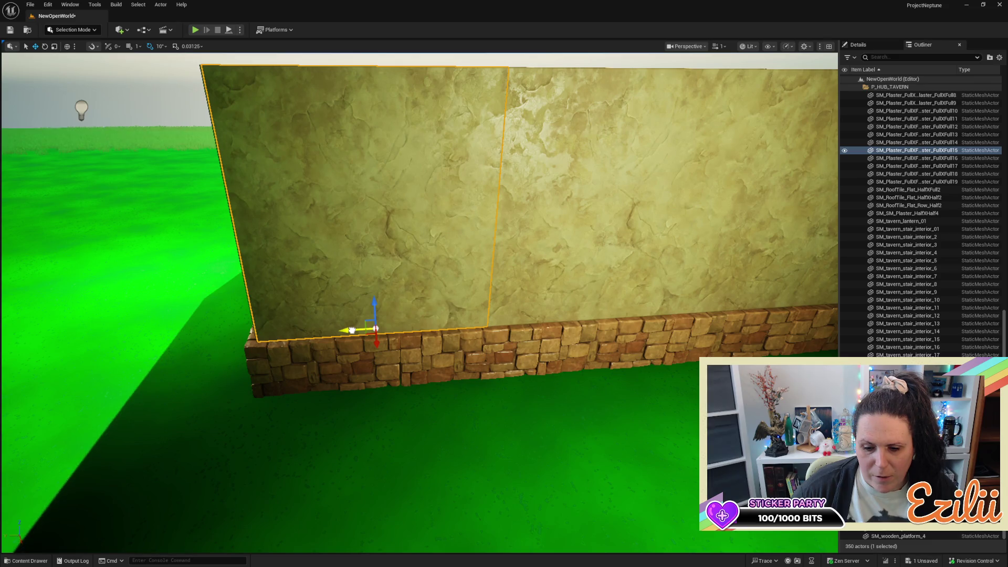
{"action": "scroll", "coordinate": [351, 330], "scroll_direction": "down", "scroll_amount": 5}
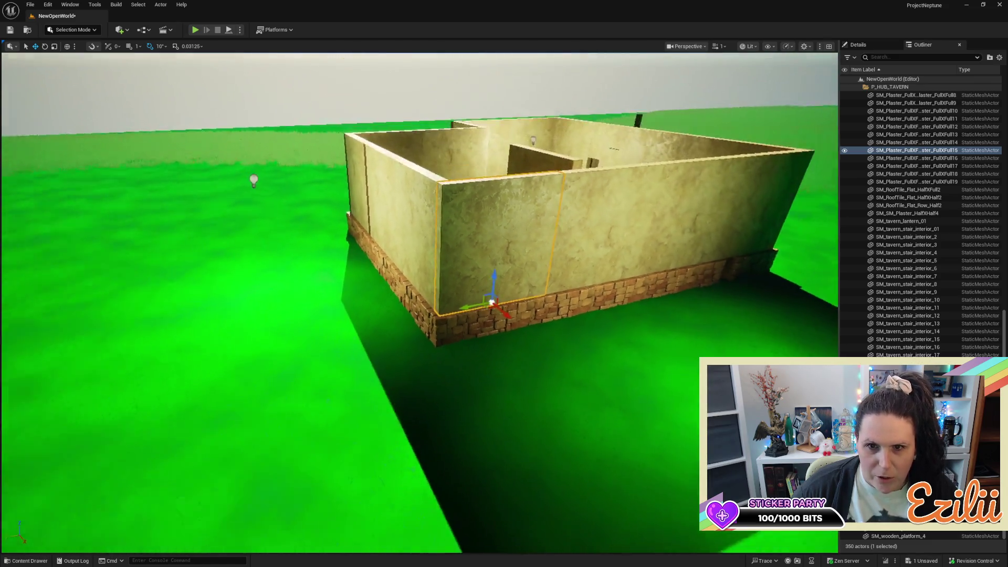
{"action": "mouse_move", "coordinate": [420, 315]}
{"action": "left_mouse_down"}
{"action": "mouse_move", "coordinate": [318, 315]}
{"action": "mouse_move", "coordinate": [307, 257]}
{"action": "left_mouse_up"}
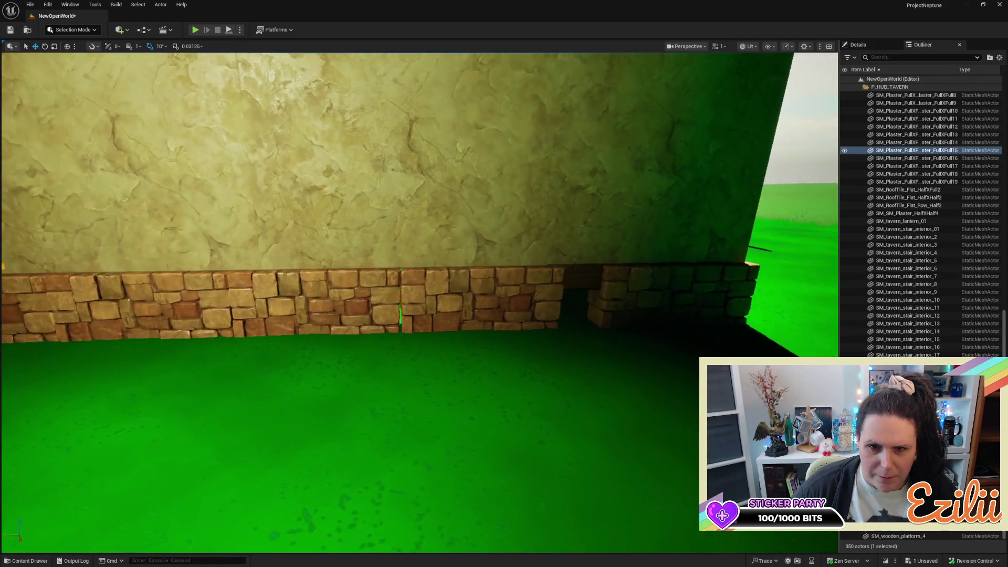
Widen a row of three base flagstones and shift it slightly right
{"action": "left_click", "coordinate": [434, 302]}
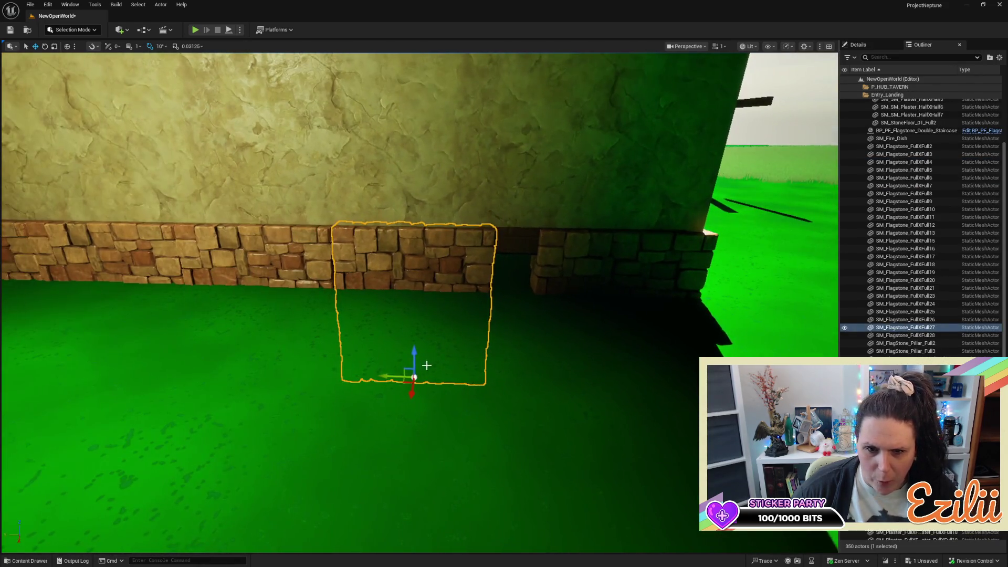
{"action": "left_click_drag", "start_coordinate": [386, 374], "coordinate": [402, 376]}
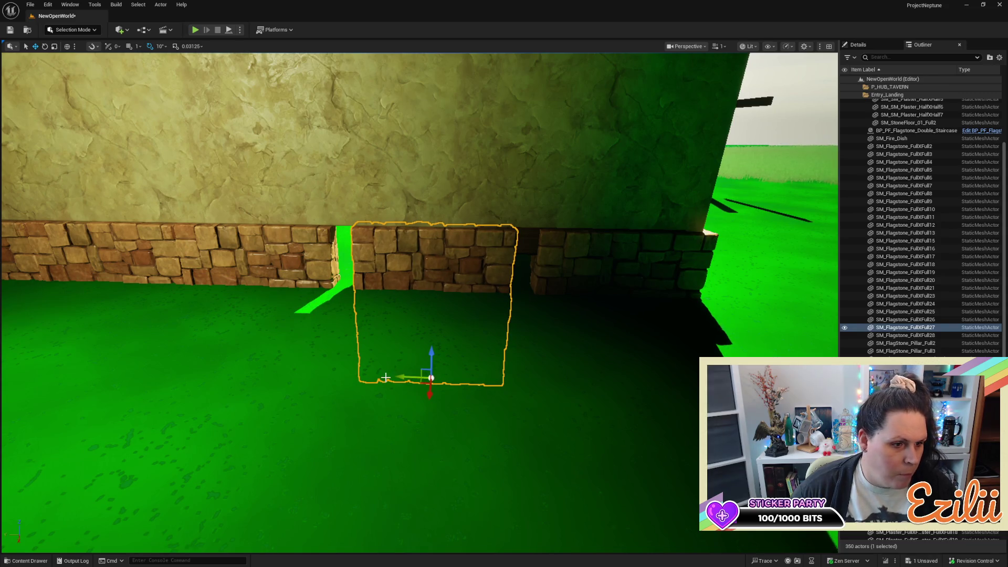
{"action": "key", "text": "ctrl+z"}
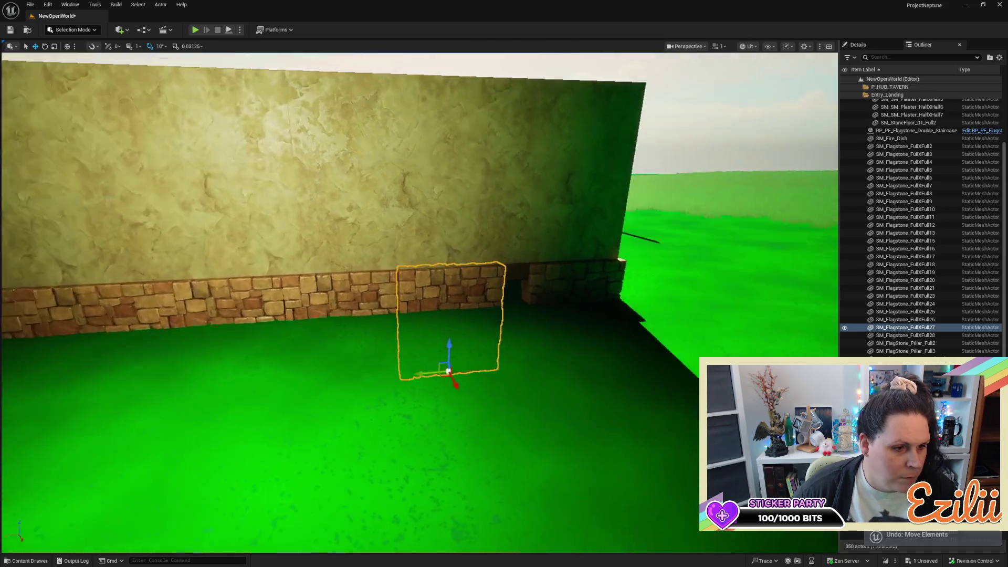
{"action": "scroll", "coordinate": [443, 337], "scroll_direction": "down", "scroll_amount": 5}
{"action": "left_click", "coordinate": [439, 300], "text": "ctrl"}
{"action": "left_click", "coordinate": [331, 302], "text": "ctrl"}
{"action": "left_click", "coordinate": [269, 313], "text": "ctrl"}
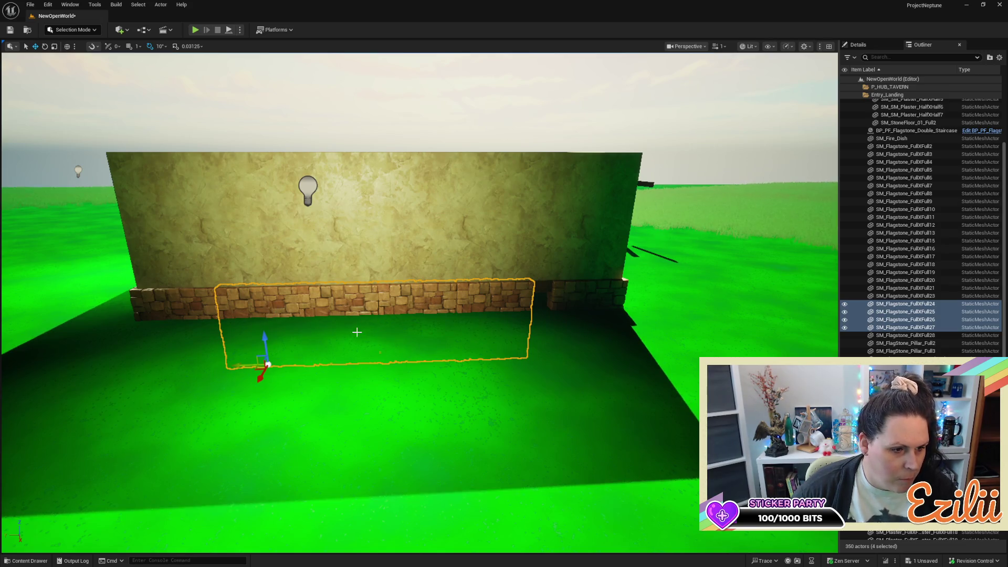
{"action": "key", "text": "r"}
{"action": "left_click_drag", "start_coordinate": [296, 363], "coordinate": [302, 362]}
{"action": "key", "text": "w"}
{"action": "left_click_drag", "start_coordinate": [242, 367], "coordinate": [247, 366]}
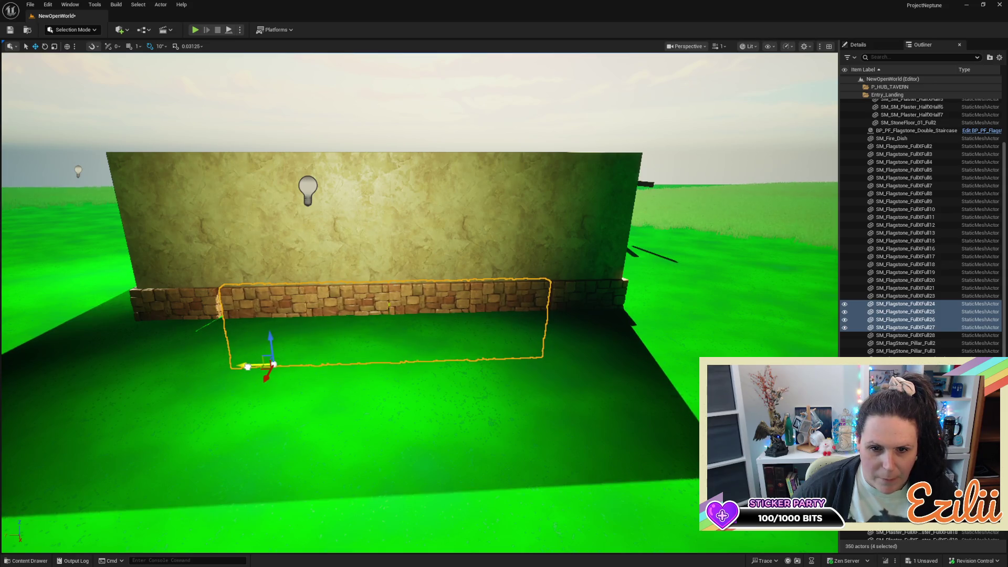
{"action": "key", "text": "r"}
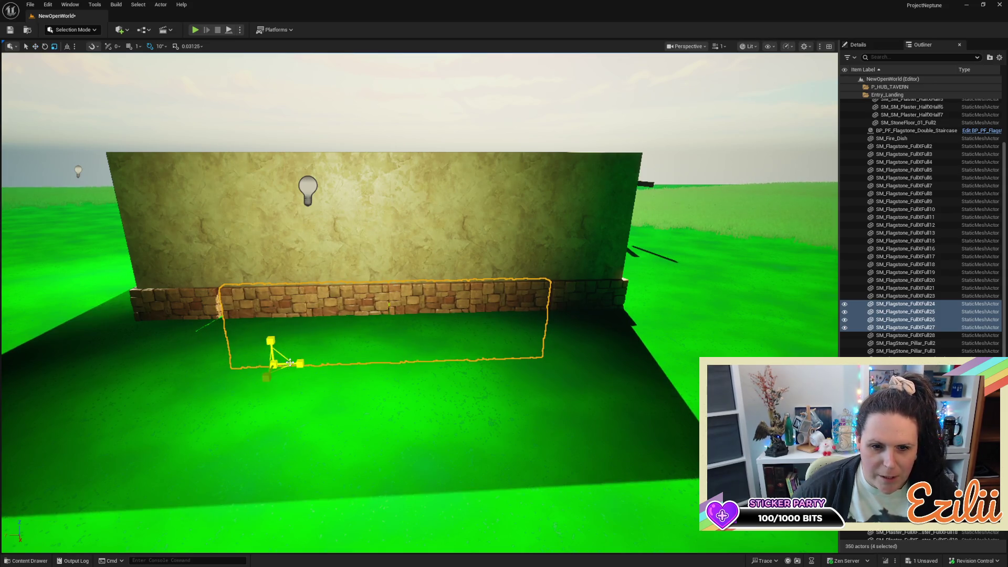
{"action": "left_click_drag", "start_coordinate": [295, 363], "coordinate": [295, 363]}
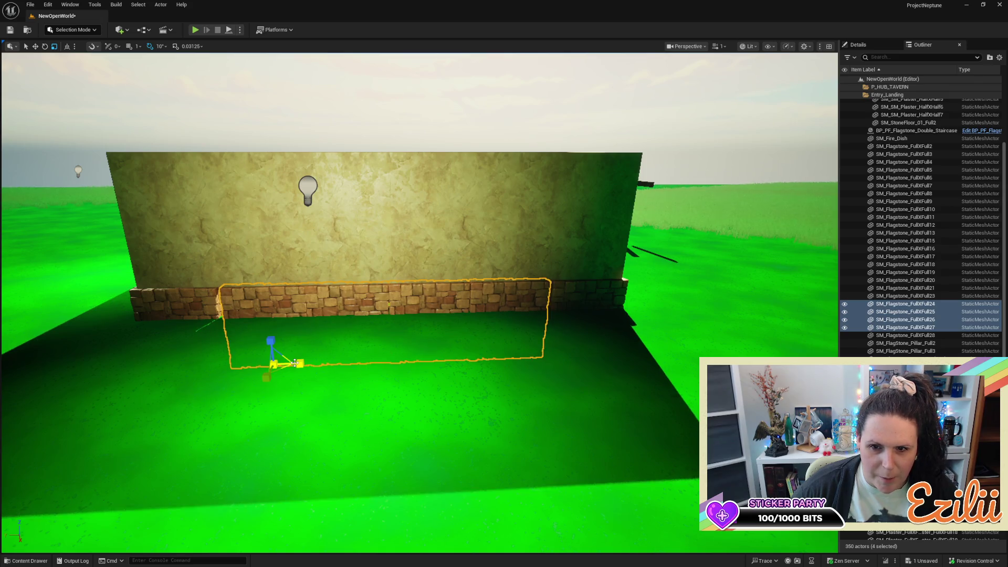
{"action": "left_click", "coordinate": [296, 363]}
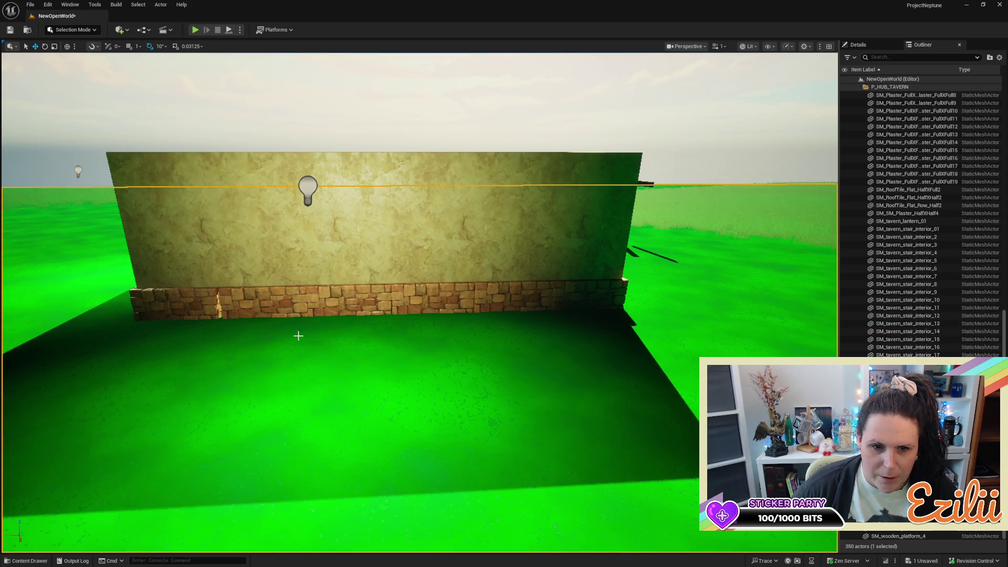
Shift a group of four flagstone tiles slightly left
{"action": "left_click", "coordinate": [280, 296]}
{"action": "left_click", "coordinate": [357, 297], "text": "ctrl"}
{"action": "left_click", "coordinate": [429, 291], "text": "ctrl"}
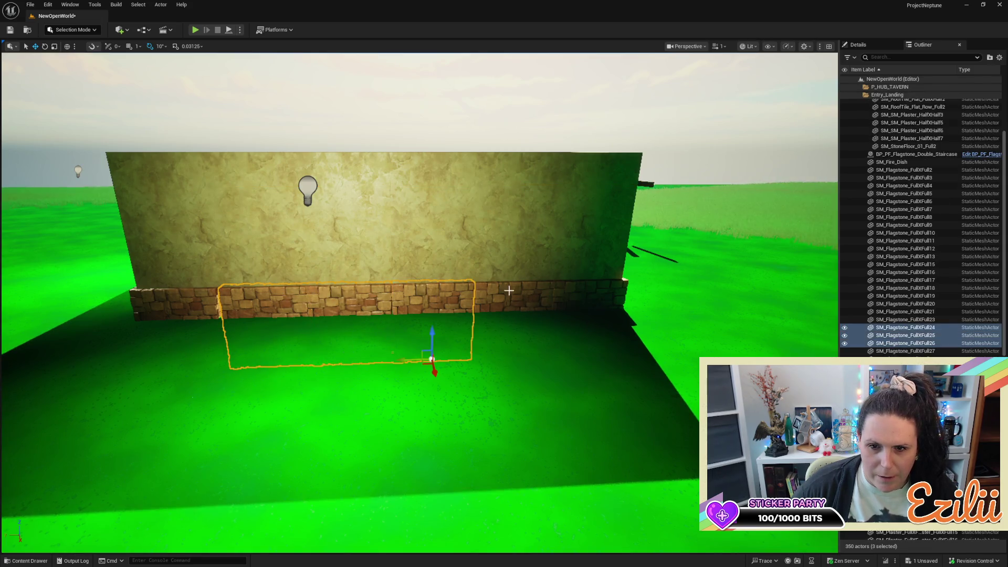
{"action": "left_click", "coordinate": [510, 294], "text": "ctrl"}
{"action": "mouse_move", "coordinate": [480, 356]}
{"action": "left_mouse_down"}
{"action": "mouse_move", "coordinate": [476, 315]}
{"action": "mouse_move", "coordinate": [436, 288]}
{"action": "mouse_move", "coordinate": [437, 268]}
{"action": "mouse_move", "coordinate": [401, 270]}
{"action": "left_mouse_up"}
{"action": "left_click", "coordinate": [436, 289]}
Widen a single flagstone tile slightly, then pull back to view the tavern exterior
{"action": "left_click", "coordinate": [443, 319]}
{"action": "mouse_move", "coordinate": [443, 319]}
{"action": "left_mouse_down"}
{"action": "mouse_move", "coordinate": [490, 326]}
{"action": "mouse_move", "coordinate": [482, 326]}
{"action": "left_mouse_up"}
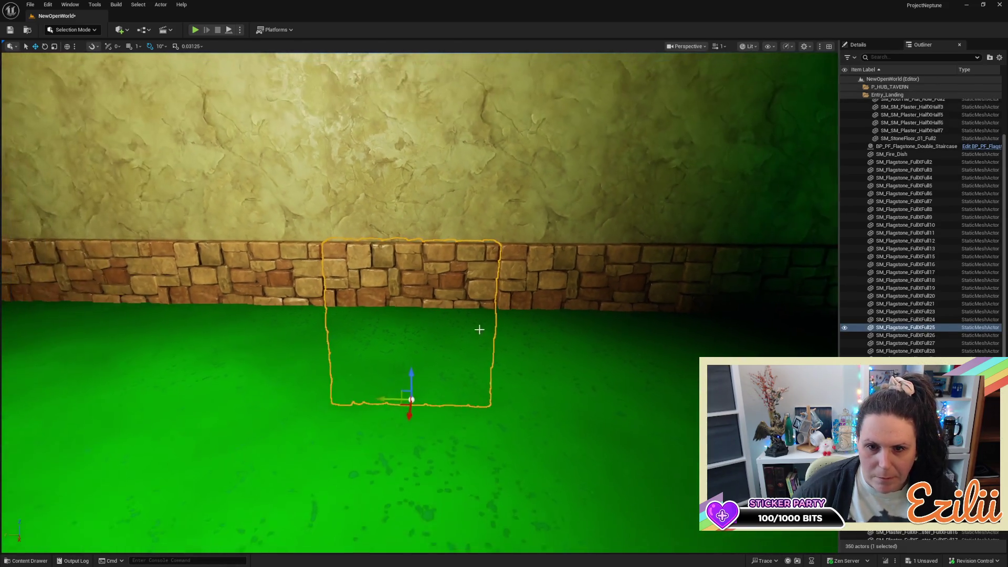
{"action": "key", "text": "r"}
{"action": "left_click_drag", "start_coordinate": [431, 399], "coordinate": [432, 399]}
{"action": "left_click", "coordinate": [430, 398]}
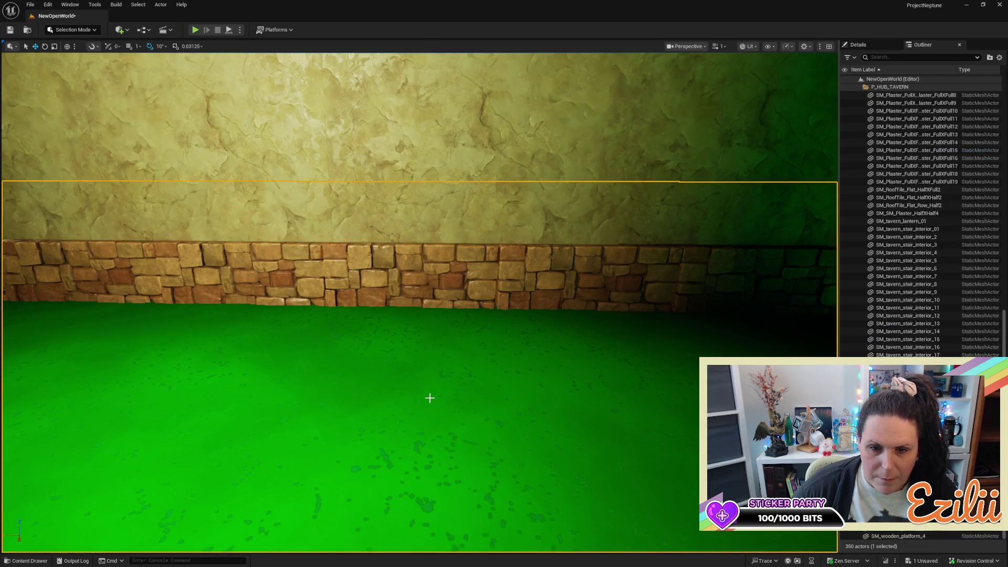
{"action": "left_click", "coordinate": [416, 293]}
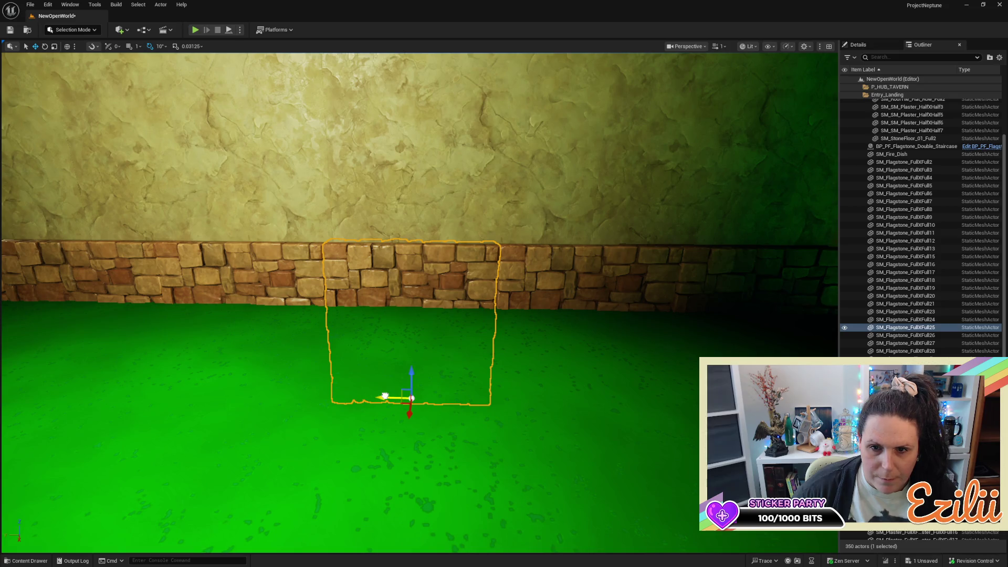
{"action": "left_click", "coordinate": [443, 371]}
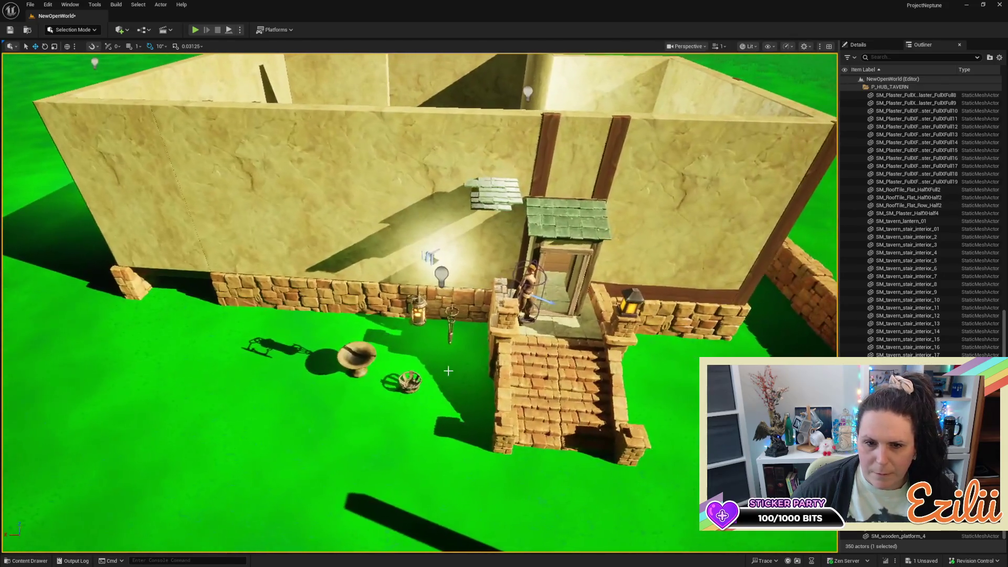
Inspect the flagstone base piece's Static Mesh and Material options in Details, leaving both unchanged
{"action": "left_click", "coordinate": [381, 318]}
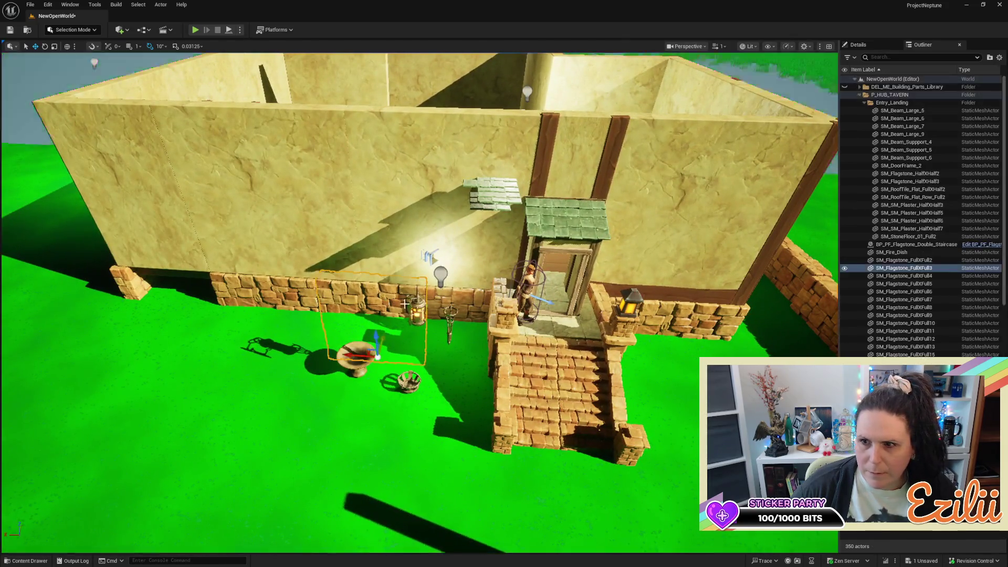
{"action": "left_click", "coordinate": [880, 46]}
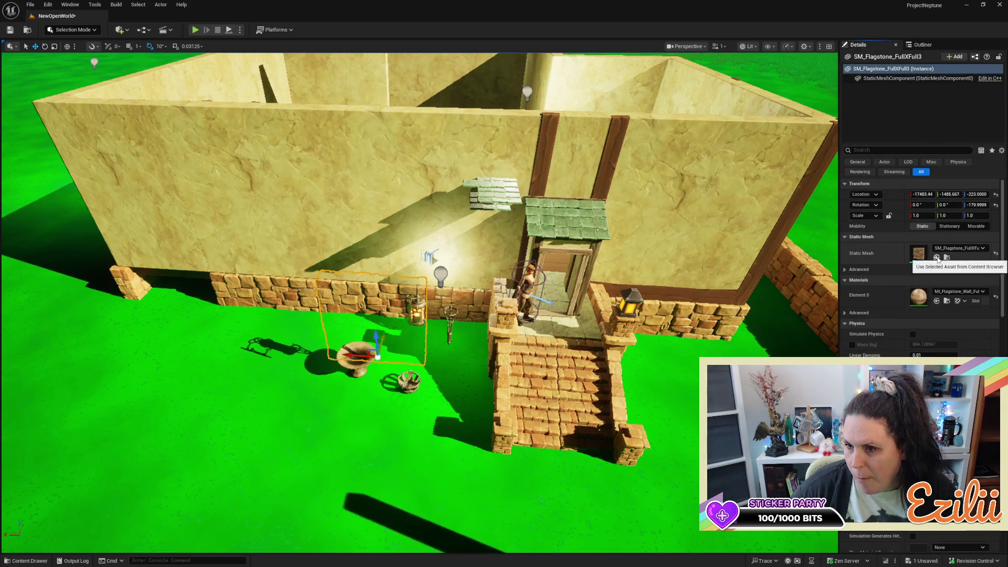
{"action": "left_click", "coordinate": [983, 248]}
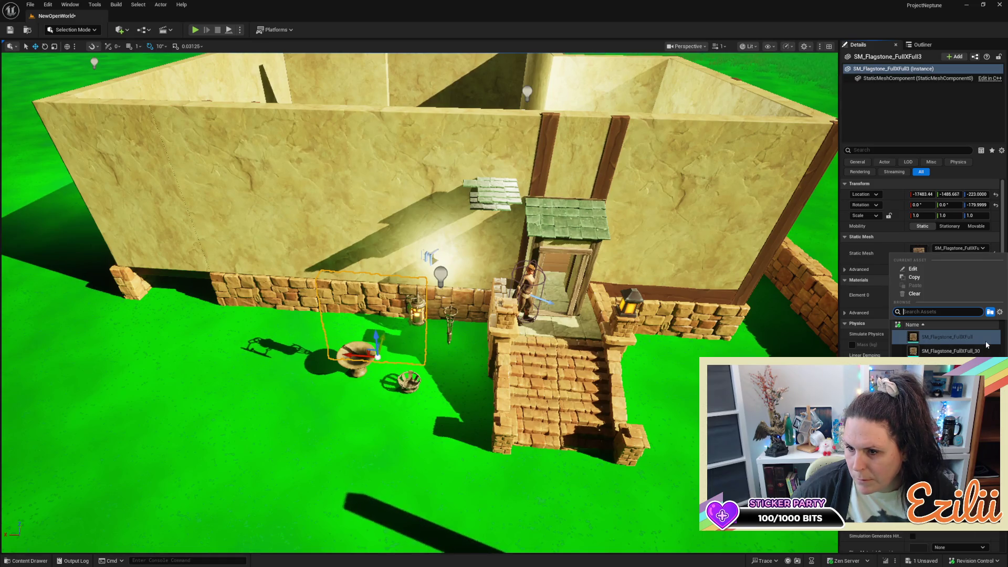
{"action": "scroll", "coordinate": [986, 344], "scroll_direction": "down", "scroll_amount": 3}
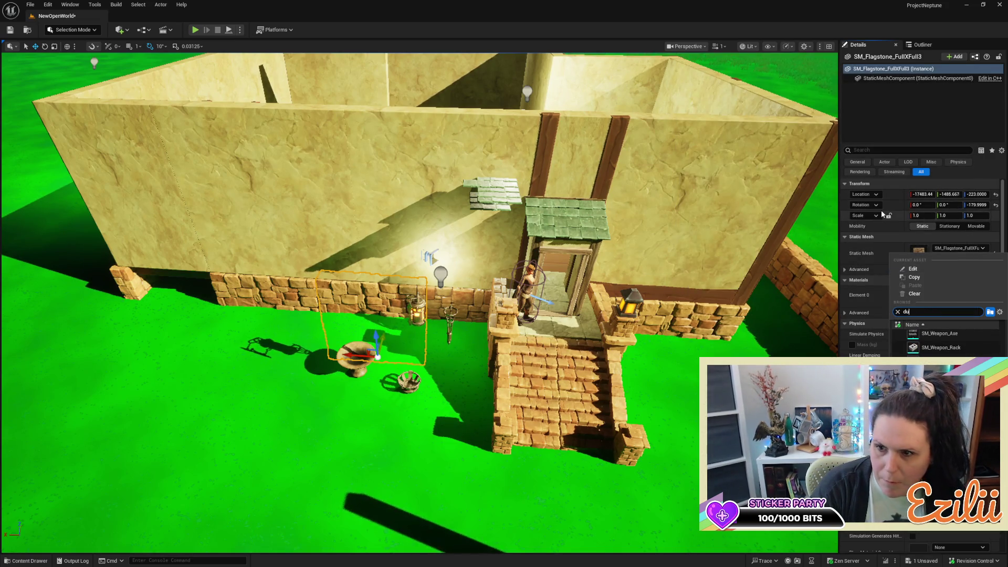
{"action": "key", "text": "Escape"}
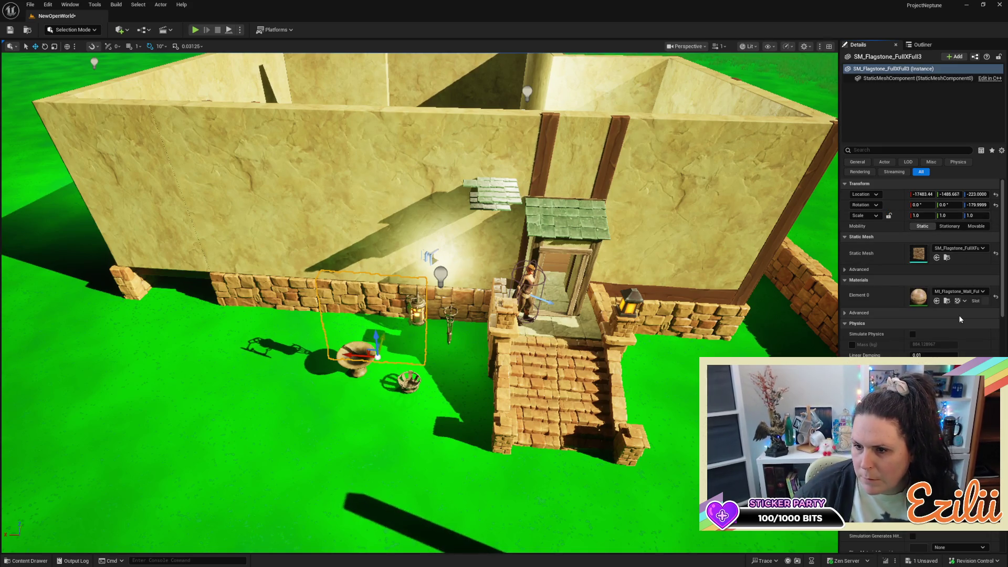
{"action": "left_click", "coordinate": [981, 295]}
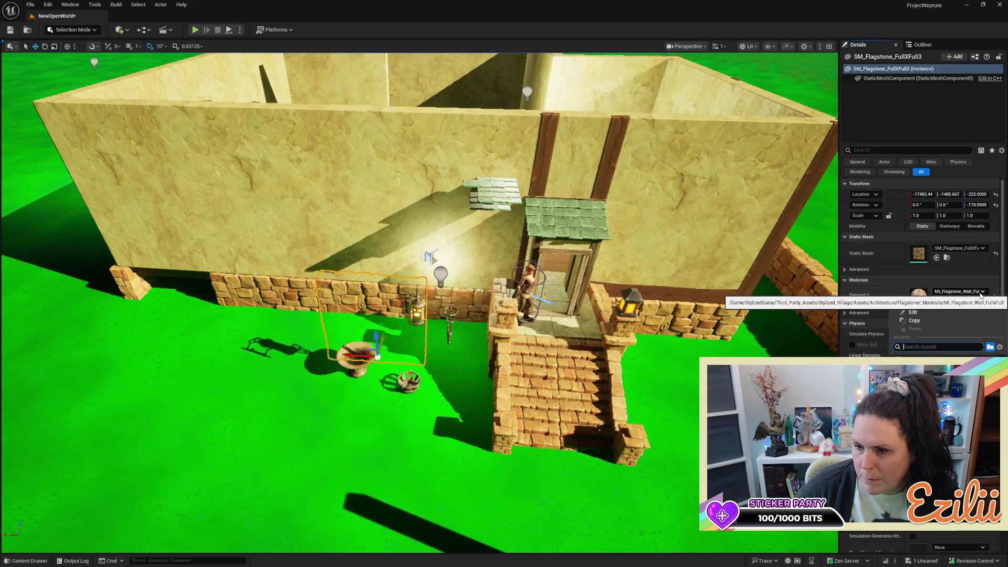
{"action": "key", "text": "Escape"}
{"action": "left_click_drag", "start_coordinate": [420, 283], "coordinate": [336, 284]}
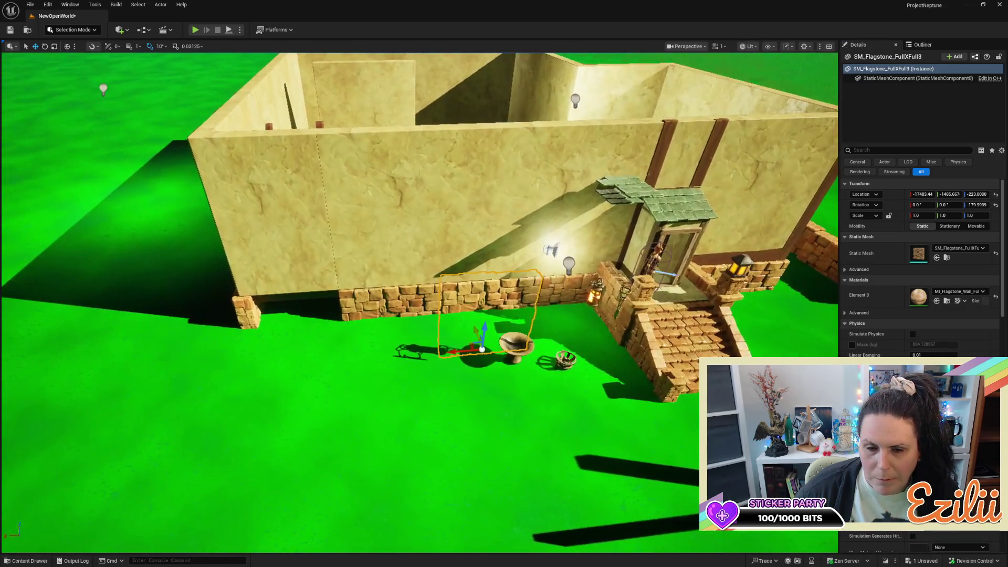
Compare the wall-base flagstone with the corner pillar by browsing the pillar's material choices
{"action": "left_click", "coordinate": [414, 292]}
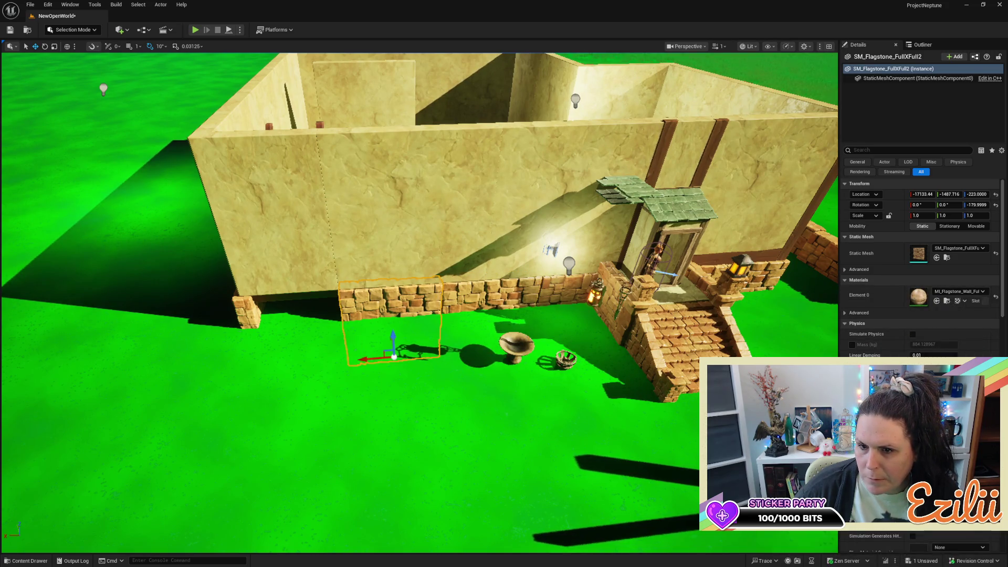
{"action": "left_click", "coordinate": [242, 306]}
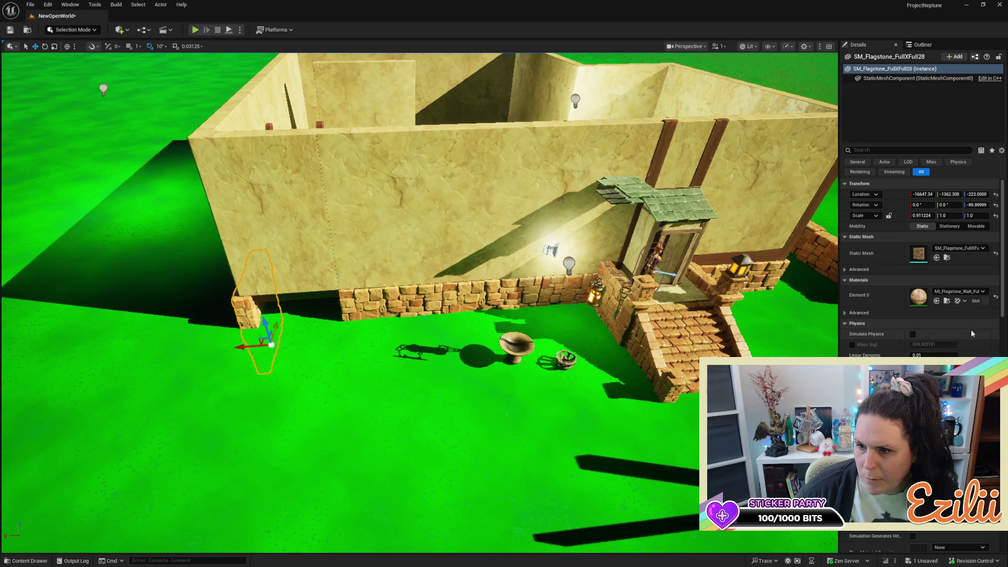
{"action": "left_click", "coordinate": [980, 291]}
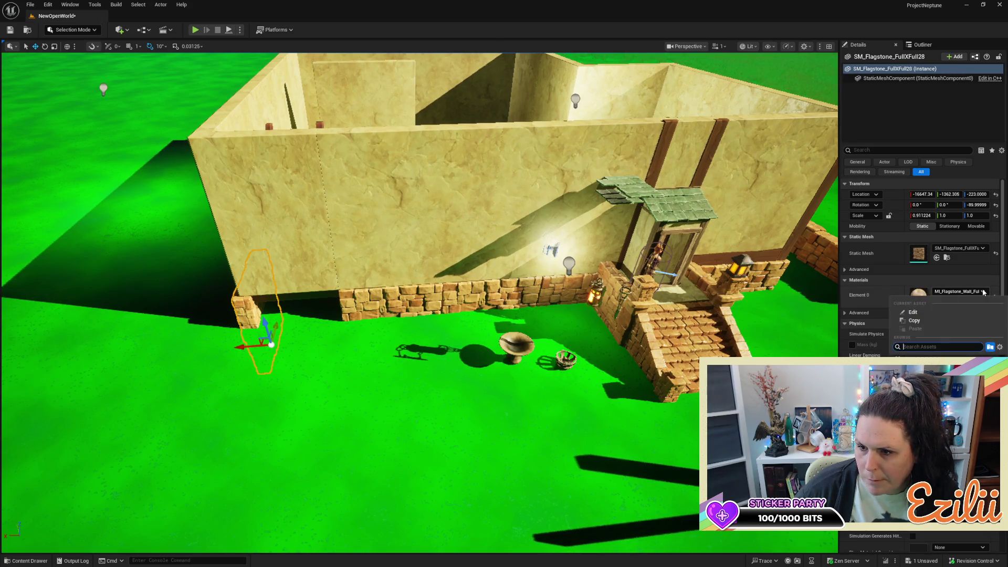
{"action": "scroll", "coordinate": [629, 418], "scroll_direction": "down", "scroll_amount": 5}
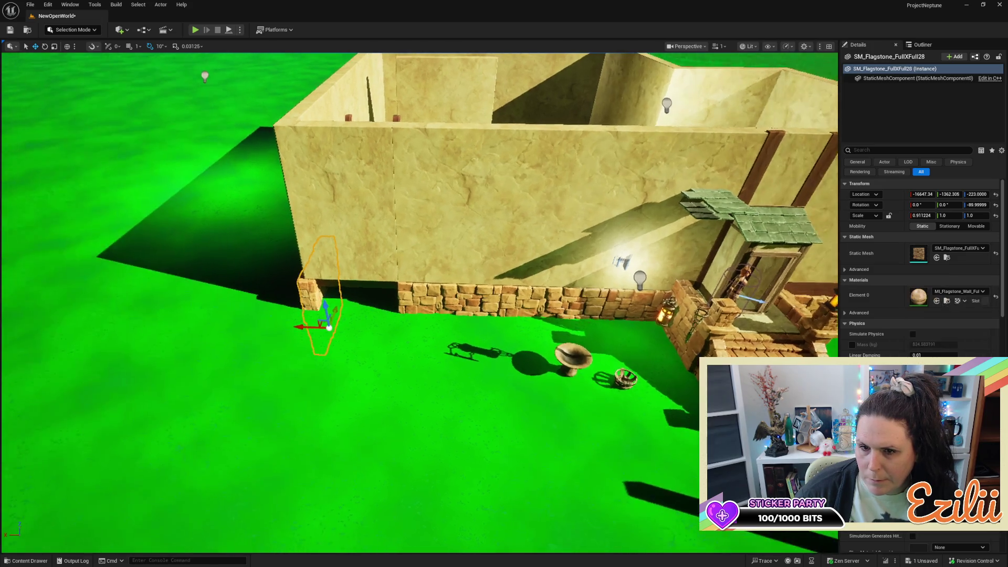
{"action": "scroll", "coordinate": [630, 418], "scroll_direction": "up", "scroll_amount": 6}
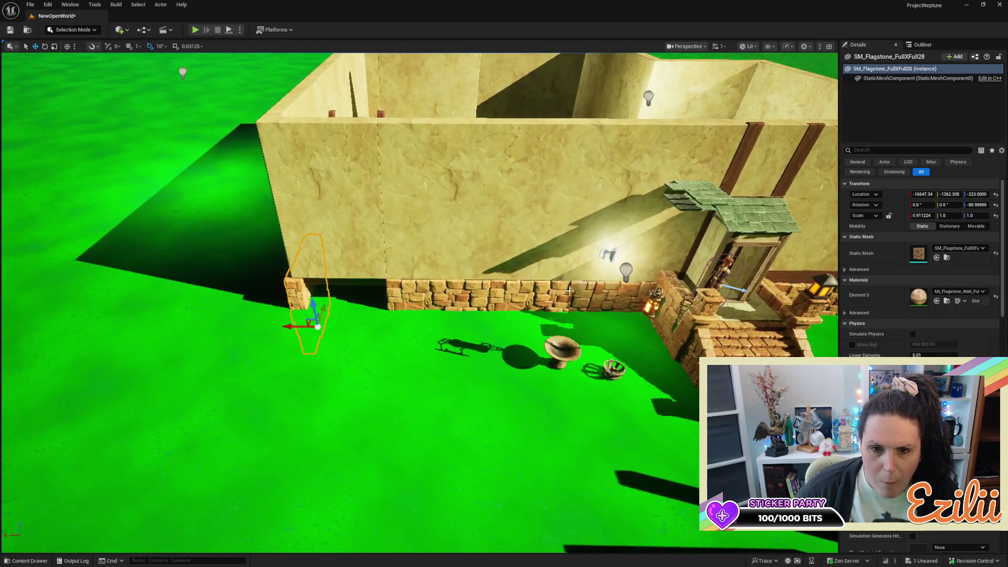
{"action": "left_click", "coordinate": [429, 282]}
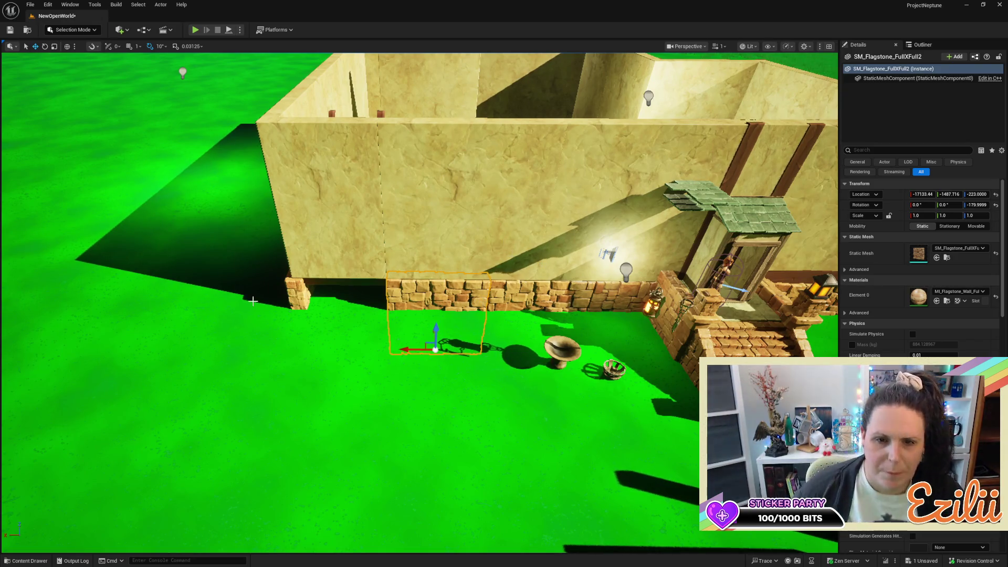
Alt-drag a copy of the wall-base flagstone toward the corner and narrow it in local space
{"action": "left_click_drag", "start_coordinate": [404, 351], "coordinate": [310, 355], "text": "alt"}
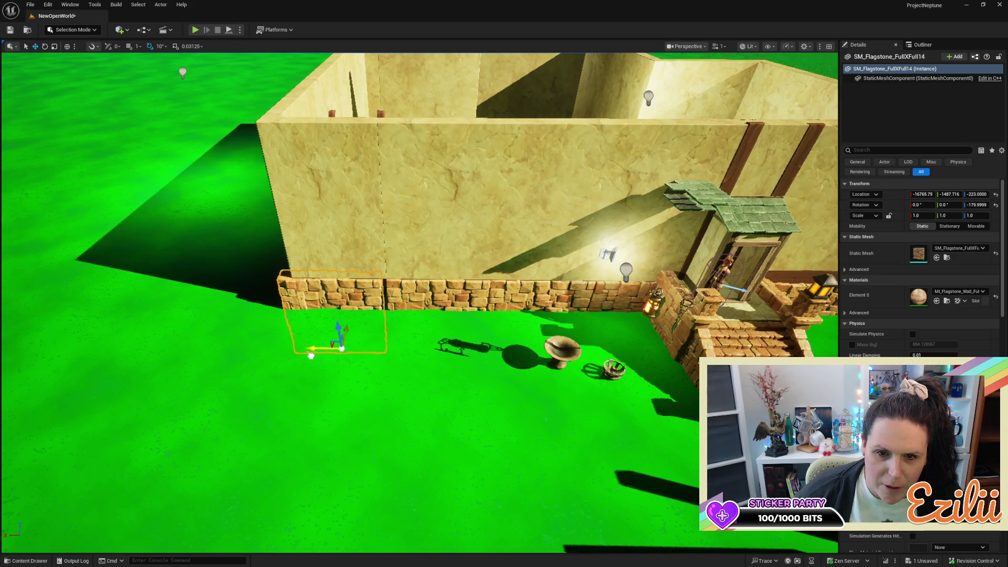
{"action": "key", "text": "f"}
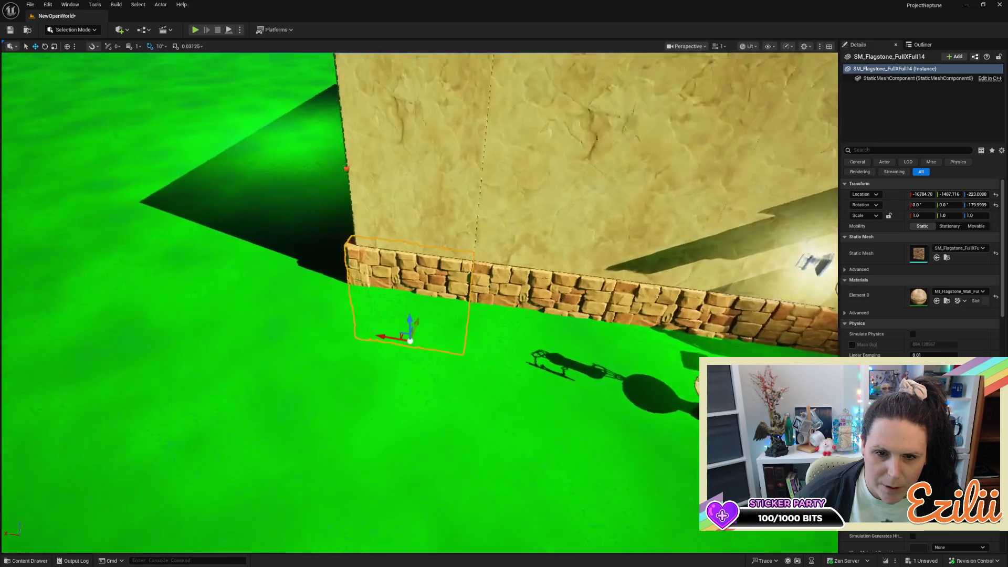
{"action": "key", "text": "ctrl+grave"}
{"action": "left_click_drag", "start_coordinate": [415, 389], "coordinate": [396, 390]}
{"action": "key", "text": "w"}
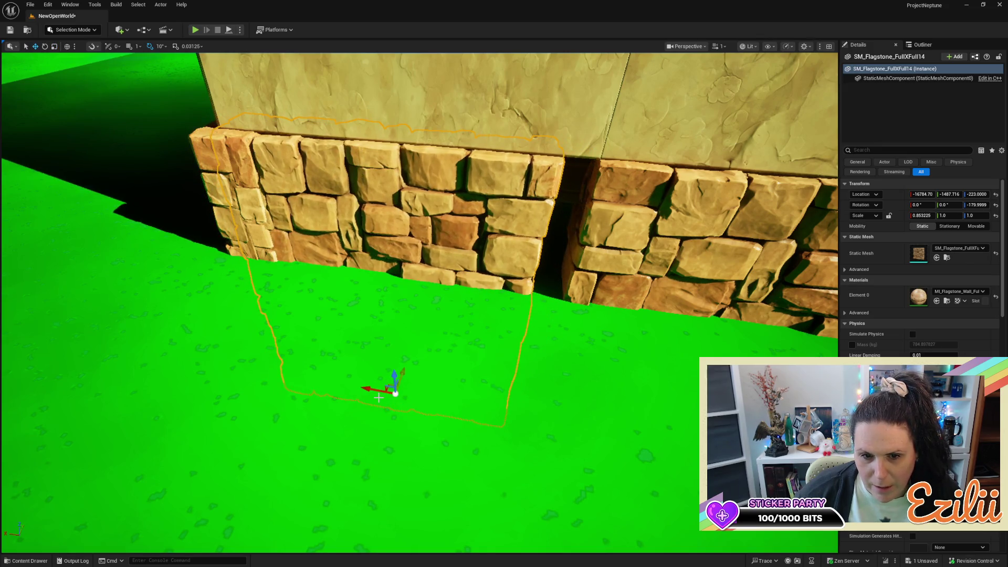
{"action": "left_click_drag", "start_coordinate": [371, 389], "coordinate": [390, 387]}
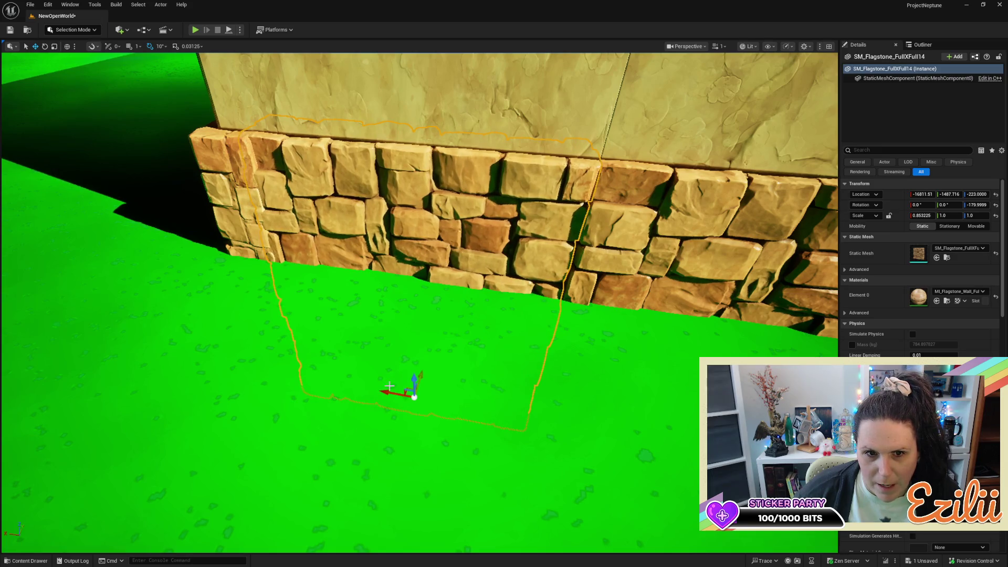
Refine the copy's X scale to 0.813 and its position so it fills the corner gap
{"action": "key", "text": "r"}
{"action": "mouse_move", "coordinate": [440, 402]}
{"action": "left_mouse_down"}
{"action": "mouse_move", "coordinate": [388, 391]}
{"action": "mouse_move", "coordinate": [446, 406]}
{"action": "left_mouse_up"}
{"action": "key", "text": "w"}
{"action": "key", "text": "r"}
{"action": "key", "text": "w"}
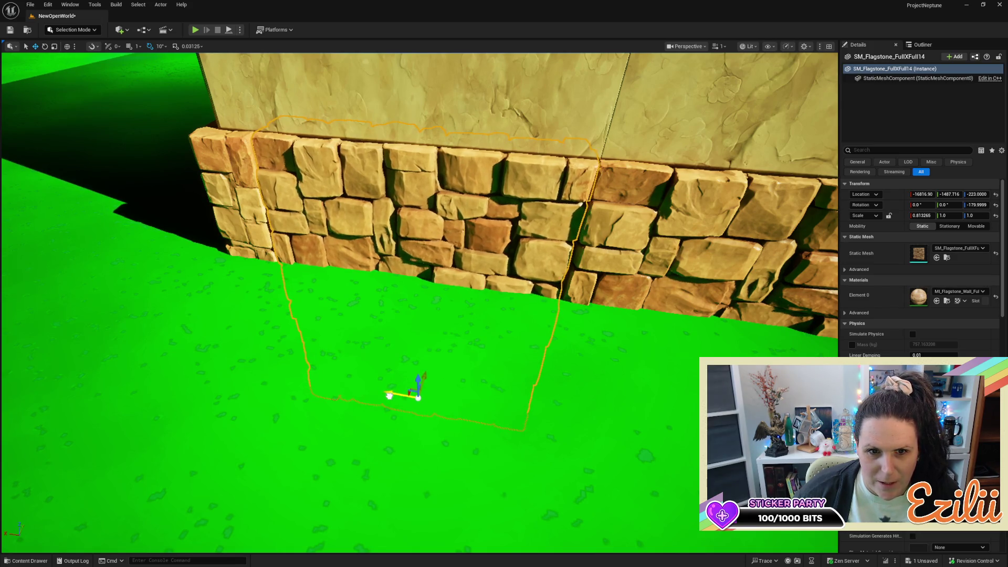
{"action": "mouse_move", "coordinate": [389, 396]}
{"action": "left_mouse_down"}
{"action": "mouse_move", "coordinate": [342, 393]}
{"action": "mouse_move", "coordinate": [390, 394]}
{"action": "mouse_move", "coordinate": [352, 384]}
{"action": "mouse_move", "coordinate": [363, 434]}
{"action": "mouse_move", "coordinate": [313, 403]}
{"action": "mouse_move", "coordinate": [291, 312]}
{"action": "left_mouse_up"}
{"action": "left_click", "coordinate": [269, 378]}
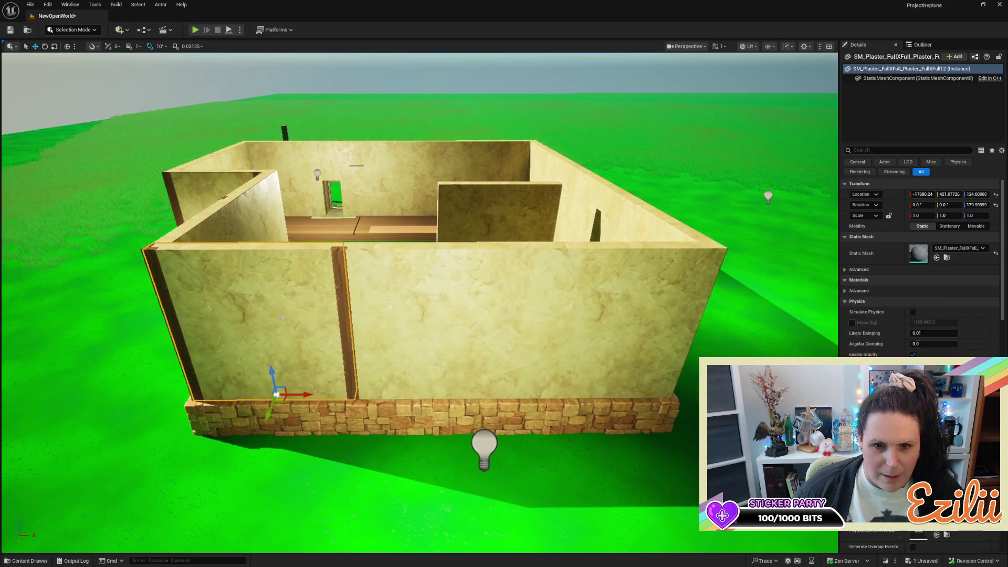
Alt-drag a copy of the wooden wall post right onto the seam between plaster sections
{"action": "left_click_drag", "start_coordinate": [270, 378], "coordinate": [281, 373]}
{"action": "left_click", "coordinate": [526, 315]}
{"action": "left_click", "coordinate": [279, 328]}
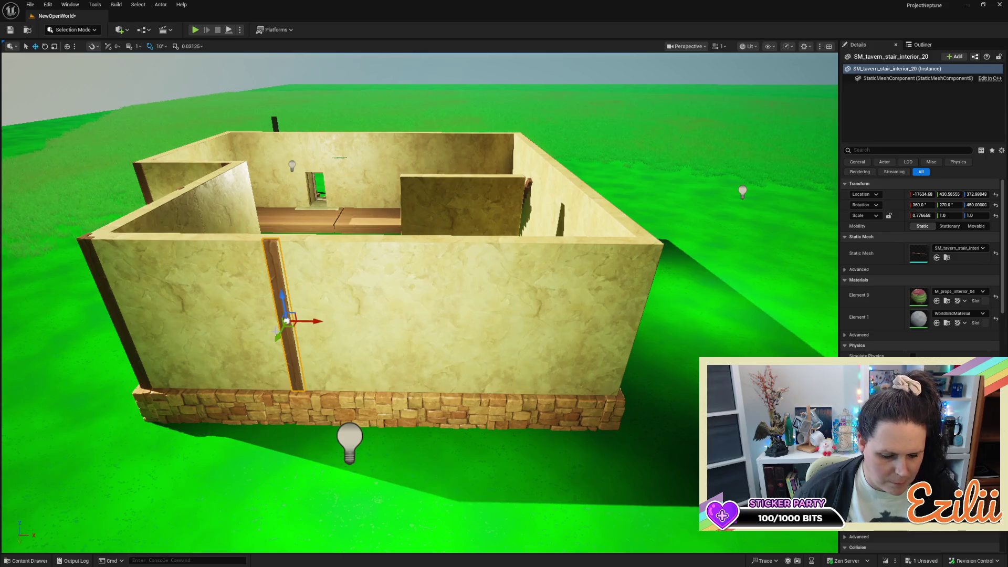
{"action": "left_click_drag", "start_coordinate": [319, 324], "coordinate": [483, 352]}
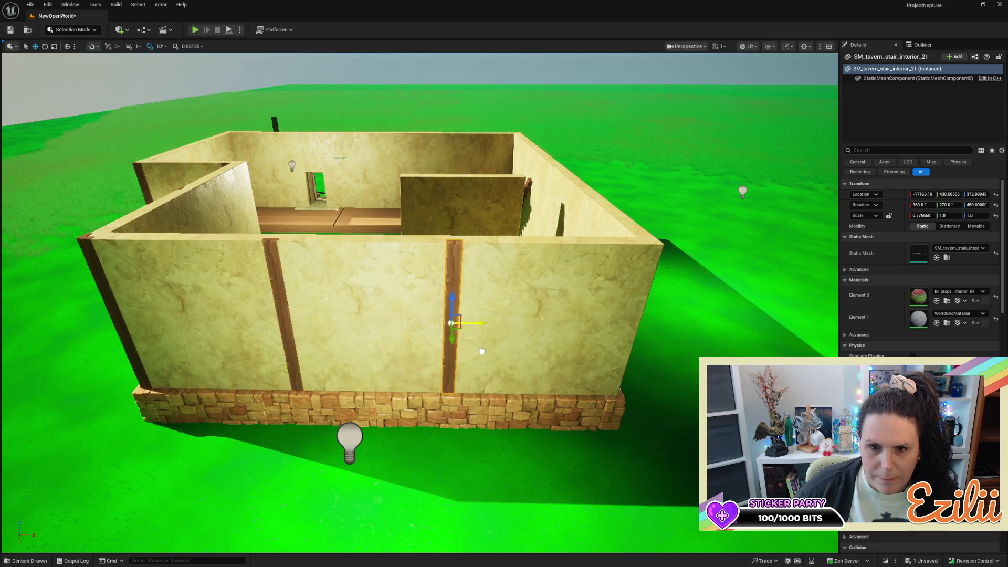
{"action": "left_click", "coordinate": [424, 331]}
{"action": "left_click", "coordinate": [453, 326]}
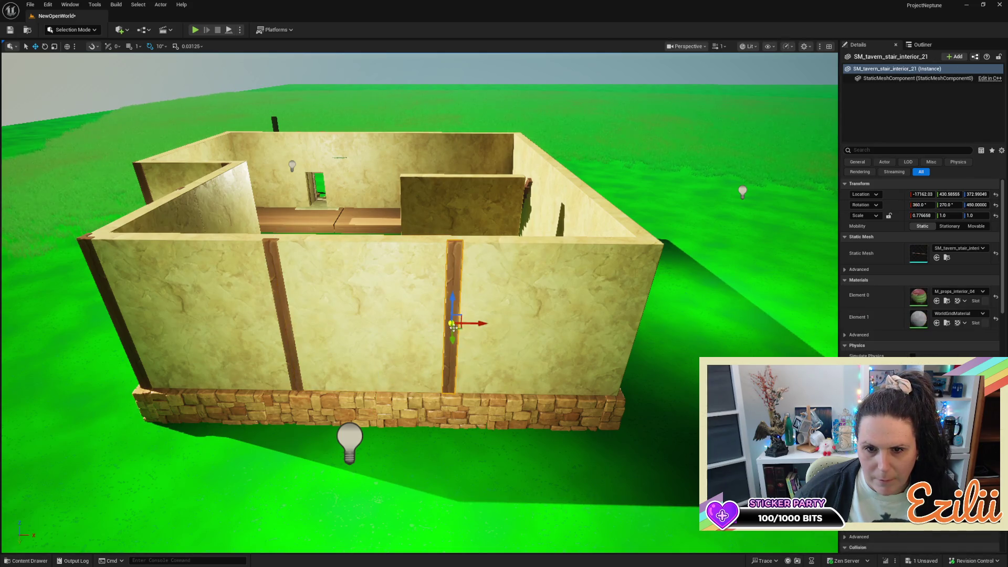
{"action": "left_click_drag", "start_coordinate": [480, 326], "coordinate": [489, 326]}
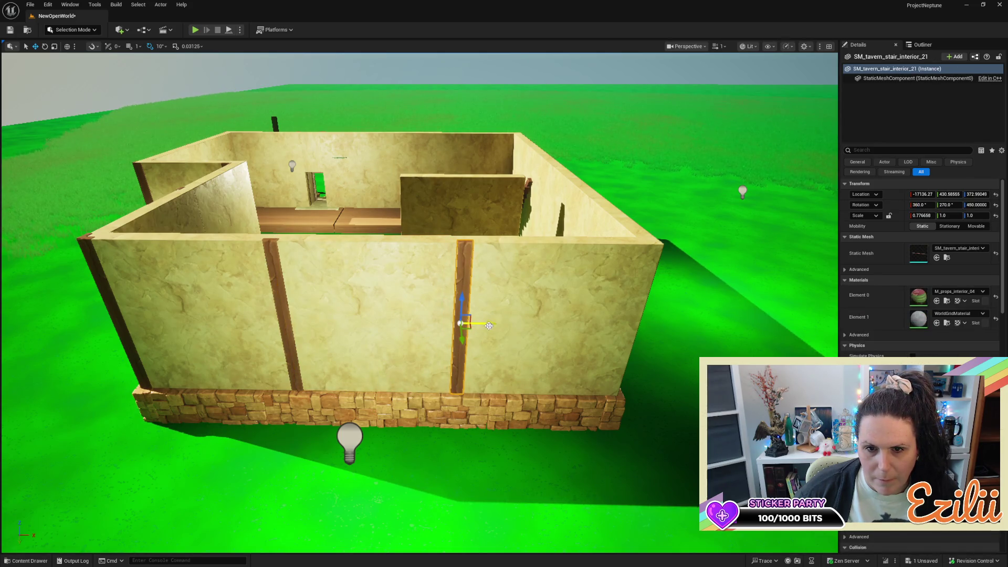
Turn the new wooden post around by 180 degrees
{"action": "left_click", "coordinate": [516, 321]}
{"action": "left_click", "coordinate": [439, 309]}
{"action": "left_click", "coordinate": [466, 307]}
{"action": "key", "text": "e"}
{"action": "mouse_move", "coordinate": [501, 323]}
{"action": "left_mouse_down"}
{"action": "mouse_move", "coordinate": [518, 333]}
{"action": "mouse_move", "coordinate": [443, 367]}
{"action": "mouse_move", "coordinate": [401, 325]}
{"action": "left_mouse_up"}
{"action": "scroll", "coordinate": [420, 302], "scroll_direction": "up", "scroll_amount": 5}
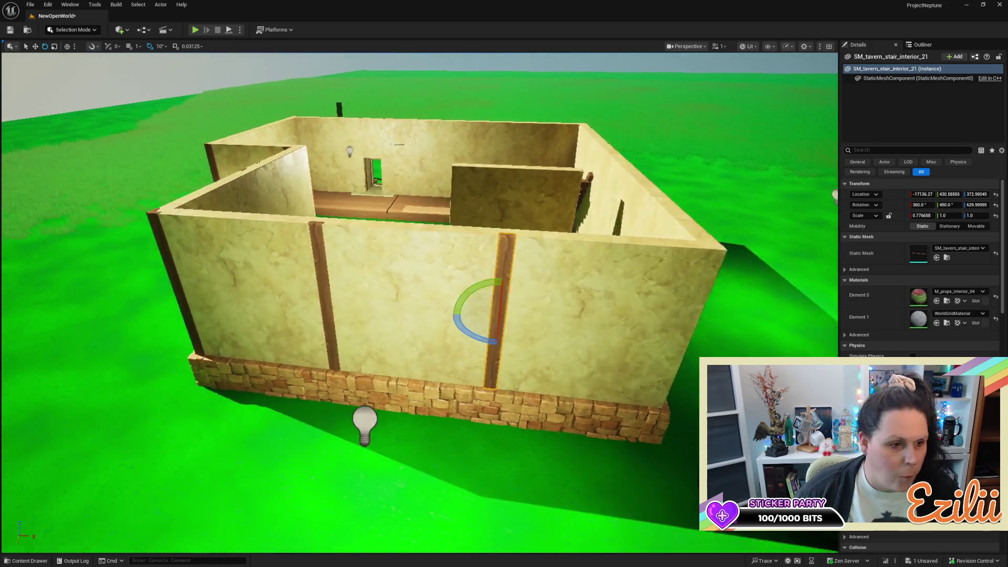
{"action": "scroll", "coordinate": [653, 369], "scroll_direction": "up", "scroll_amount": 1}
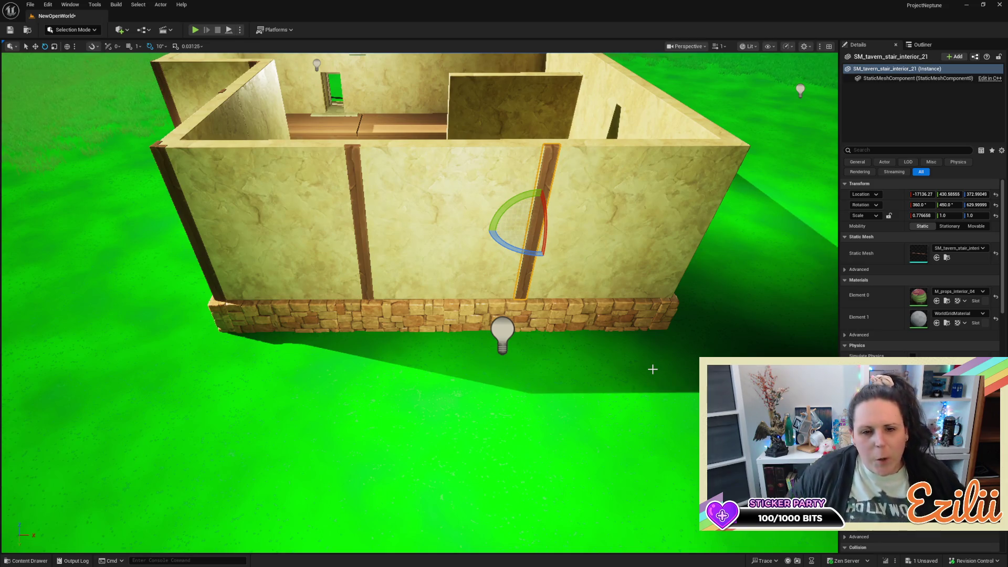
Rotate the plank lying on the ground to run along the wall and move it toward the corner
{"action": "left_click_drag", "start_coordinate": [653, 369], "coordinate": [604, 323]}
{"action": "left_click", "coordinate": [441, 394]}
{"action": "mouse_move", "coordinate": [406, 367]}
{"action": "left_mouse_down"}
{"action": "mouse_move", "coordinate": [420, 357]}
{"action": "mouse_move", "coordinate": [408, 350]}
{"action": "left_mouse_up"}
{"action": "mouse_move", "coordinate": [460, 408]}
{"action": "left_mouse_down"}
{"action": "mouse_move", "coordinate": [441, 388]}
{"action": "mouse_move", "coordinate": [390, 374]}
{"action": "mouse_move", "coordinate": [403, 372]}
{"action": "left_mouse_up"}
Slide the trim plank along the Y axis until it is flush with the plaster, then select both corner posts
{"action": "key", "text": "w"}
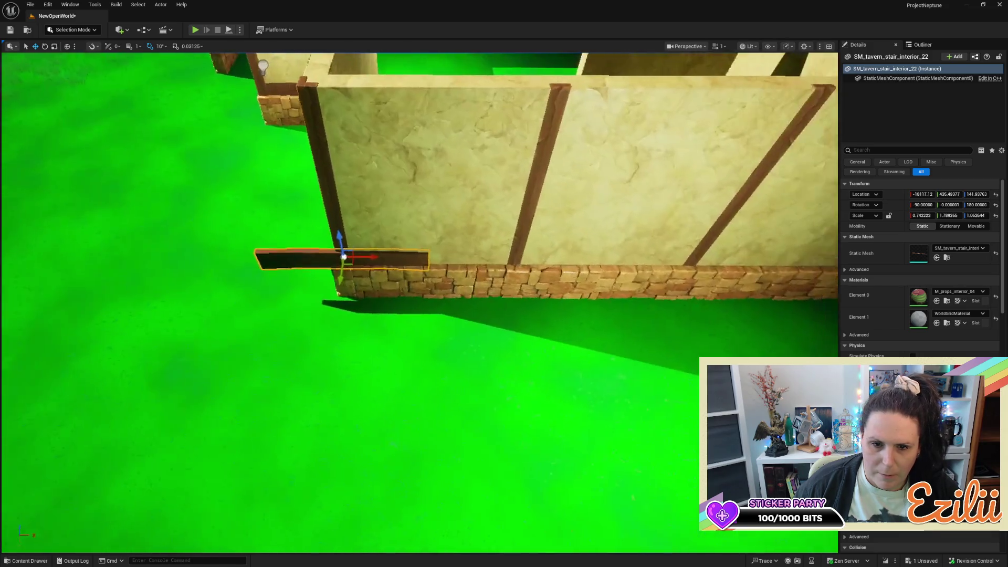
{"action": "key", "text": "w"}
{"action": "left_click_drag", "start_coordinate": [195, 208], "coordinate": [407, 225]}
{"action": "key", "text": "s"}
{"action": "key", "text": "w"}
{"action": "key", "text": "w"}
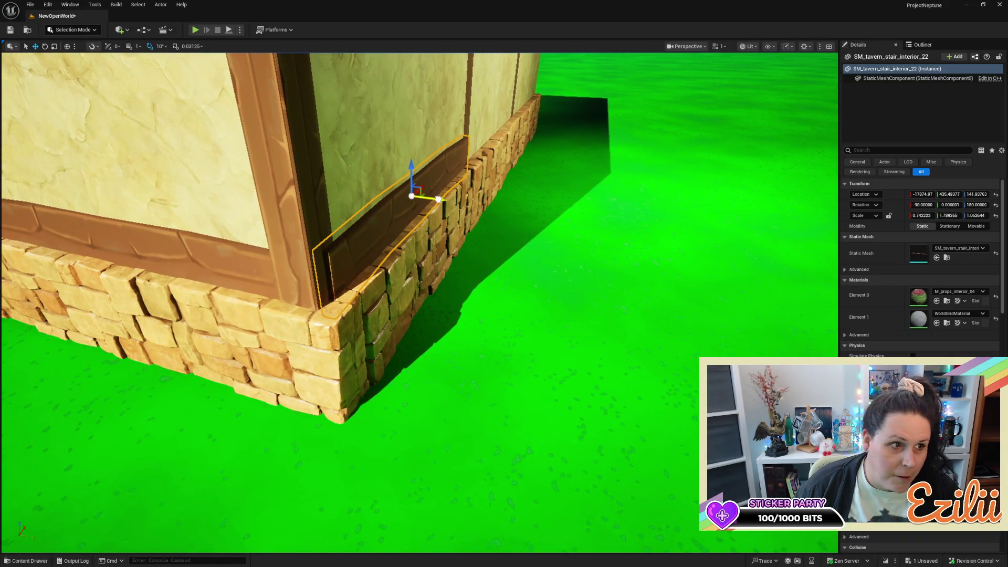
{"action": "left_click_drag", "start_coordinate": [437, 199], "coordinate": [435, 201]}
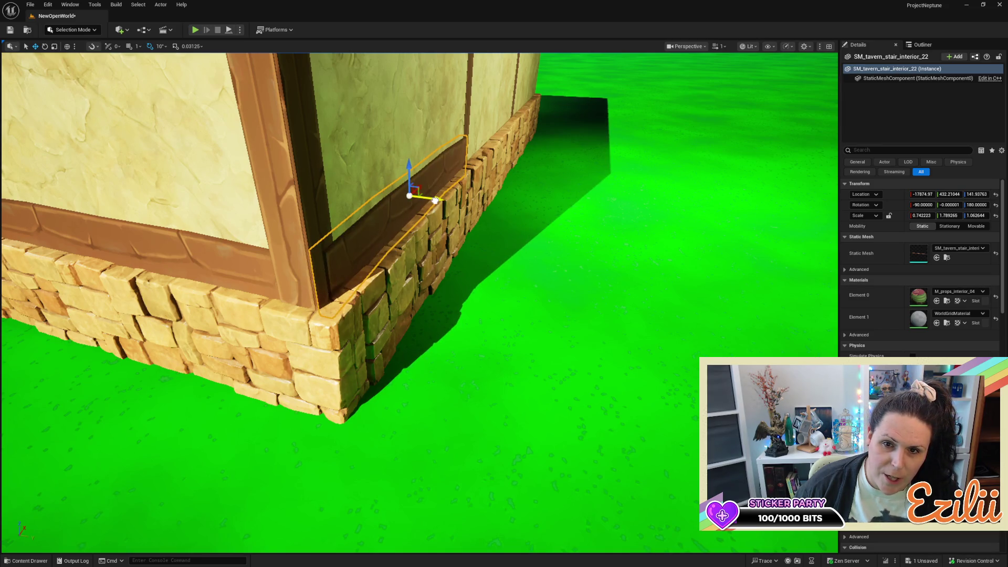
{"action": "left_click", "coordinate": [305, 242]}
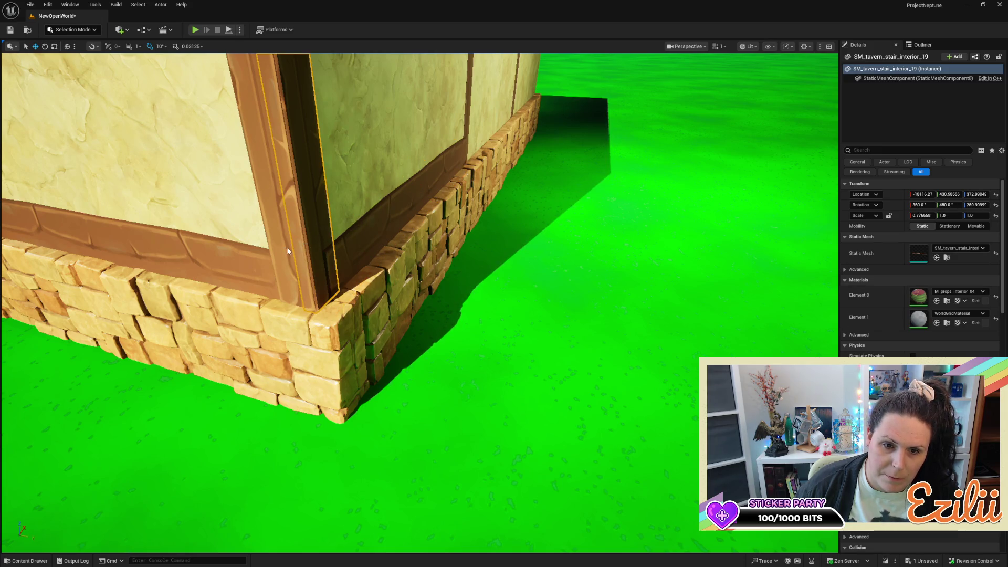
{"action": "left_click", "coordinate": [288, 252], "text": "ctrl"}
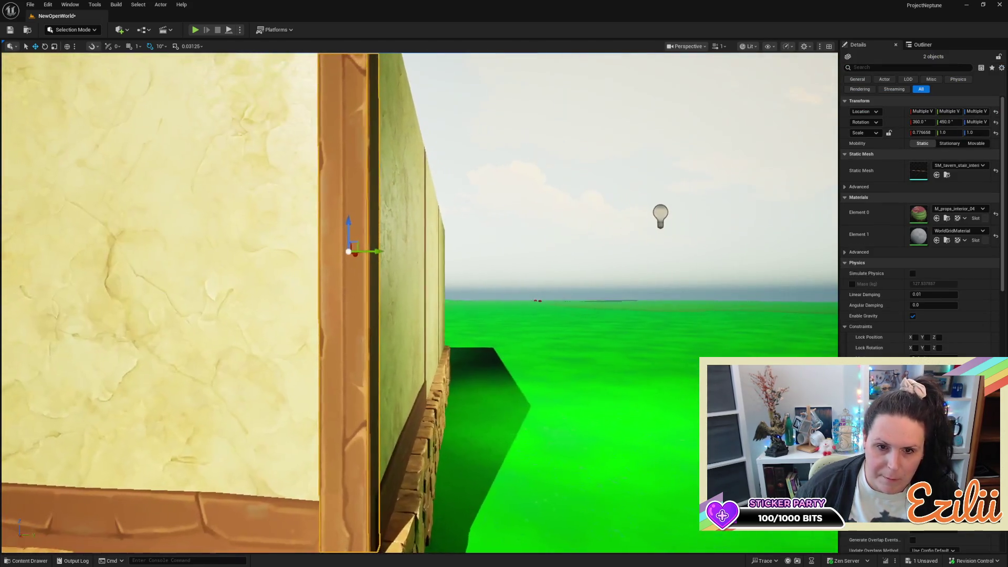
Push the two corner posts and the single wall post flush with the plaster
{"action": "left_click_drag", "start_coordinate": [378, 254], "coordinate": [381, 253]}
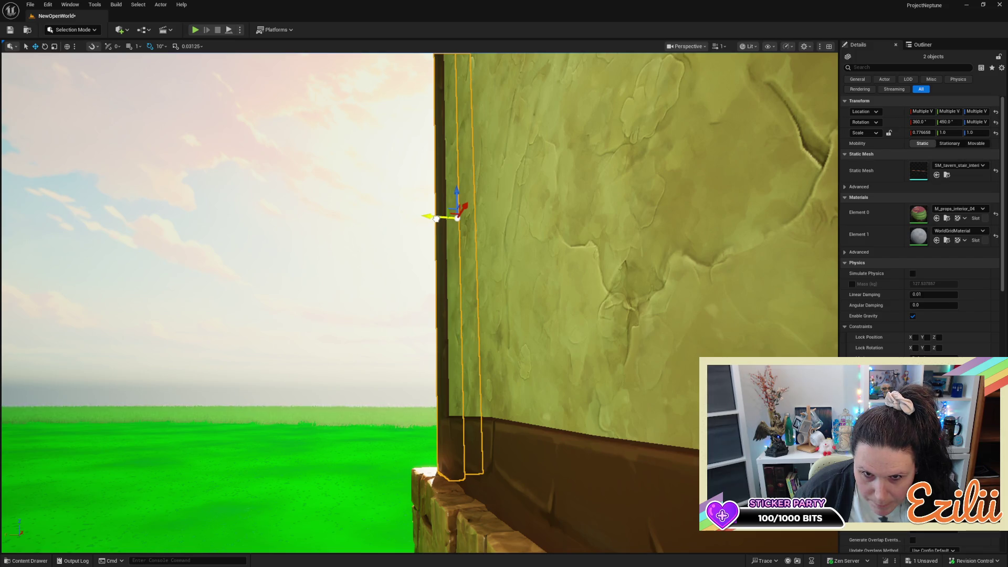
{"action": "left_click_drag", "start_coordinate": [435, 219], "coordinate": [434, 220]}
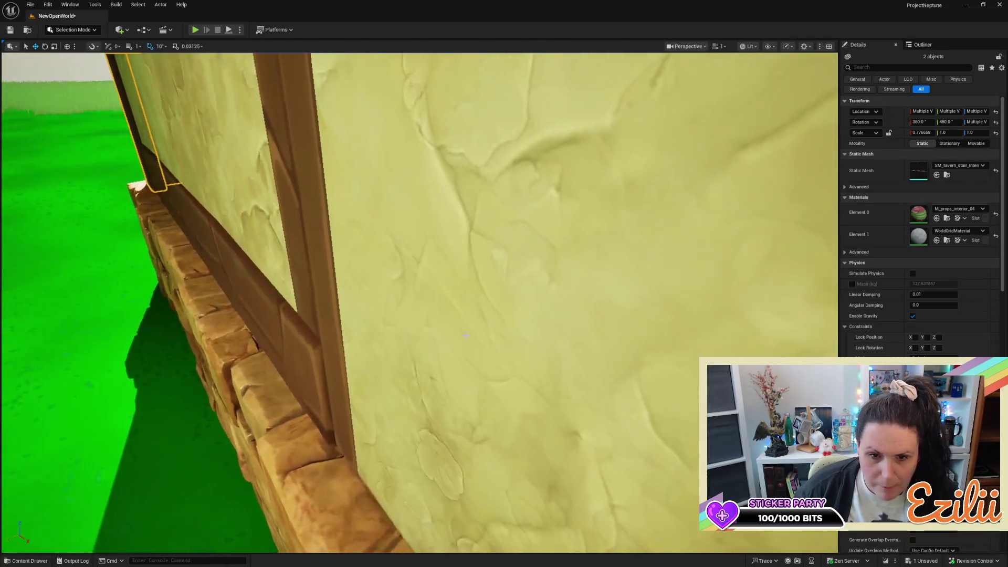
{"action": "left_click", "coordinate": [320, 304]}
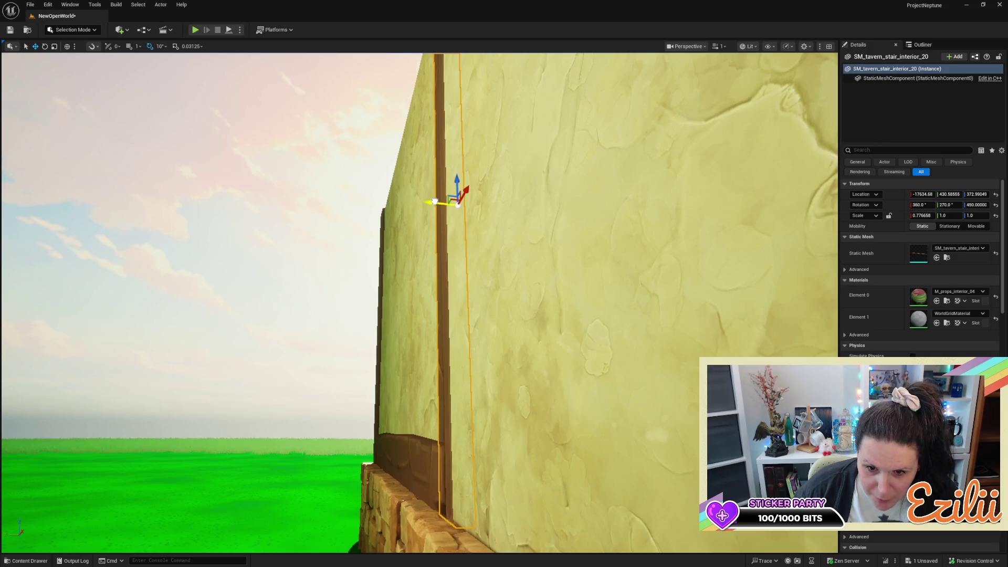
{"action": "left_click_drag", "start_coordinate": [434, 202], "coordinate": [428, 205]}
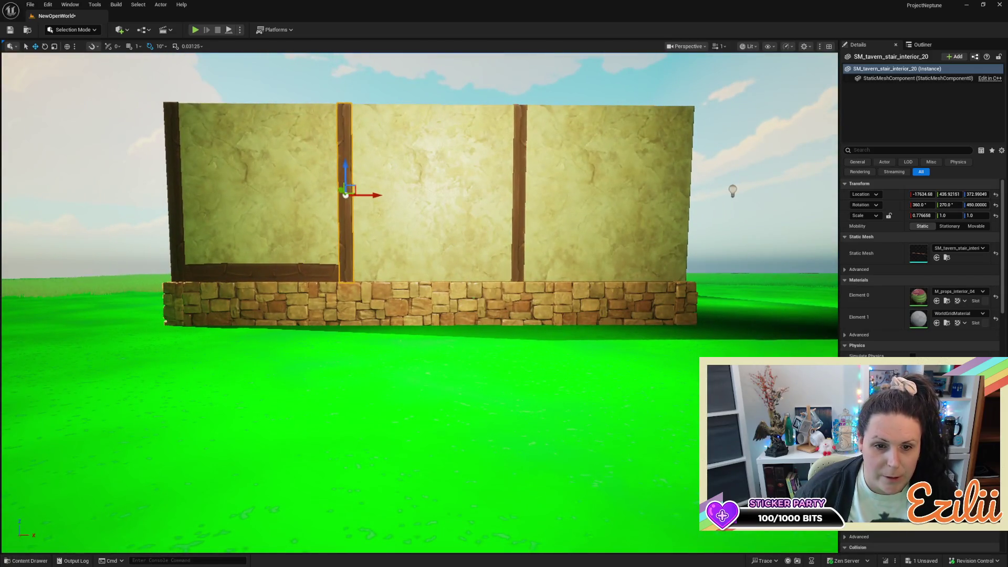
Alt-drag a copy of the lower trim beam along beneath the middle plaster panel, testing its rotation
{"action": "left_click", "coordinate": [258, 287]}
{"action": "left_click_drag", "start_coordinate": [297, 274], "coordinate": [436, 270]}
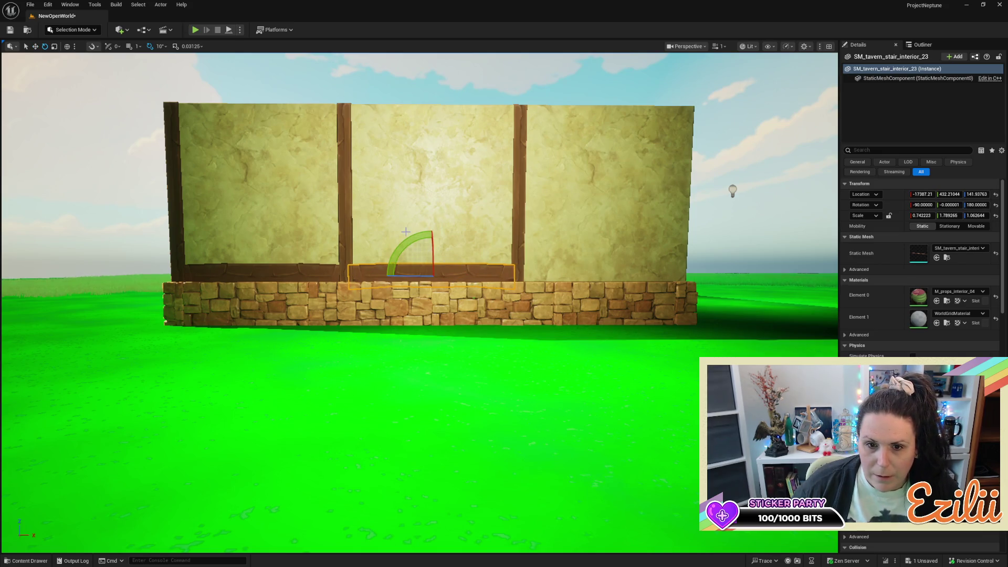
{"action": "mouse_move", "coordinate": [405, 240]}
{"action": "left_mouse_down"}
{"action": "mouse_move", "coordinate": [378, 263]}
{"action": "mouse_move", "coordinate": [416, 247]}
{"action": "left_mouse_up"}
{"action": "scroll", "coordinate": [417, 247], "scroll_direction": "down", "scroll_amount": 4}
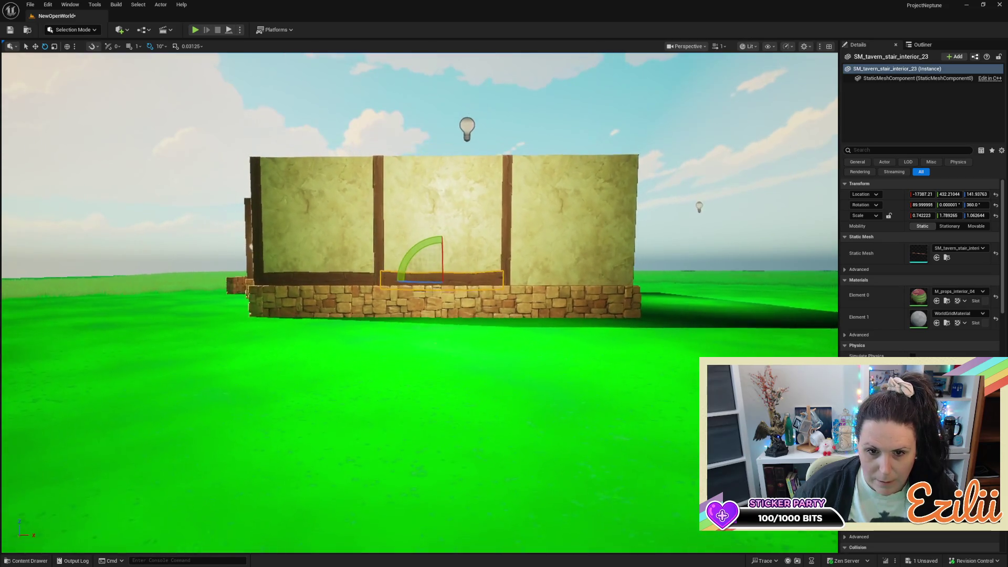
{"action": "key", "text": "w"}
{"action": "key", "text": "d"}
Place a third copy of the trim beam along X beneath the front wall's right-hand panel
{"action": "key", "text": "d"}
{"action": "key", "text": "w"}
{"action": "key", "text": "d"}
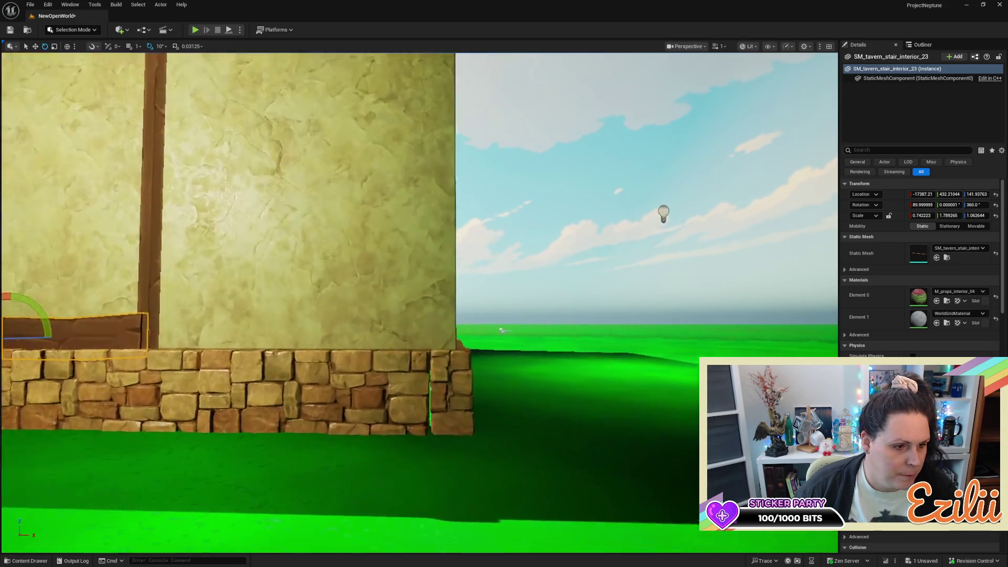
{"action": "key", "text": "s"}
{"action": "key", "text": "a"}
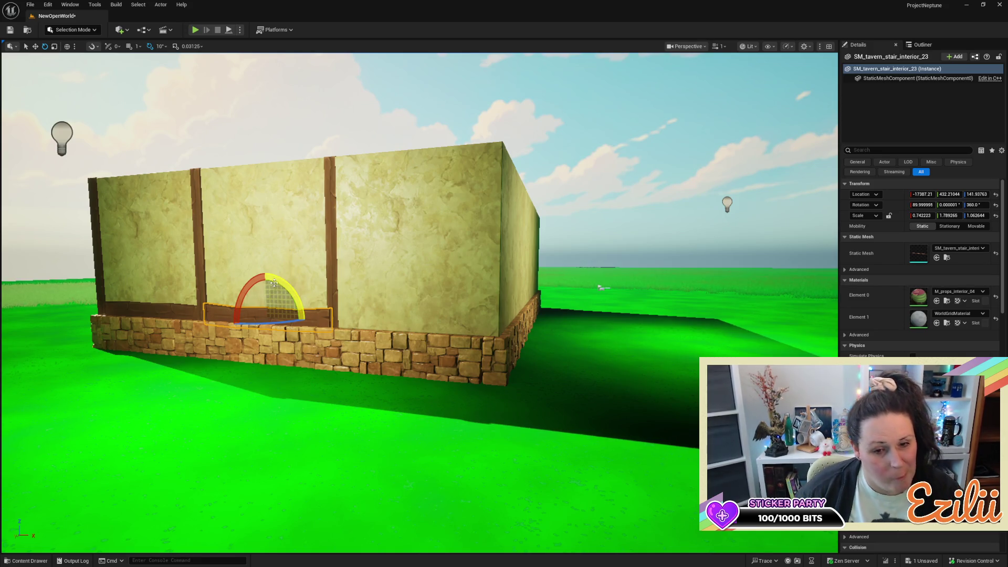
{"action": "mouse_move", "coordinate": [358, 400]}
{"action": "left_mouse_down"}
{"action": "mouse_move", "coordinate": [378, 379]}
{"action": "mouse_move", "coordinate": [257, 342]}
{"action": "left_mouse_up"}
{"action": "key", "text": "w"}
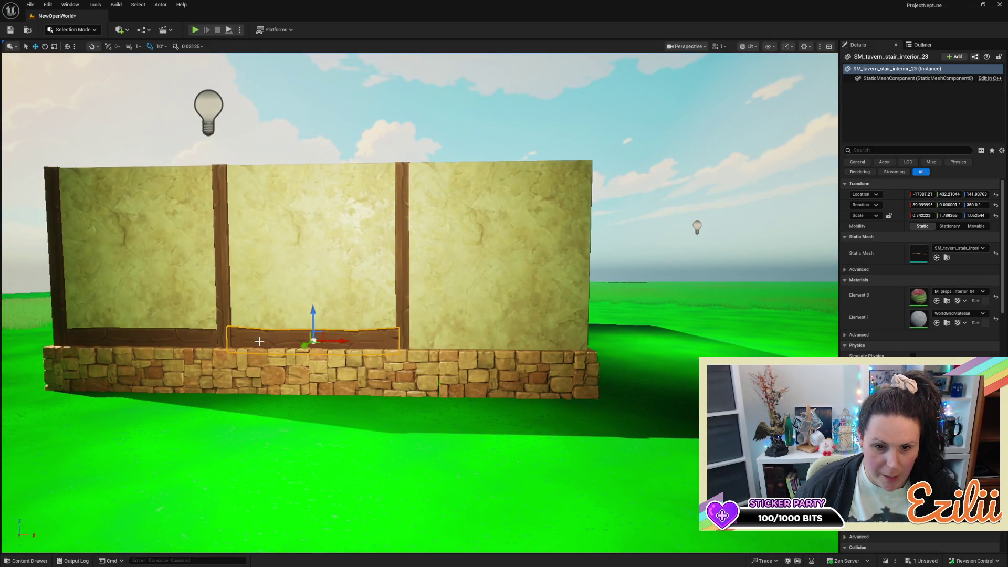
{"action": "mouse_move", "coordinate": [349, 342]}
{"action": "left_mouse_down"}
{"action": "mouse_move", "coordinate": [531, 357]}
{"action": "mouse_move", "coordinate": [296, 355]}
{"action": "mouse_move", "coordinate": [310, 337]}
{"action": "mouse_move", "coordinate": [232, 338]}
{"action": "mouse_move", "coordinate": [227, 367]}
{"action": "left_mouse_up"}
{"action": "key", "text": "e"}
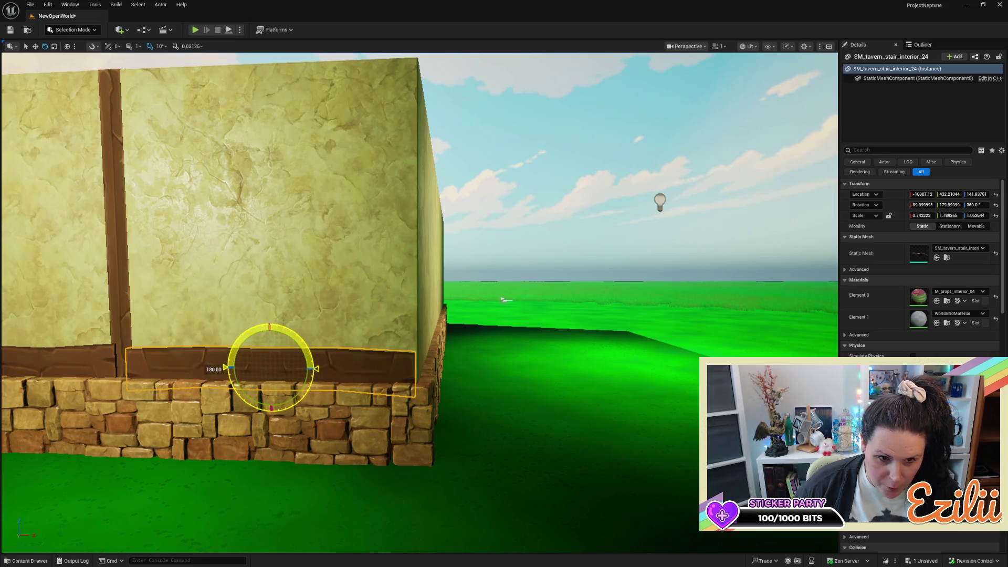
Push the remaining wooden post along Y until it sits flush against the plaster
{"action": "mouse_move", "coordinate": [367, 342]}
{"action": "left_mouse_down"}
{"action": "mouse_move", "coordinate": [399, 315]}
{"action": "mouse_move", "coordinate": [398, 341]}
{"action": "left_mouse_up"}
{"action": "left_click", "coordinate": [398, 340]}
{"action": "scroll", "coordinate": [472, 347], "scroll_direction": "down", "scroll_amount": 10}
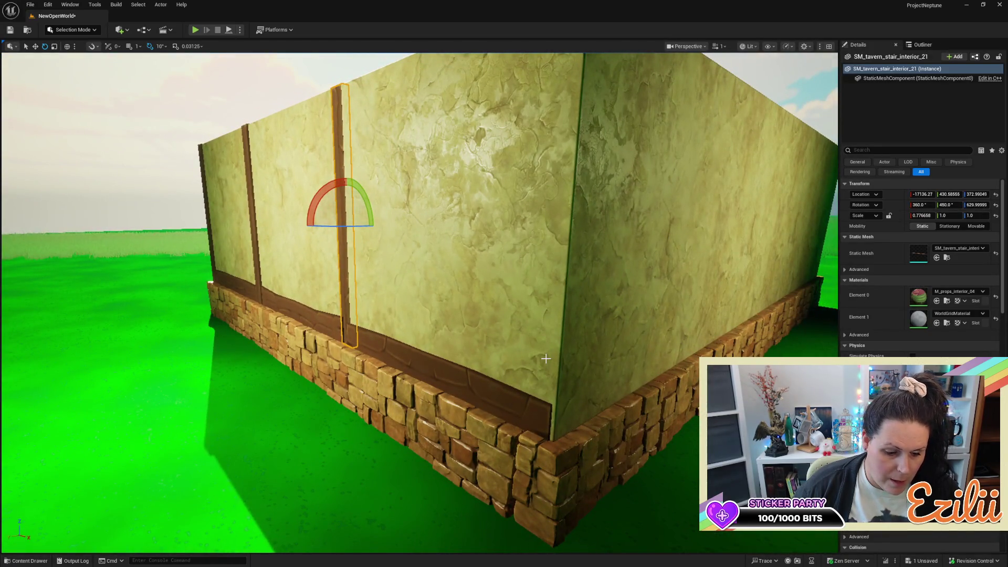
{"action": "key", "text": "w"}
{"action": "left_click_drag", "start_coordinate": [313, 222], "coordinate": [286, 220]}
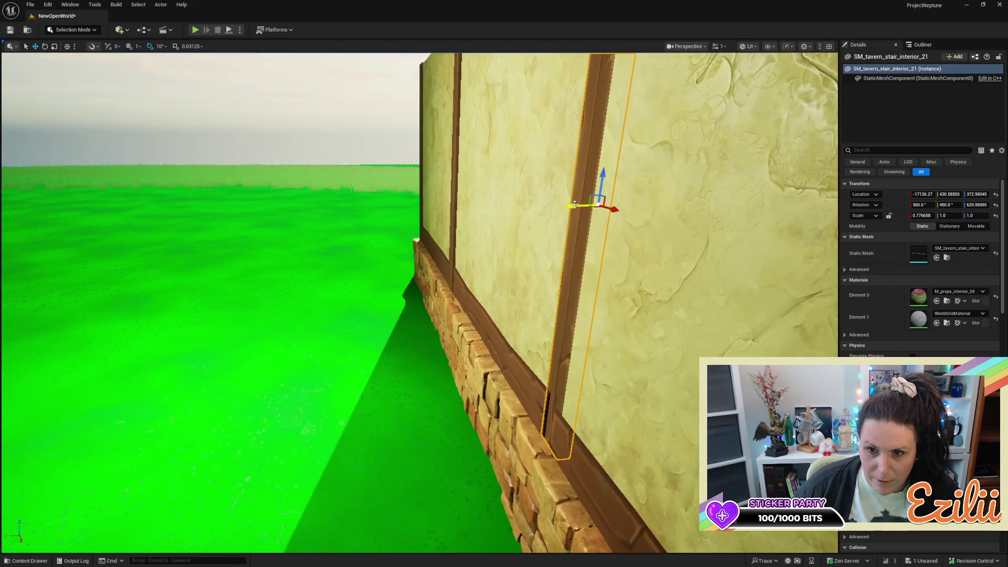
{"action": "left_click_drag", "start_coordinate": [573, 209], "coordinate": [568, 218]}
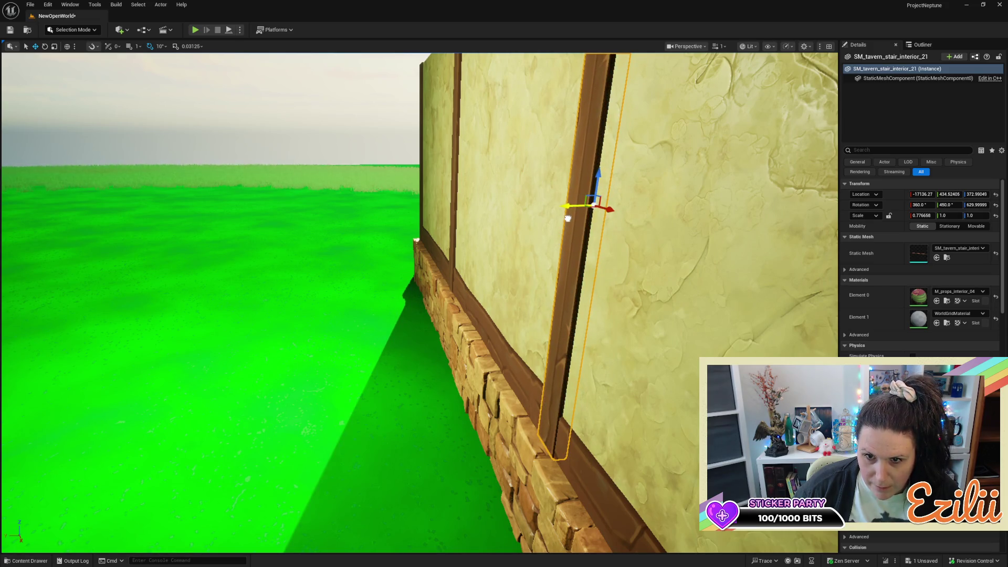
Nudge the new trim board along X so it lines up at the wall's corner
{"action": "mouse_move", "coordinate": [566, 221]}
{"action": "left_mouse_down"}
{"action": "mouse_move", "coordinate": [691, 199]}
{"action": "mouse_move", "coordinate": [554, 281]}
{"action": "left_mouse_up"}
{"action": "left_click", "coordinate": [454, 292]}
{"action": "left_click_drag", "start_coordinate": [442, 277], "coordinate": [445, 277]}
{"action": "mouse_move", "coordinate": [525, 285]}
{"action": "left_mouse_down"}
{"action": "mouse_move", "coordinate": [525, 368]}
{"action": "mouse_move", "coordinate": [472, 347]}
{"action": "mouse_move", "coordinate": [499, 305]}
{"action": "mouse_move", "coordinate": [473, 283]}
{"action": "mouse_move", "coordinate": [420, 273]}
{"action": "mouse_move", "coordinate": [353, 288]}
{"action": "left_mouse_up"}
{"action": "left_click", "coordinate": [353, 288]}
{"action": "key", "text": "f"}
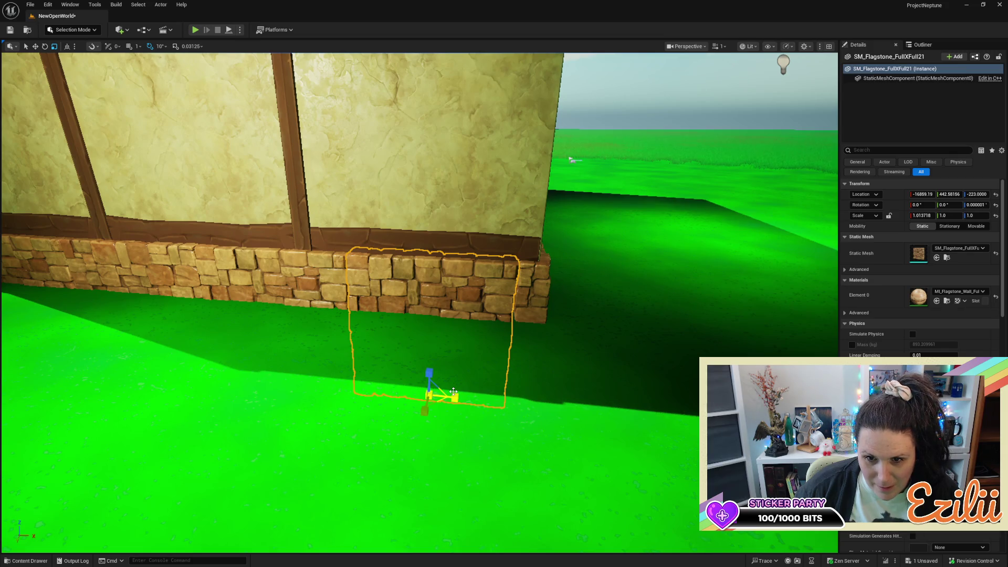
Widen the flagstone section to X scale about 1.0237 and shift it toward the building's corner
{"action": "left_click_drag", "start_coordinate": [453, 391], "coordinate": [455, 391]}
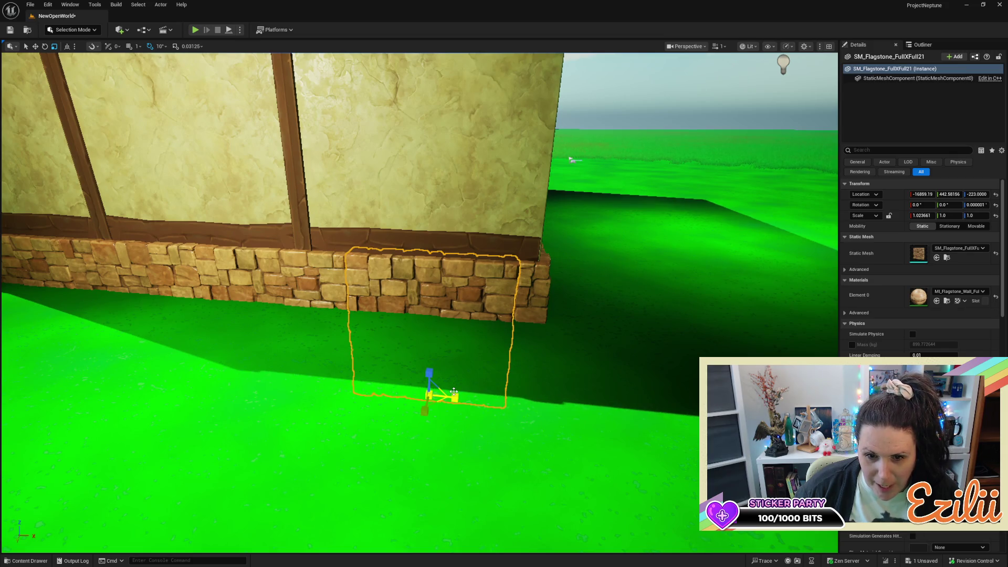
{"action": "left_click", "coordinate": [455, 390]}
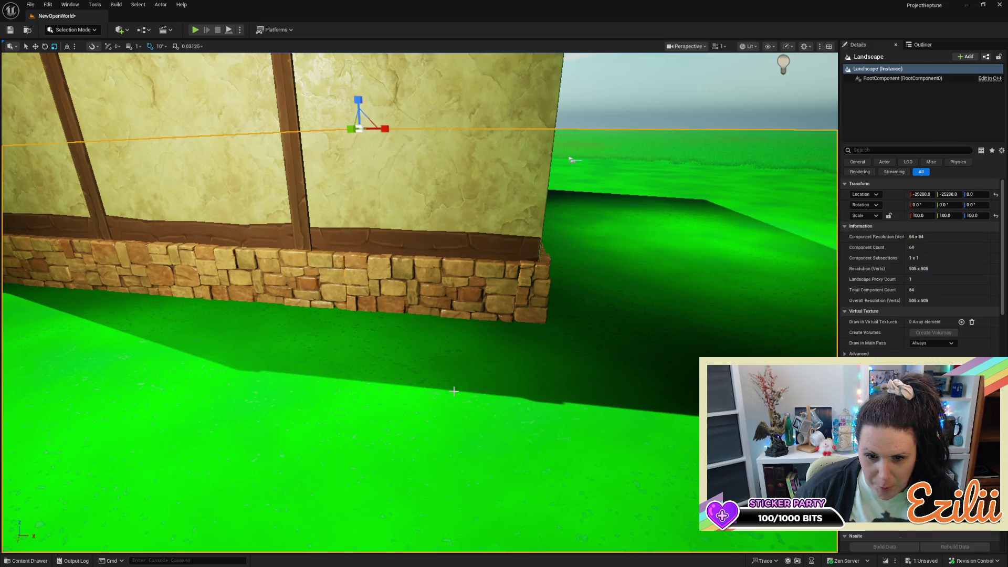
{"action": "left_click", "coordinate": [465, 268]}
{"action": "mouse_move", "coordinate": [454, 401]}
{"action": "left_mouse_down"}
{"action": "mouse_move", "coordinate": [451, 388]}
{"action": "mouse_move", "coordinate": [414, 381]}
{"action": "mouse_move", "coordinate": [404, 360]}
{"action": "left_mouse_up"}
{"action": "left_click_drag", "start_coordinate": [487, 321], "coordinate": [487, 321]}
{"action": "left_click", "coordinate": [453, 329]}
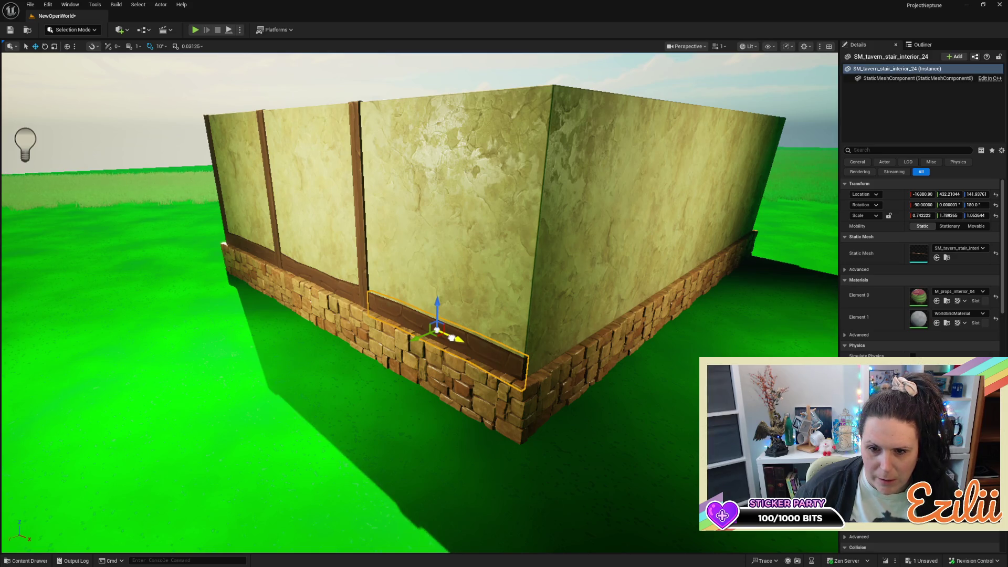
Duplicate the baseboard and move the copy toward the side wall
{"action": "left_click_drag", "start_coordinate": [451, 338], "coordinate": [639, 421], "text": "alt"}
{"action": "key", "text": "e"}
{"action": "key", "text": "w"}
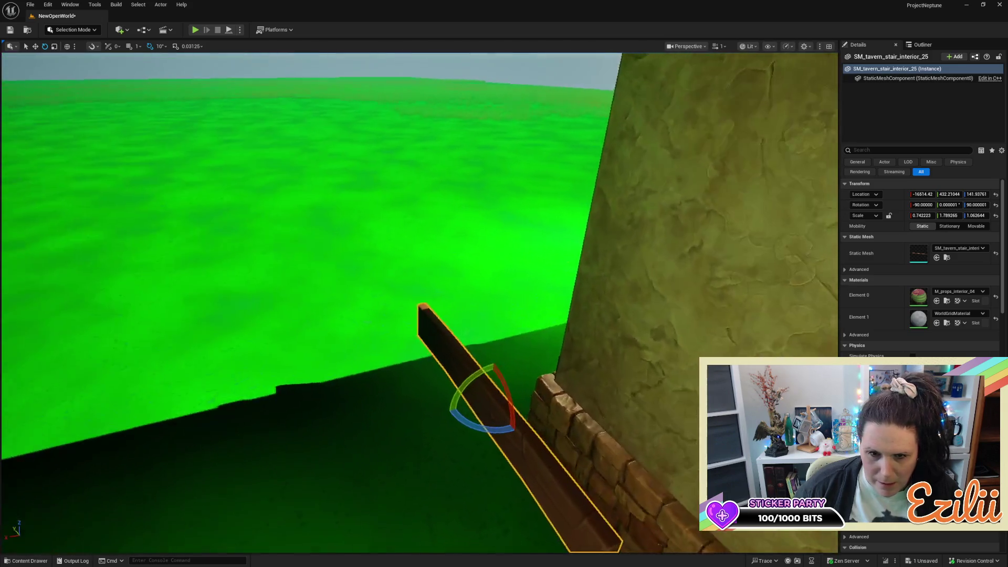
{"action": "key", "text": "s"}
{"action": "left_click_drag", "start_coordinate": [660, 404], "coordinate": [588, 394]}
{"action": "key", "text": "w"}
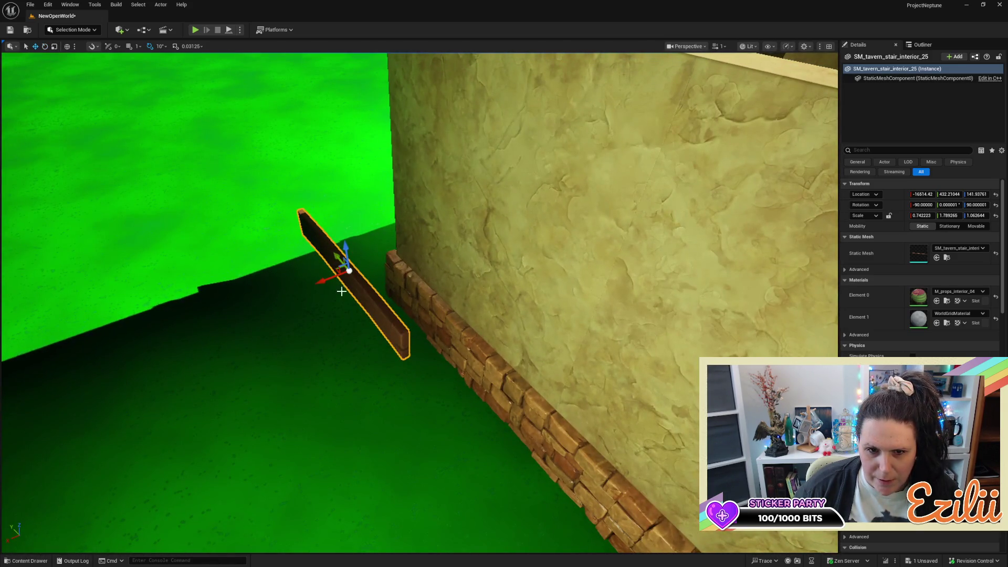
{"action": "left_click_drag", "start_coordinate": [330, 282], "coordinate": [402, 274]}
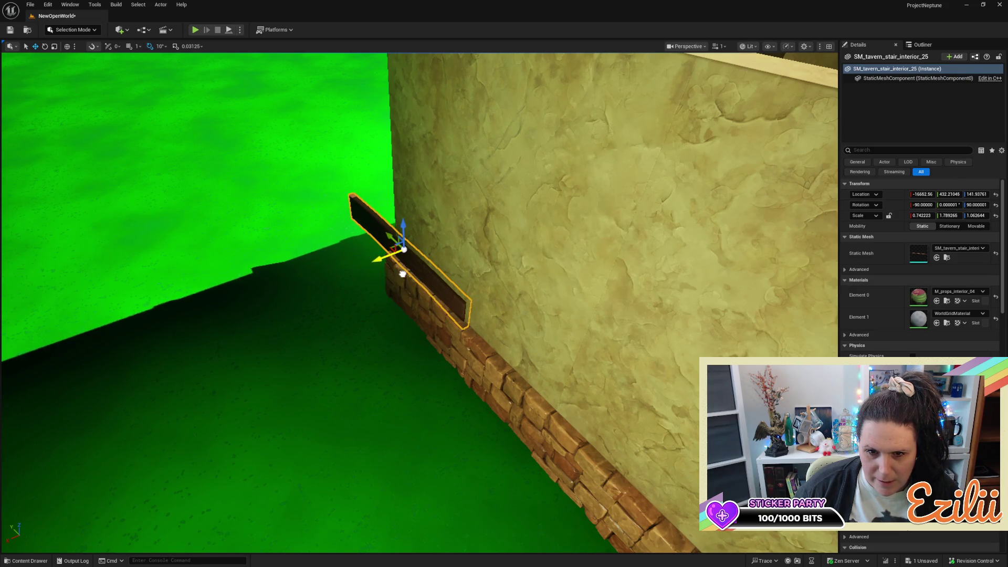
Turn the baseboard along the side wall's stone base, then Alt-drag a copy of the point light beside the building
{"action": "key", "text": "e"}
{"action": "mouse_move", "coordinate": [413, 227]}
{"action": "left_mouse_down"}
{"action": "mouse_move", "coordinate": [426, 265]}
{"action": "mouse_move", "coordinate": [405, 286]}
{"action": "left_mouse_up"}
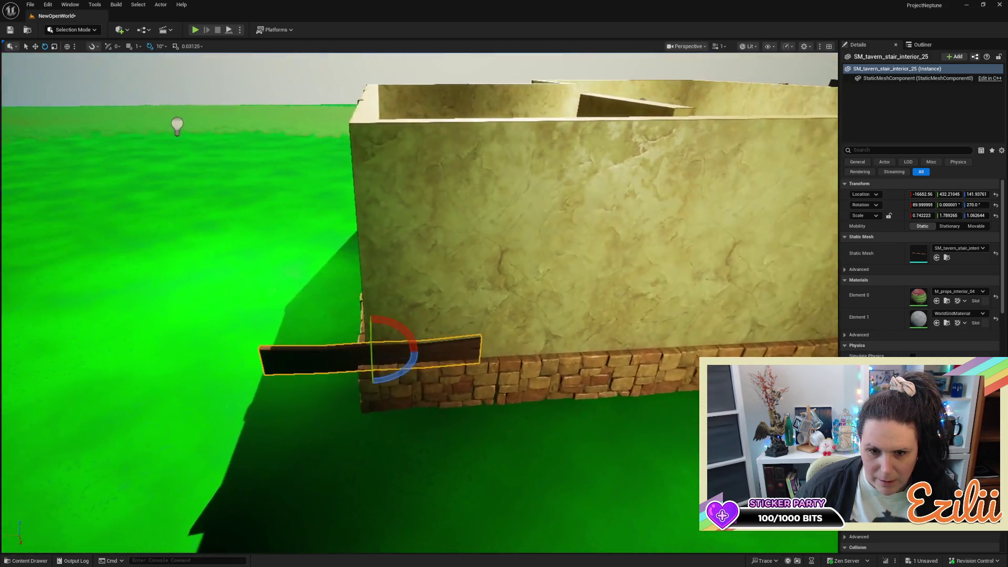
{"action": "key", "text": "w"}
{"action": "mouse_move", "coordinate": [339, 356]}
{"action": "left_mouse_down"}
{"action": "mouse_move", "coordinate": [541, 342]}
{"action": "mouse_move", "coordinate": [583, 310]}
{"action": "mouse_move", "coordinate": [690, 169]}
{"action": "mouse_move", "coordinate": [176, 225]}
{"action": "left_mouse_up"}
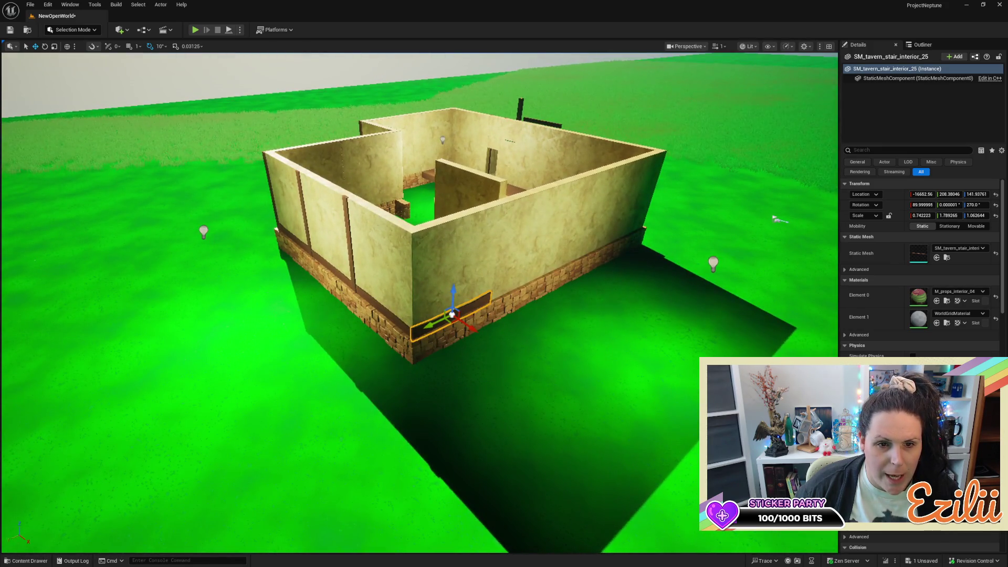
{"action": "left_click", "coordinate": [204, 231]}
{"action": "mouse_move", "coordinate": [209, 240]}
{"action": "left_mouse_down", "text": "alt"}
{"action": "mouse_move", "coordinate": [425, 488]}
{"action": "mouse_move", "coordinate": [683, 310]}
{"action": "mouse_move", "coordinate": [696, 324]}
{"action": "left_mouse_up", "text": "alt"}
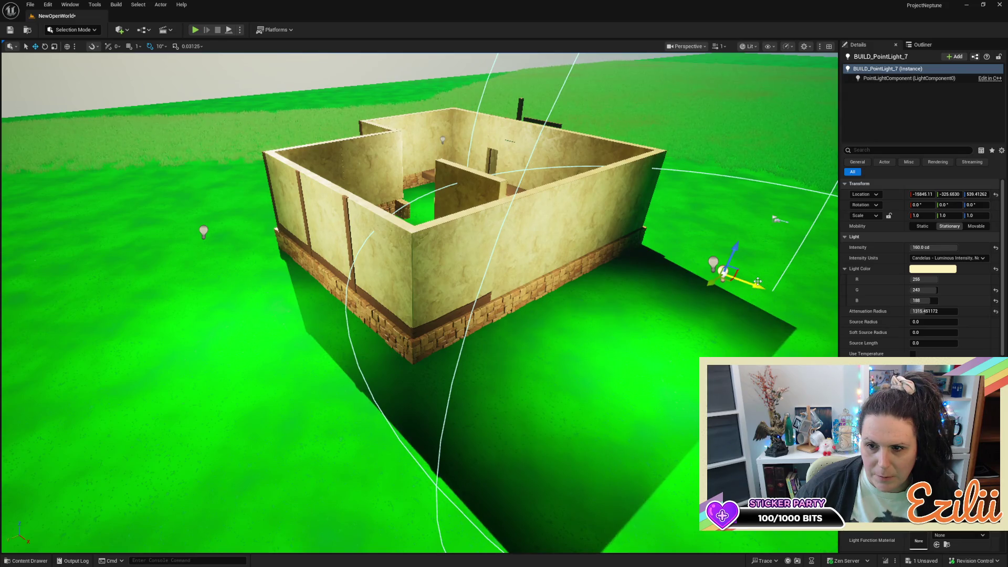
Shift the new point light further along its X arrow, then orbit around the tavern to check it
{"action": "left_click_drag", "start_coordinate": [756, 282], "coordinate": [715, 278]}
{"action": "left_click_drag", "start_coordinate": [640, 298], "coordinate": [741, 142]}
{"action": "left_click_drag", "start_coordinate": [539, 226], "coordinate": [504, 231]}
{"action": "mouse_move", "coordinate": [633, 297]}
{"action": "left_mouse_down"}
{"action": "mouse_move", "coordinate": [693, 295]}
{"action": "mouse_move", "coordinate": [633, 297]}
{"action": "left_mouse_up"}
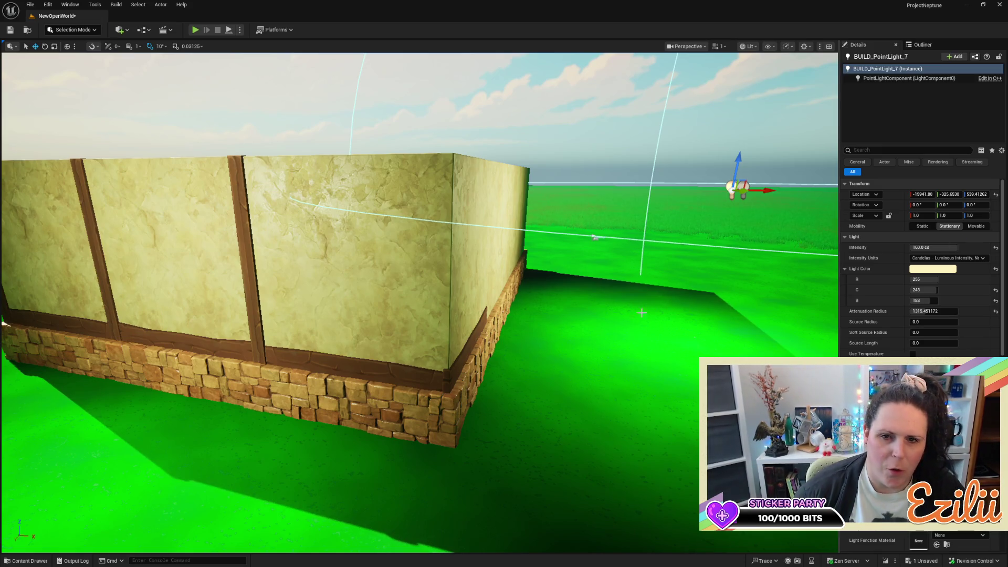
{"action": "left_click_drag", "start_coordinate": [651, 304], "coordinate": [568, 318]}
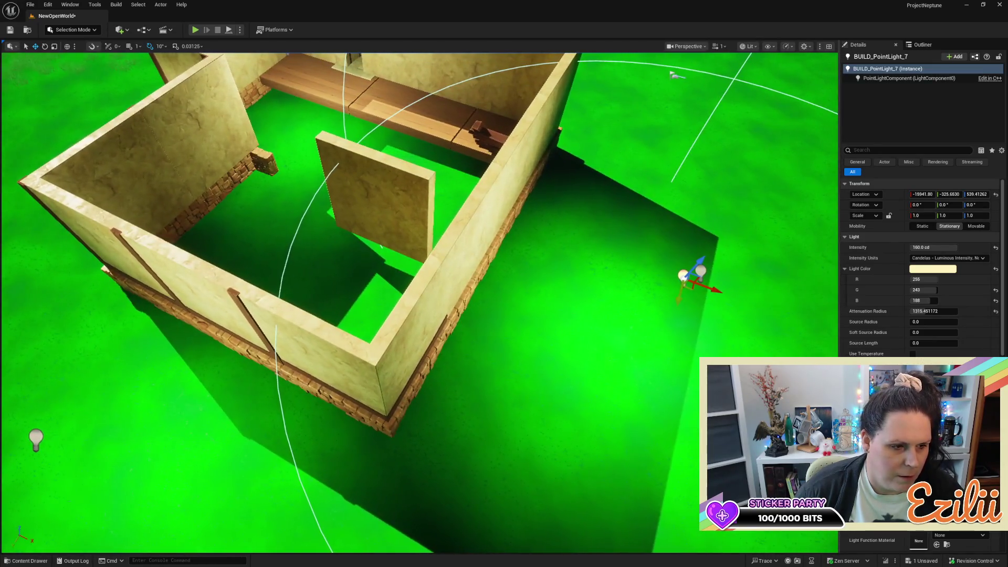
{"action": "left_click", "coordinate": [233, 296]}
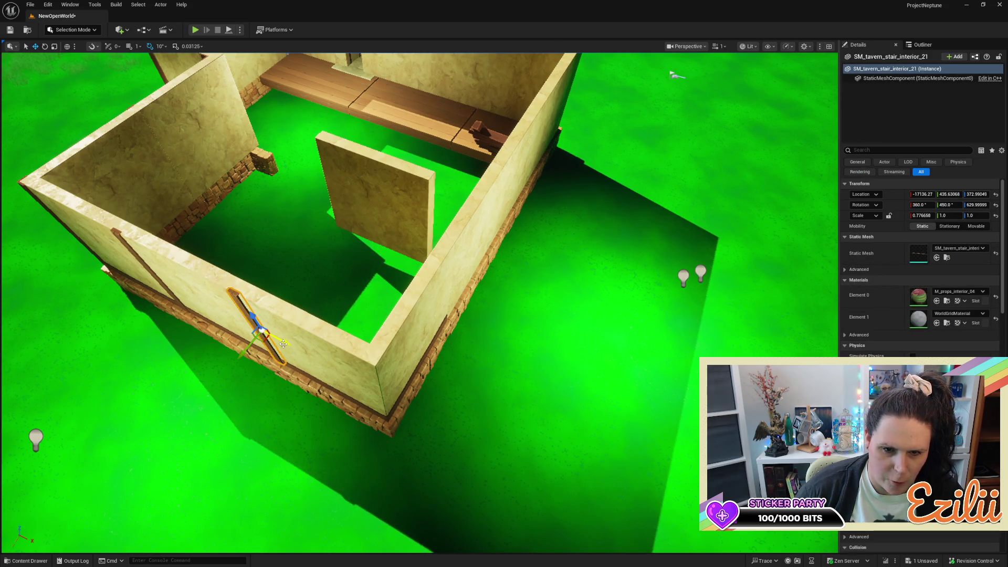
Alt-drag a copy of the stair beam to the wall corner and rotate it into place as a post
{"action": "left_click_drag", "start_coordinate": [283, 342], "coordinate": [409, 399]}
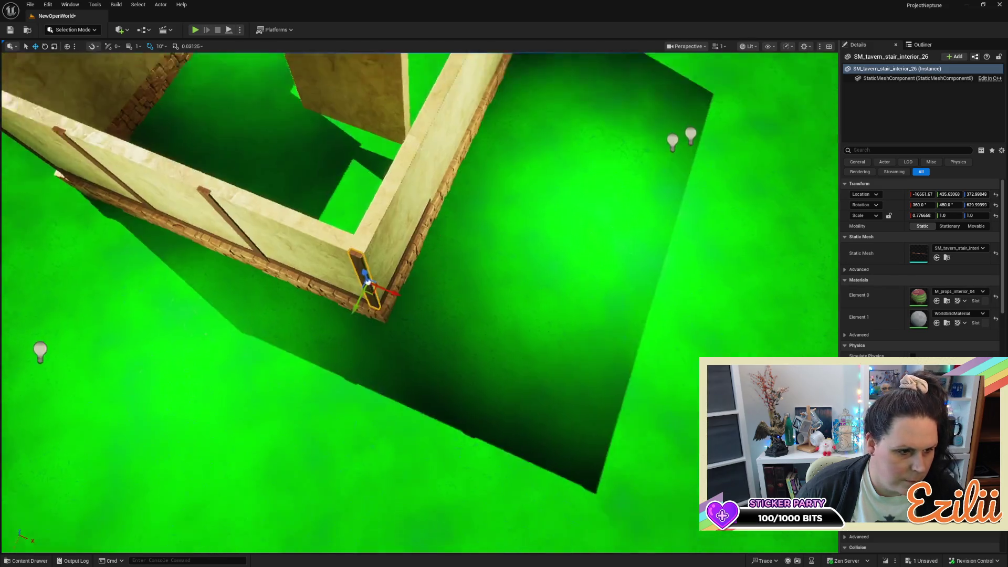
{"action": "scroll", "coordinate": [420, 302], "scroll_direction": "up", "scroll_amount": 5}
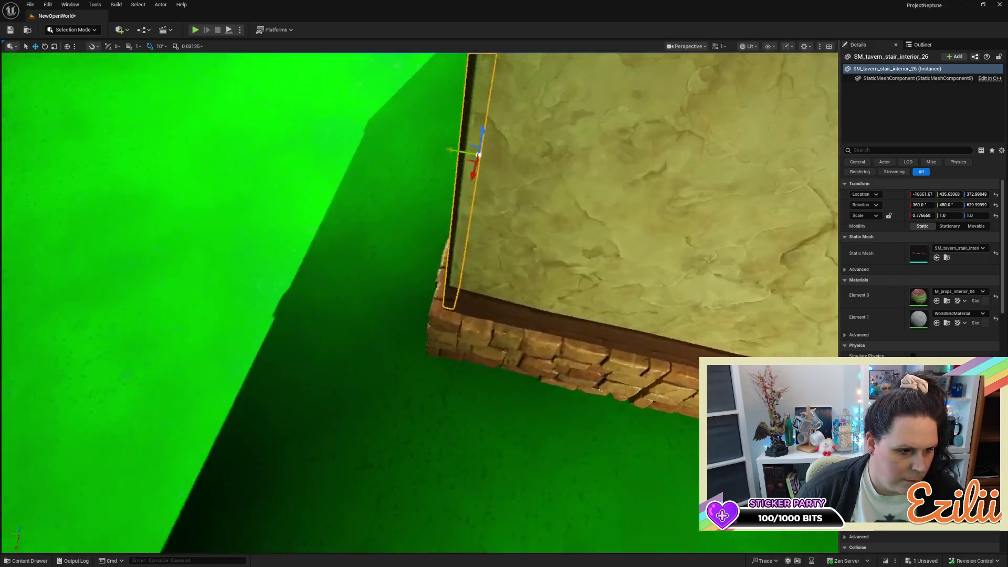
{"action": "mouse_move", "coordinate": [262, 269]}
{"action": "left_mouse_down"}
{"action": "mouse_move", "coordinate": [302, 283]}
{"action": "mouse_move", "coordinate": [341, 255]}
{"action": "mouse_move", "coordinate": [336, 236]}
{"action": "left_mouse_up"}
{"action": "key", "text": "e"}
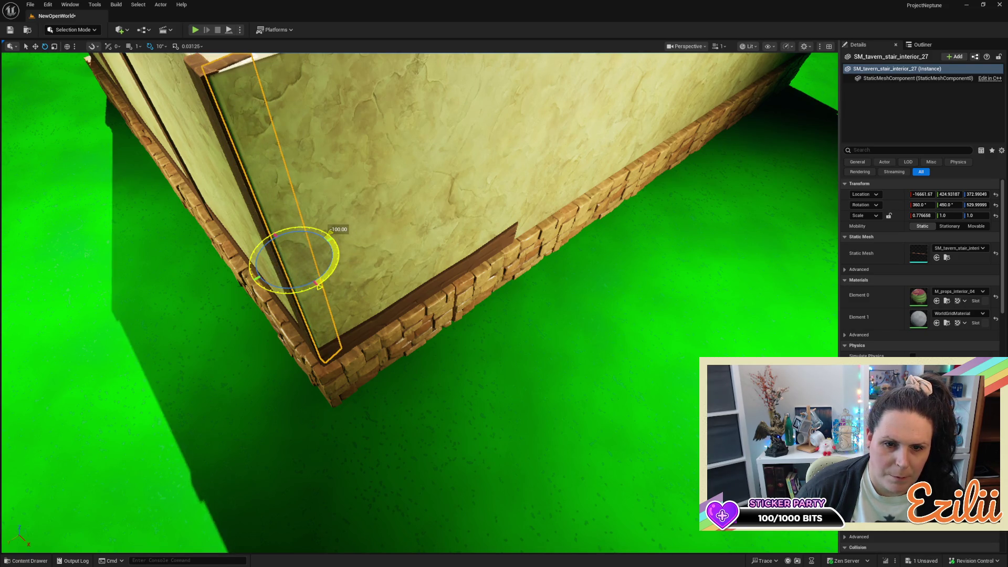
{"action": "key", "text": "w"}
{"action": "mouse_move", "coordinate": [302, 271]}
{"action": "left_mouse_down"}
{"action": "mouse_move", "coordinate": [311, 277]}
{"action": "mouse_move", "coordinate": [306, 319]}
{"action": "mouse_move", "coordinate": [359, 330]}
{"action": "left_mouse_up"}
Nudge the two corner posts until they meet flush at the outer wall corner
{"action": "left_click", "coordinate": [306, 319]}
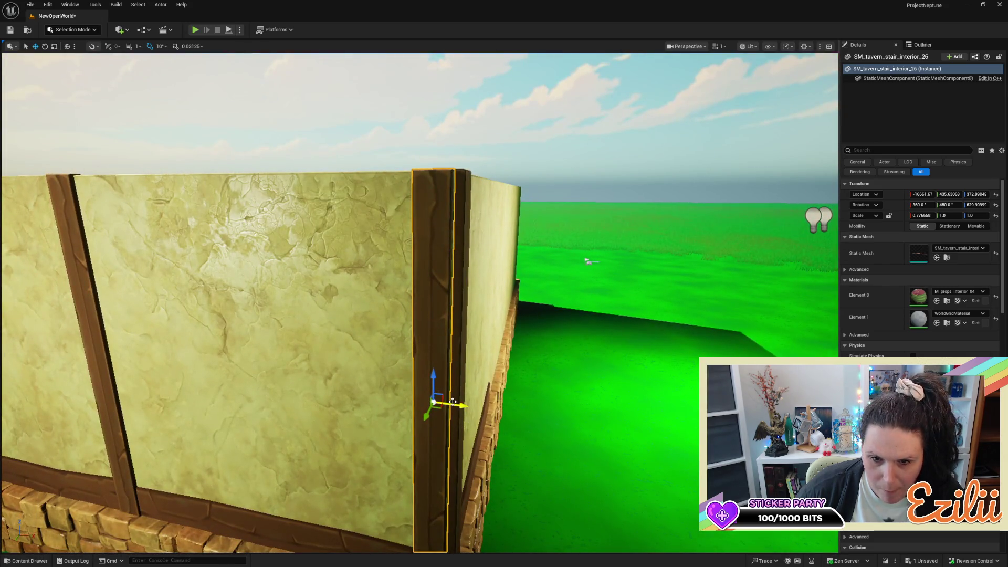
{"action": "mouse_move", "coordinate": [452, 403]}
{"action": "left_mouse_down"}
{"action": "mouse_move", "coordinate": [494, 383]}
{"action": "mouse_move", "coordinate": [481, 328]}
{"action": "left_mouse_up"}
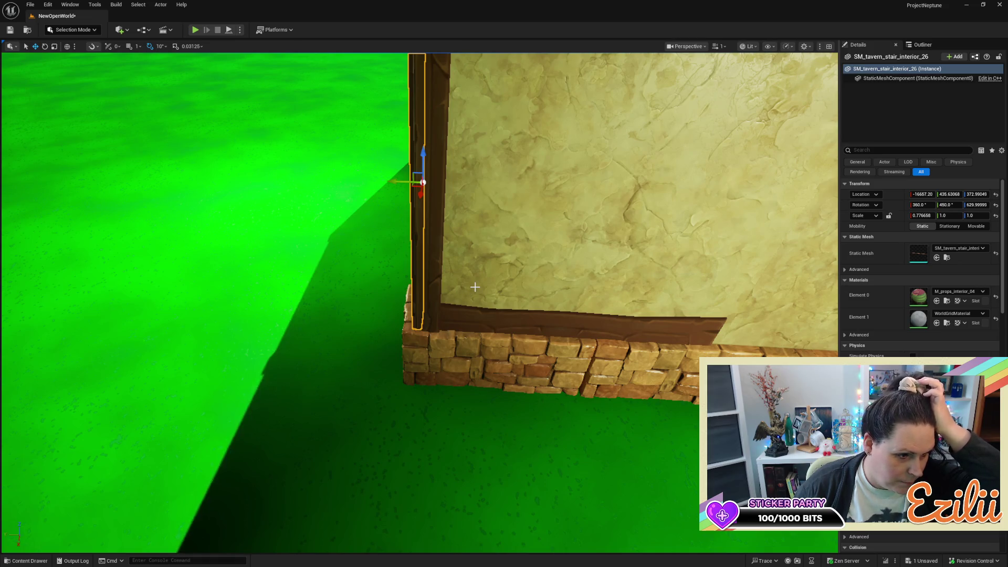
{"action": "left_click_drag", "start_coordinate": [468, 157], "coordinate": [441, 131]}
{"action": "mouse_move", "coordinate": [462, 247]}
{"action": "left_mouse_down"}
{"action": "mouse_move", "coordinate": [473, 259]}
{"action": "mouse_move", "coordinate": [383, 234]}
{"action": "mouse_move", "coordinate": [423, 325]}
{"action": "left_mouse_up"}
{"action": "left_click", "coordinate": [472, 259]}
{"action": "left_click", "coordinate": [417, 285]}
{"action": "left_click_drag", "start_coordinate": [446, 323], "coordinate": [451, 324]}
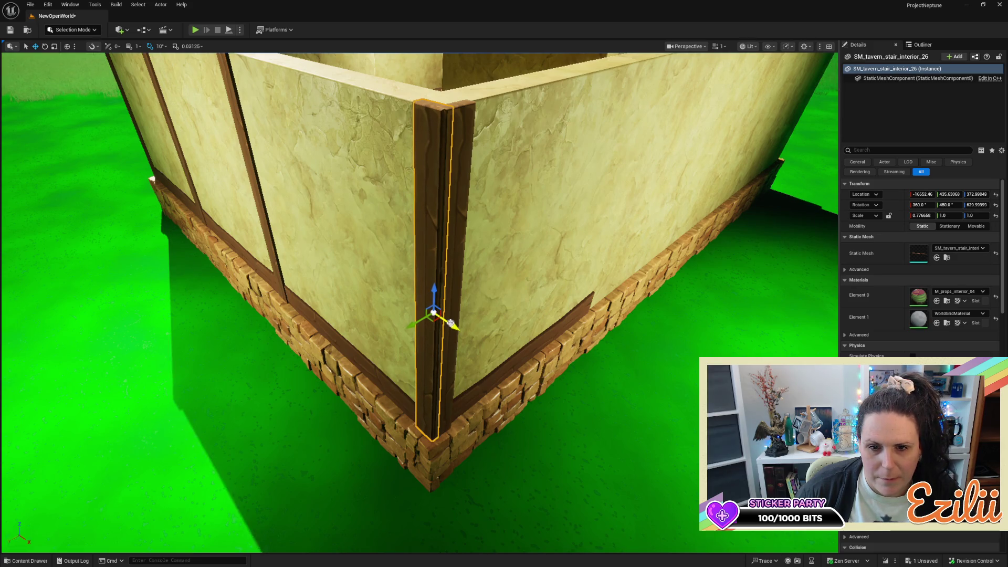
{"action": "left_click", "coordinate": [458, 298]}
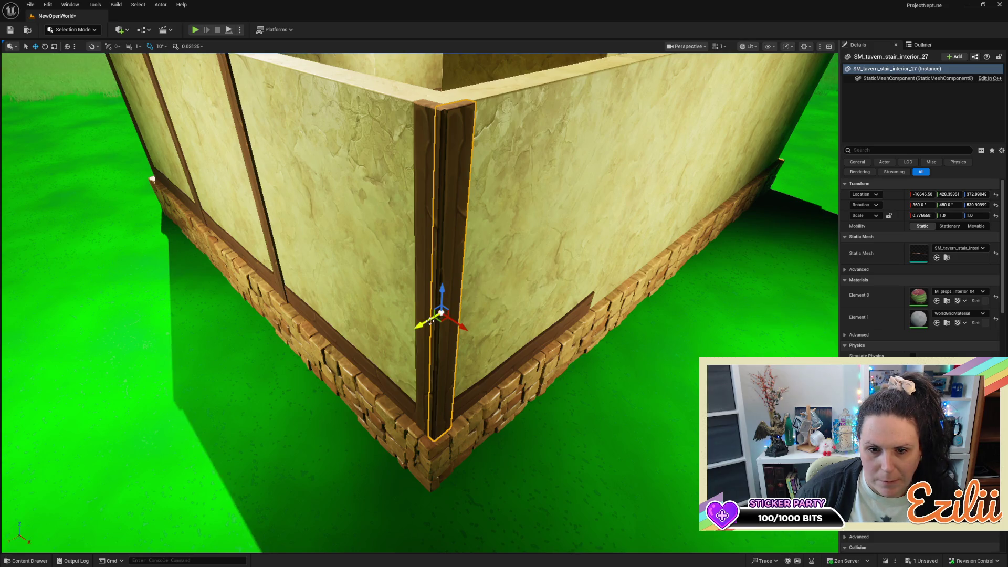
{"action": "left_click_drag", "start_coordinate": [428, 322], "coordinate": [426, 322]}
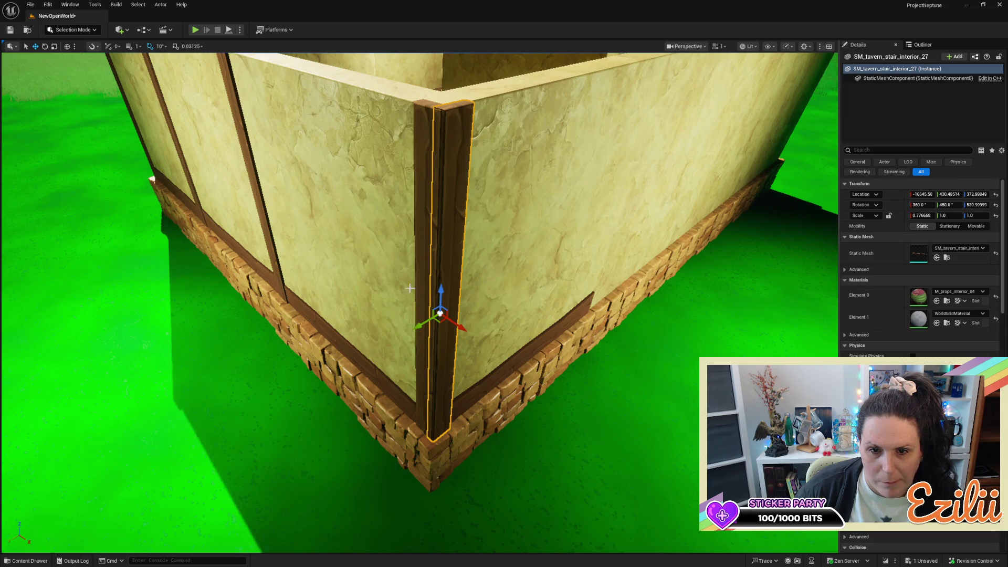
{"action": "left_click", "coordinate": [443, 313]}
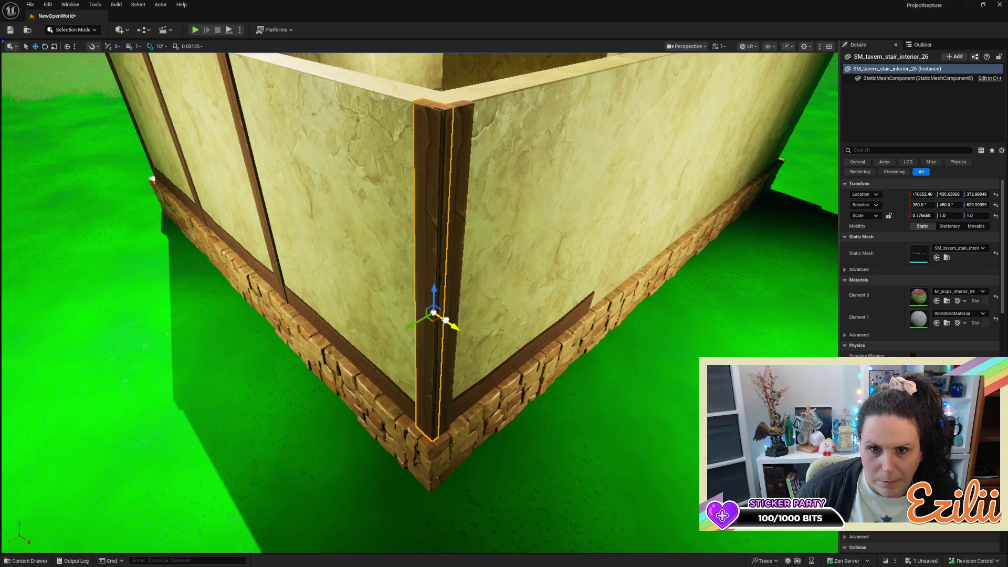
{"action": "mouse_move", "coordinate": [446, 319]}
{"action": "left_mouse_down"}
{"action": "mouse_move", "coordinate": [431, 410]}
{"action": "mouse_move", "coordinate": [428, 367]}
{"action": "mouse_move", "coordinate": [430, 420]}
{"action": "mouse_move", "coordinate": [420, 331]}
{"action": "mouse_move", "coordinate": [415, 394]}
{"action": "left_mouse_up"}
{"action": "left_click_drag", "start_coordinate": [484, 382], "coordinate": [512, 379]}
Alt-drag a copy of the corner post to the seam between the first two plaster panels
{"action": "left_click", "coordinate": [411, 288]}
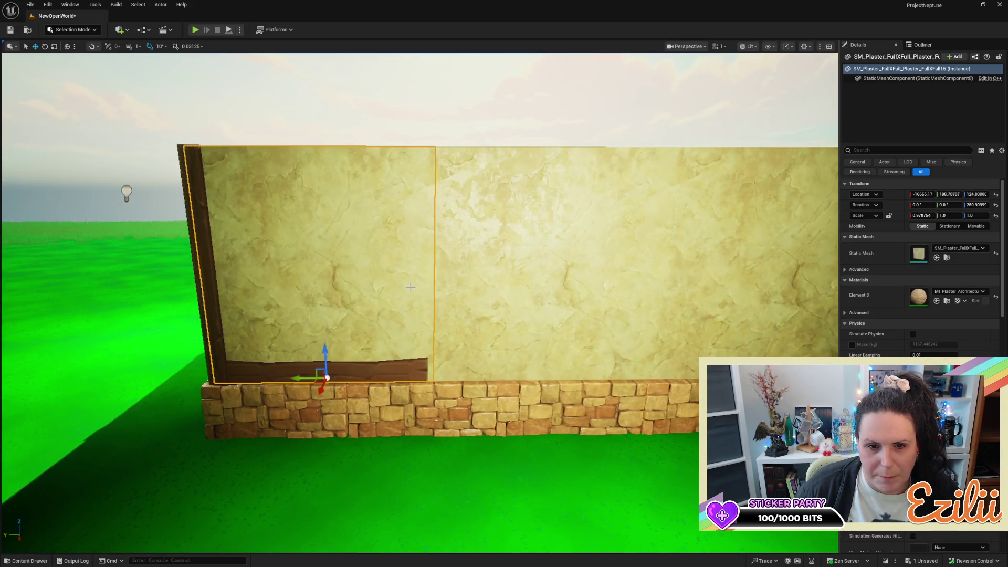
{"action": "left_click", "coordinate": [217, 314]}
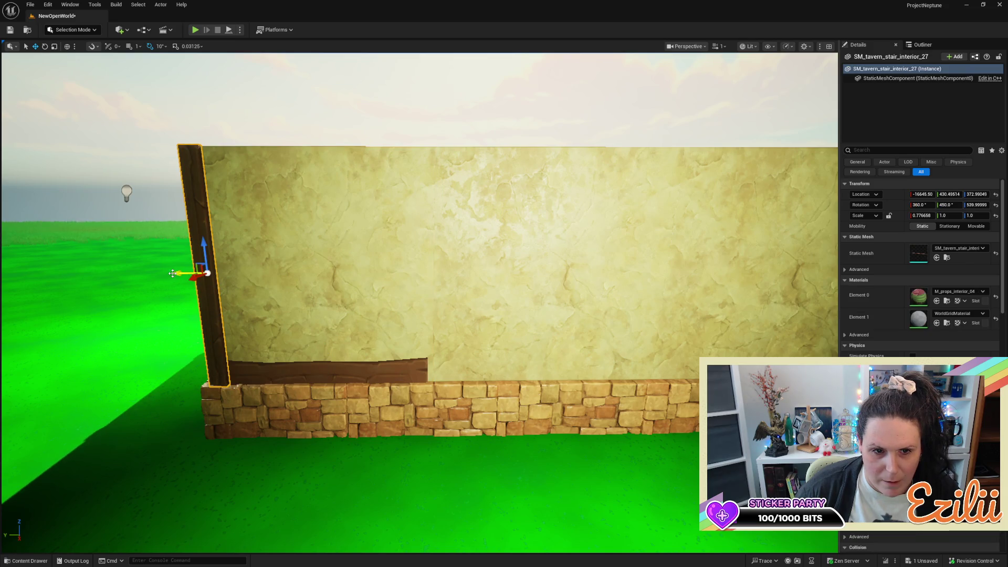
{"action": "left_click_drag", "start_coordinate": [177, 273], "coordinate": [404, 294], "text": "alt"}
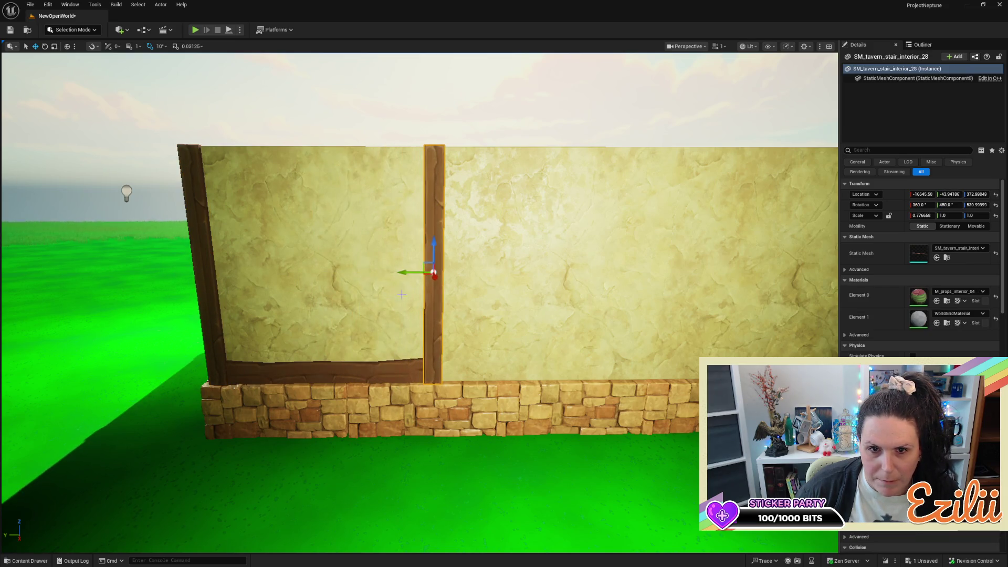
{"action": "left_click", "coordinate": [382, 277]}
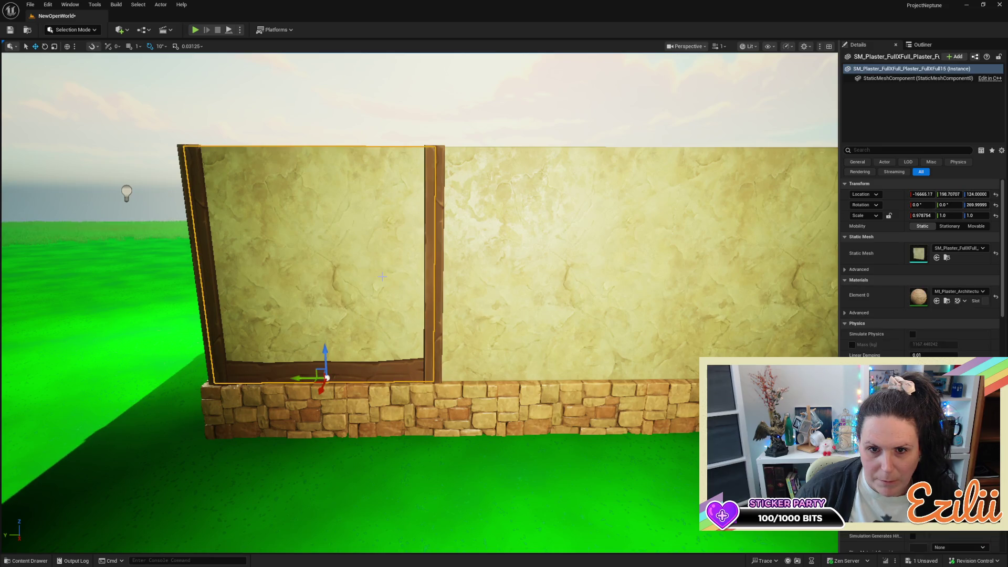
{"action": "left_click", "coordinate": [440, 273]}
Rotate the new mid-wall post upright against the wall, then select the nearby point light
{"action": "key", "text": "e"}
{"action": "mouse_move", "coordinate": [418, 236]}
{"action": "left_mouse_down"}
{"action": "mouse_move", "coordinate": [477, 232]}
{"action": "mouse_move", "coordinate": [479, 297]}
{"action": "mouse_move", "coordinate": [437, 288]}
{"action": "mouse_move", "coordinate": [440, 278]}
{"action": "mouse_move", "coordinate": [367, 278]}
{"action": "left_mouse_up"}
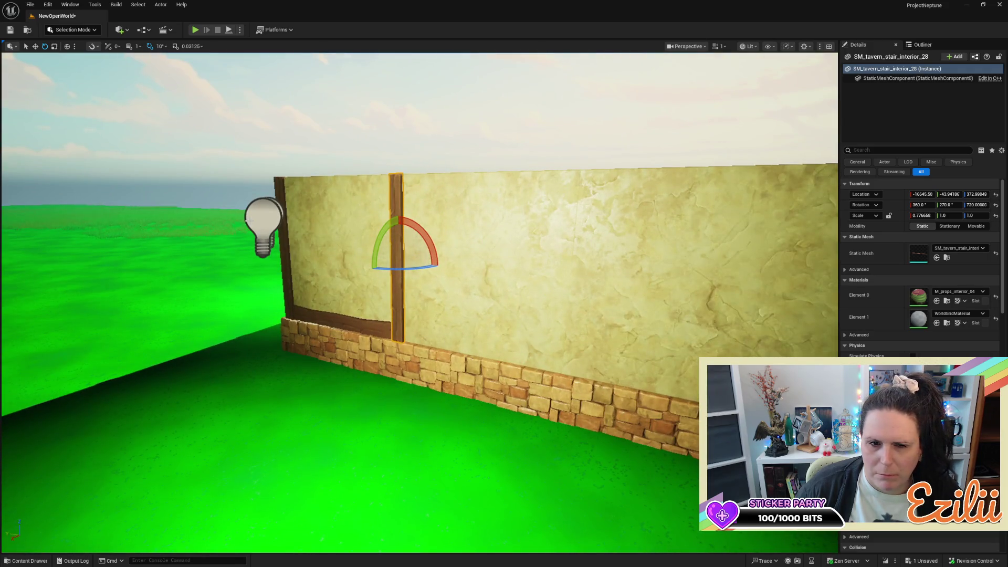
{"action": "left_click", "coordinate": [270, 244]}
{"action": "left_click_drag", "start_coordinate": [377, 322], "coordinate": [348, 300]}
Add a second point light at the house's far end and slide the first light along the wall
{"action": "key", "text": "w"}
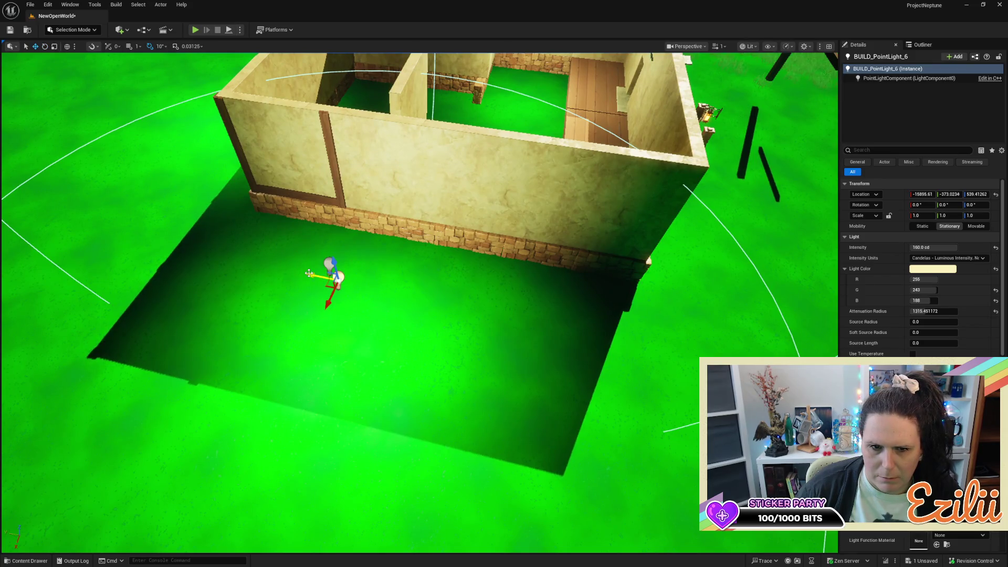
{"action": "key", "text": "ctrl+z"}
{"action": "left_click", "coordinate": [323, 261]}
{"action": "left_click_drag", "start_coordinate": [303, 258], "coordinate": [201, 243]}
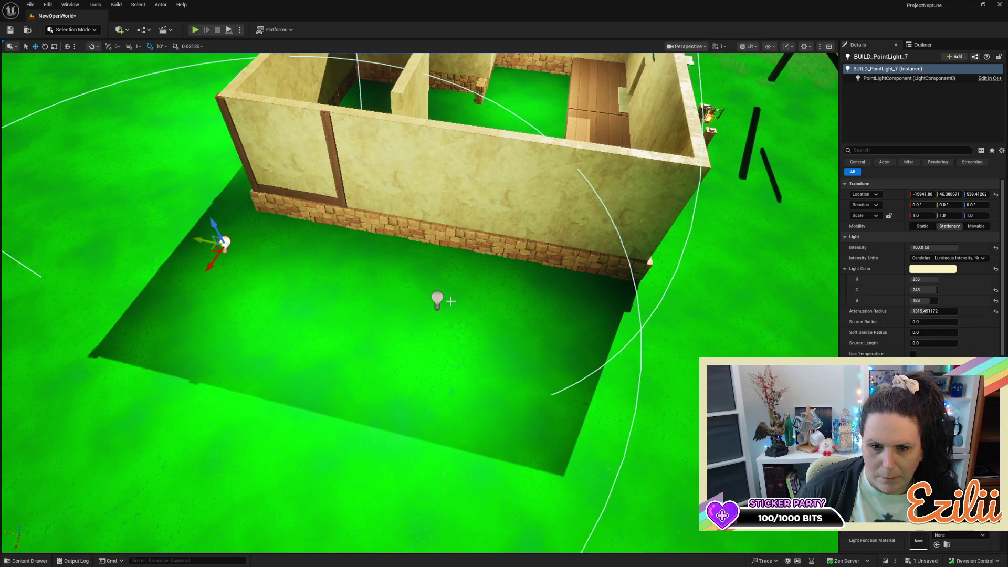
{"action": "left_click", "coordinate": [437, 298]}
{"action": "left_click_drag", "start_coordinate": [415, 294], "coordinate": [594, 332]}
Copy the base trim board along to sit under the second plaster panel
{"action": "scroll", "coordinate": [420, 294], "scroll_direction": "up", "scroll_amount": 10}
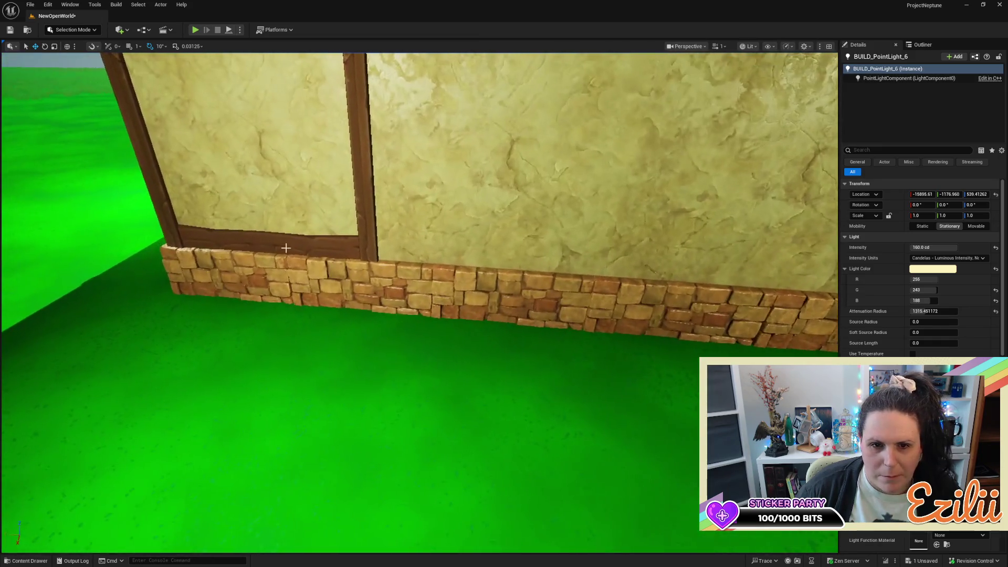
{"action": "left_click", "coordinate": [252, 232]}
{"action": "scroll", "coordinate": [197, 357], "scroll_direction": "down", "scroll_amount": 5}
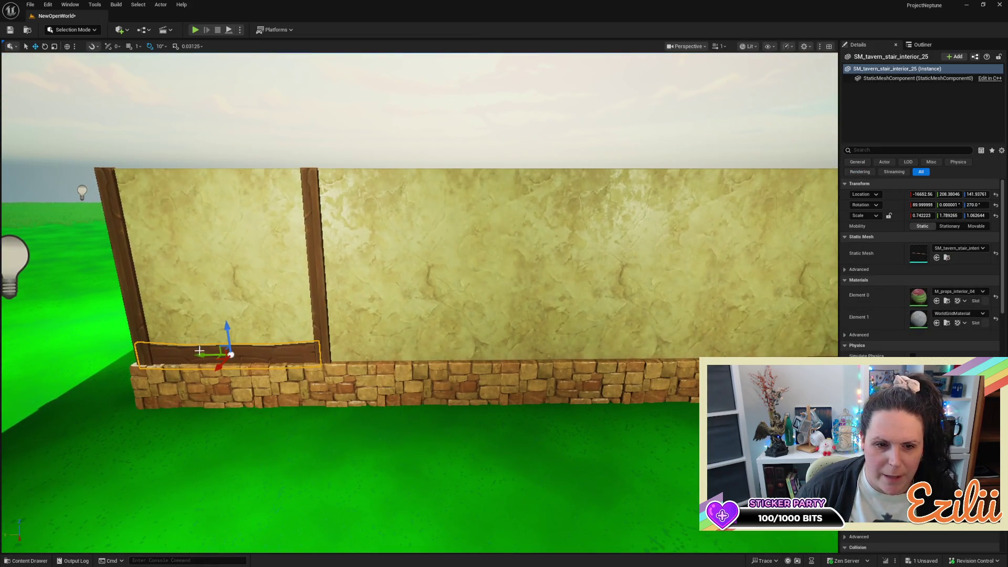
{"action": "mouse_move", "coordinate": [200, 358]}
{"action": "left_mouse_down"}
{"action": "mouse_move", "coordinate": [406, 362]}
{"action": "mouse_move", "coordinate": [385, 368]}
{"action": "left_mouse_up"}
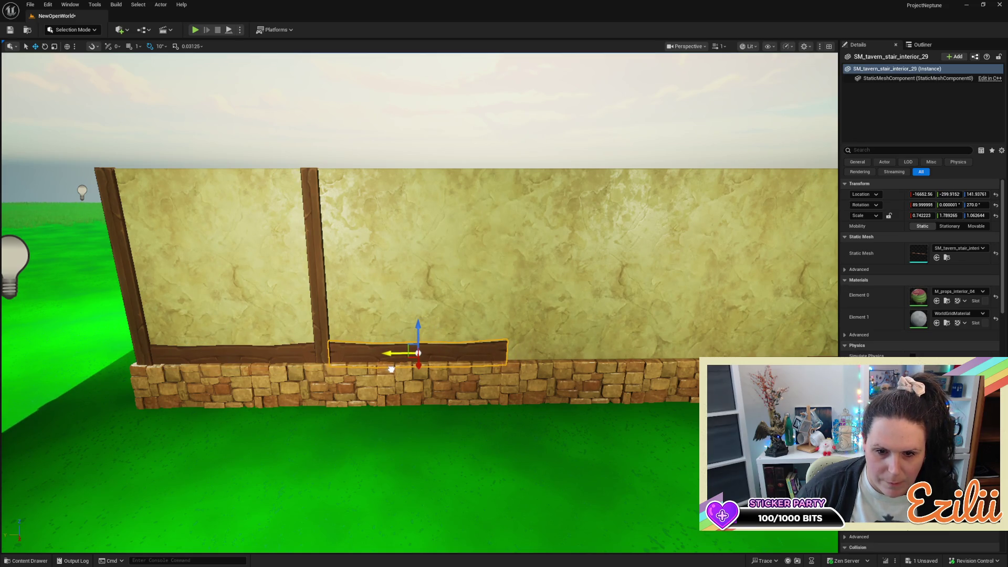
{"action": "key", "text": "d"}
{"action": "key", "text": "d"}
Alt-drag two more wooden posts onto the next plaster panel seams
{"action": "left_click", "coordinate": [192, 221]}
{"action": "mouse_move", "coordinate": [177, 273]}
{"action": "left_mouse_down"}
{"action": "mouse_move", "coordinate": [372, 297]}
{"action": "mouse_move", "coordinate": [399, 270]}
{"action": "mouse_move", "coordinate": [313, 262]}
{"action": "left_mouse_up"}
{"action": "left_click", "coordinate": [314, 261]}
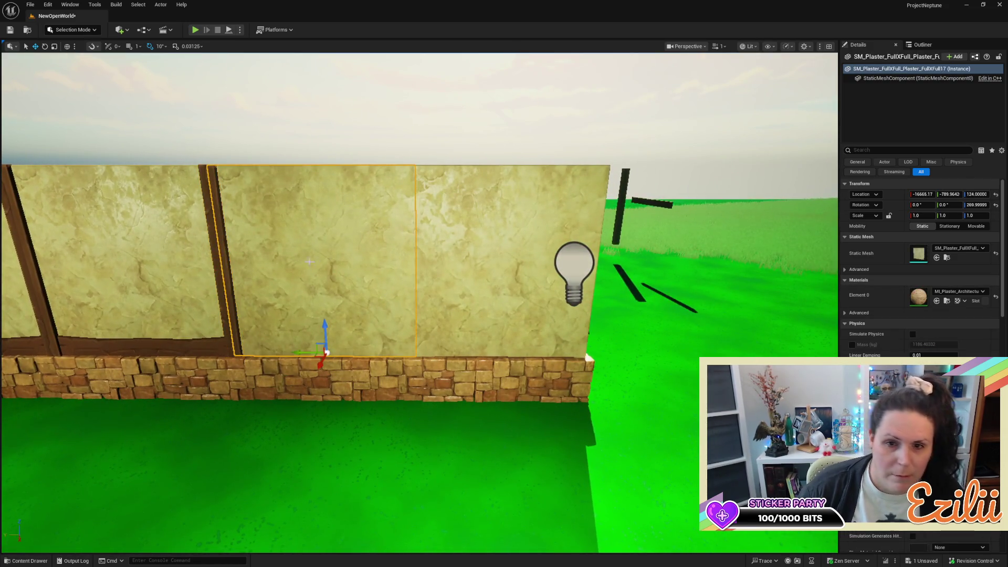
{"action": "left_click", "coordinate": [215, 252]}
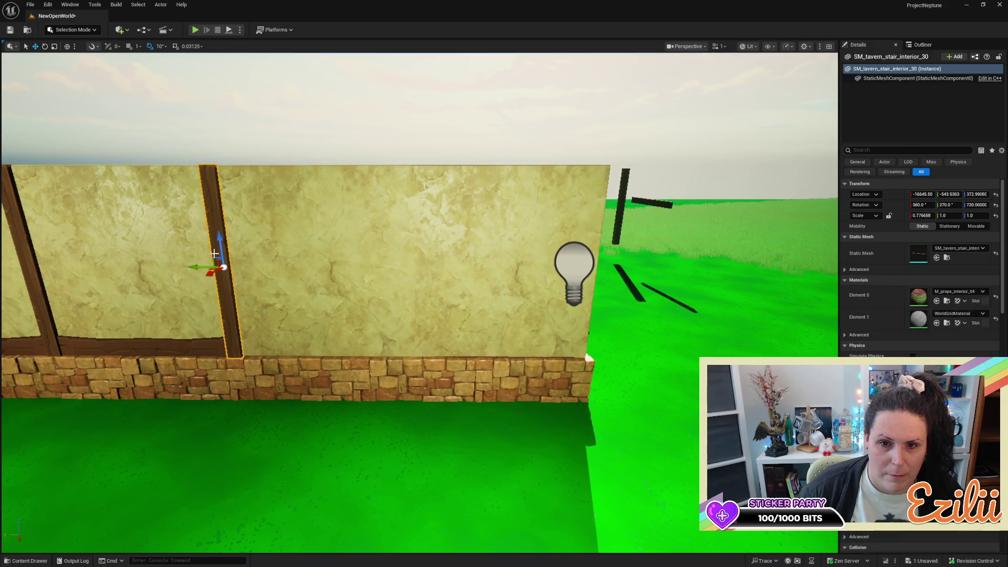
{"action": "mouse_move", "coordinate": [206, 258]}
{"action": "left_mouse_down"}
{"action": "mouse_move", "coordinate": [373, 271]}
{"action": "mouse_move", "coordinate": [328, 270]}
{"action": "left_mouse_up"}
Copy the trim board under the third panel and rotate it back to level
{"action": "left_click", "coordinate": [373, 270]}
{"action": "left_click", "coordinate": [306, 334]}
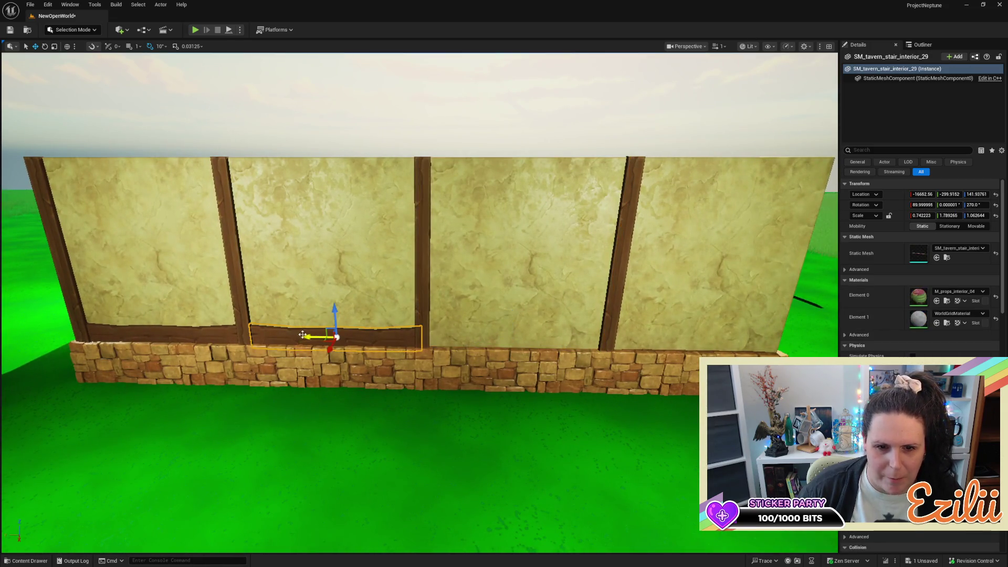
{"action": "mouse_move", "coordinate": [306, 335]}
{"action": "left_mouse_down"}
{"action": "mouse_move", "coordinate": [484, 332]}
{"action": "mouse_move", "coordinate": [477, 334]}
{"action": "mouse_move", "coordinate": [526, 358]}
{"action": "mouse_move", "coordinate": [541, 378]}
{"action": "mouse_move", "coordinate": [502, 391]}
{"action": "mouse_move", "coordinate": [512, 387]}
{"action": "left_mouse_up"}
{"action": "key", "text": "e"}
{"action": "mouse_move", "coordinate": [473, 342]}
{"action": "left_mouse_down"}
{"action": "mouse_move", "coordinate": [504, 325]}
{"action": "mouse_move", "coordinate": [473, 342]}
{"action": "left_mouse_up"}
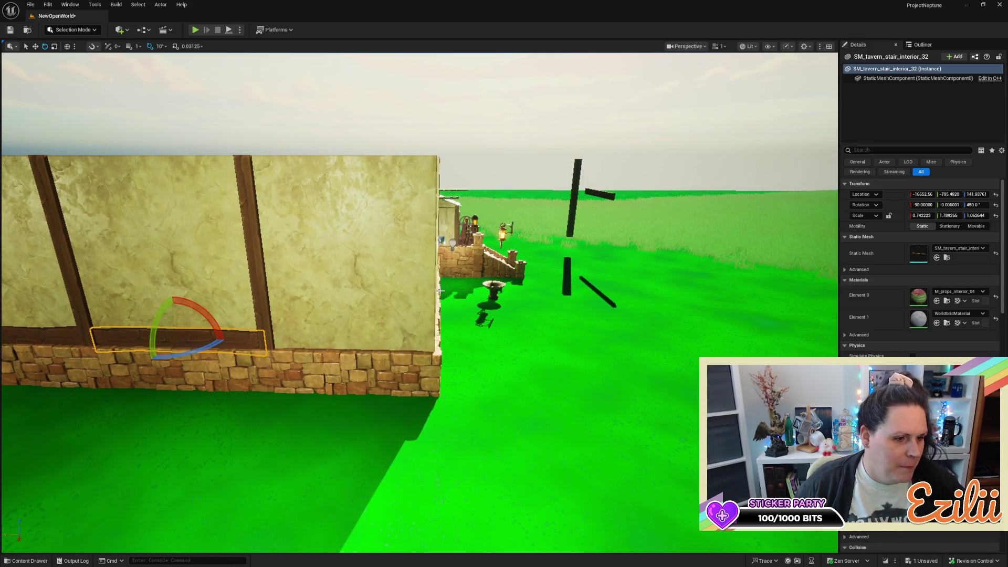
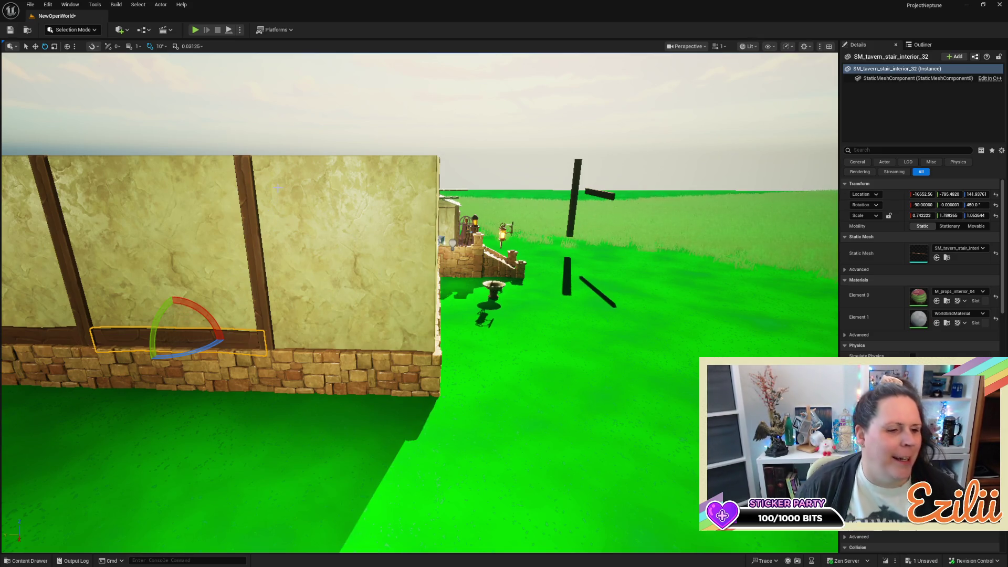
Turn the vertical wall post 180° and select the bottom beam beside it for moving
{"action": "left_click_drag", "start_coordinate": [237, 187], "coordinate": [220, 153]}
{"action": "left_click_drag", "start_coordinate": [440, 305], "coordinate": [440, 304]}
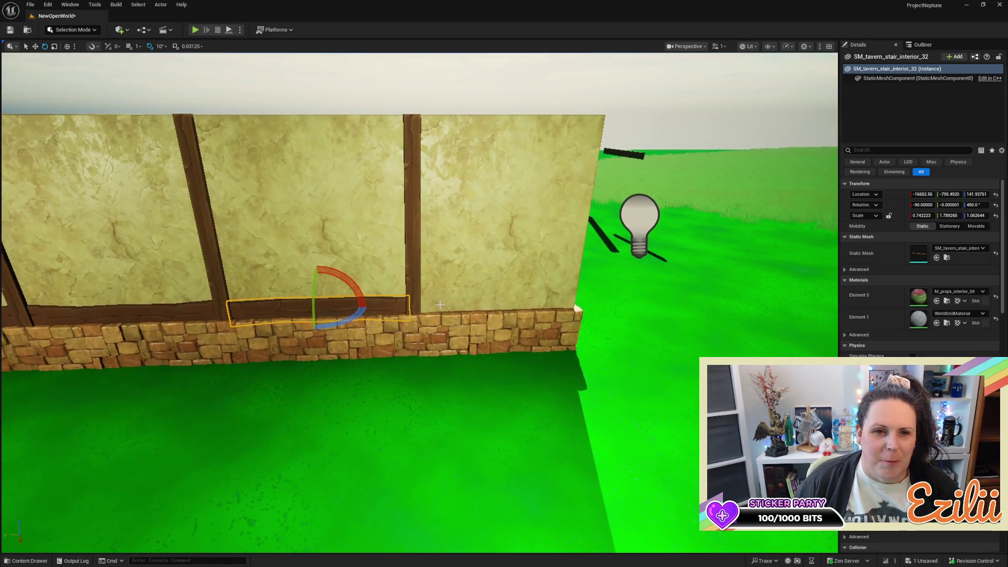
{"action": "left_click", "coordinate": [414, 229]}
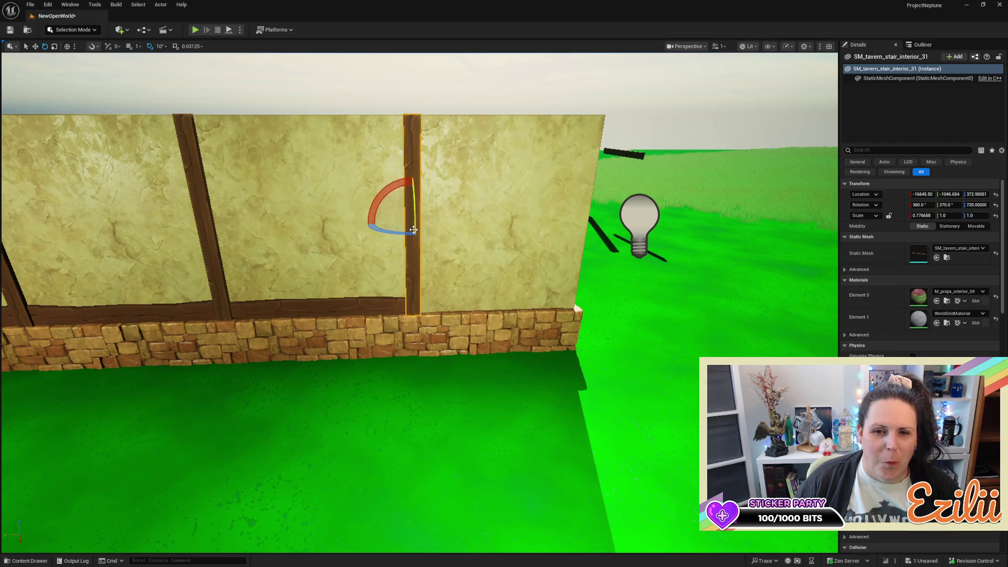
{"action": "left_click_drag", "start_coordinate": [379, 188], "coordinate": [397, 216]}
{"action": "left_click_drag", "start_coordinate": [455, 230], "coordinate": [413, 268]}
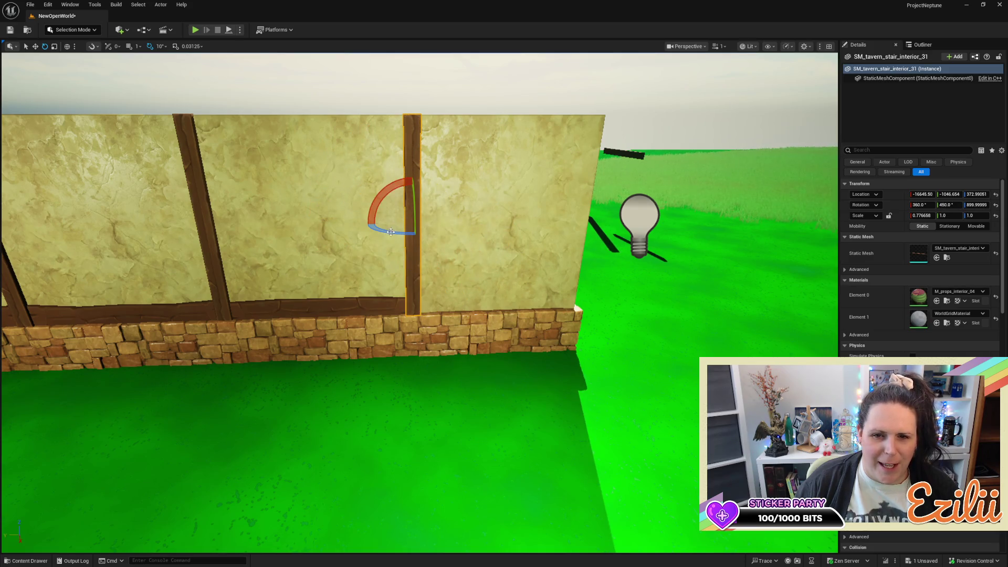
{"action": "left_click", "coordinate": [365, 308]}
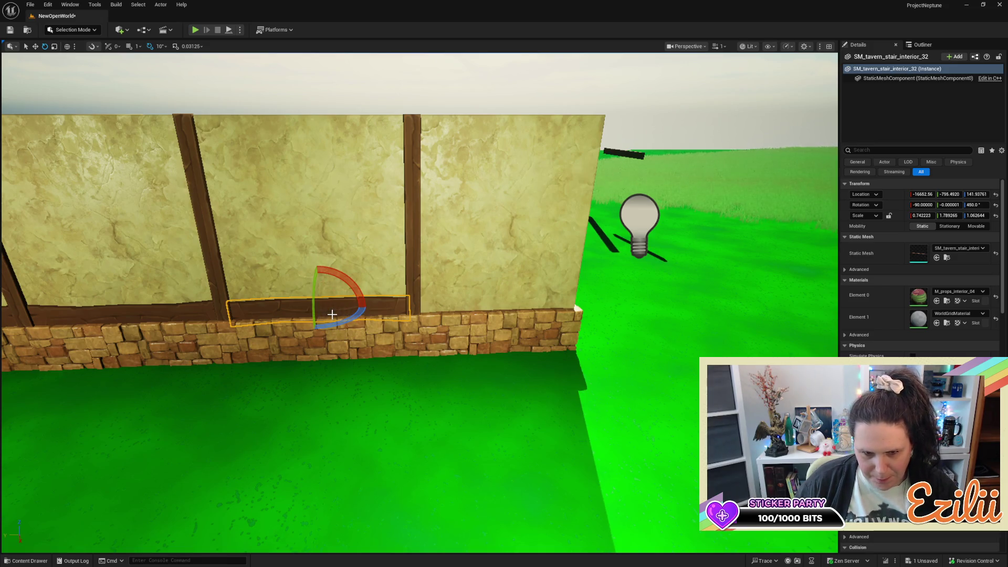
{"action": "key", "text": "w"}
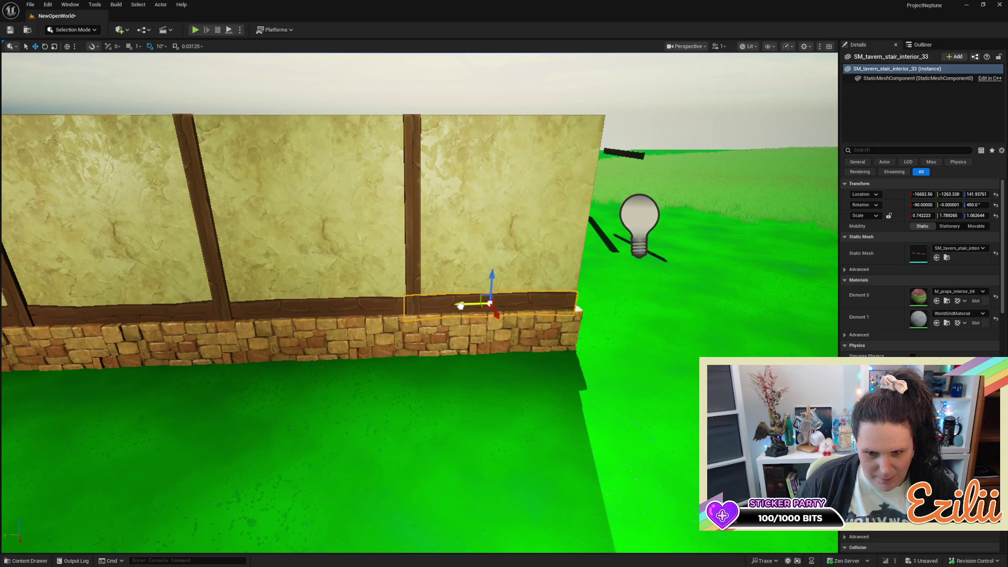
Alt-drag copies of the wall post to the building's outer corner, one per wall face
{"action": "mouse_move", "coordinate": [463, 305]}
{"action": "left_mouse_down"}
{"action": "mouse_move", "coordinate": [487, 279]}
{"action": "mouse_move", "coordinate": [461, 290]}
{"action": "mouse_move", "coordinate": [441, 281]}
{"action": "left_mouse_up"}
{"action": "left_click_drag", "start_coordinate": [318, 281], "coordinate": [319, 281]}
{"action": "left_click", "coordinate": [242, 274]}
{"action": "left_click_drag", "start_coordinate": [223, 312], "coordinate": [335, 335]}
{"action": "key", "text": "f"}
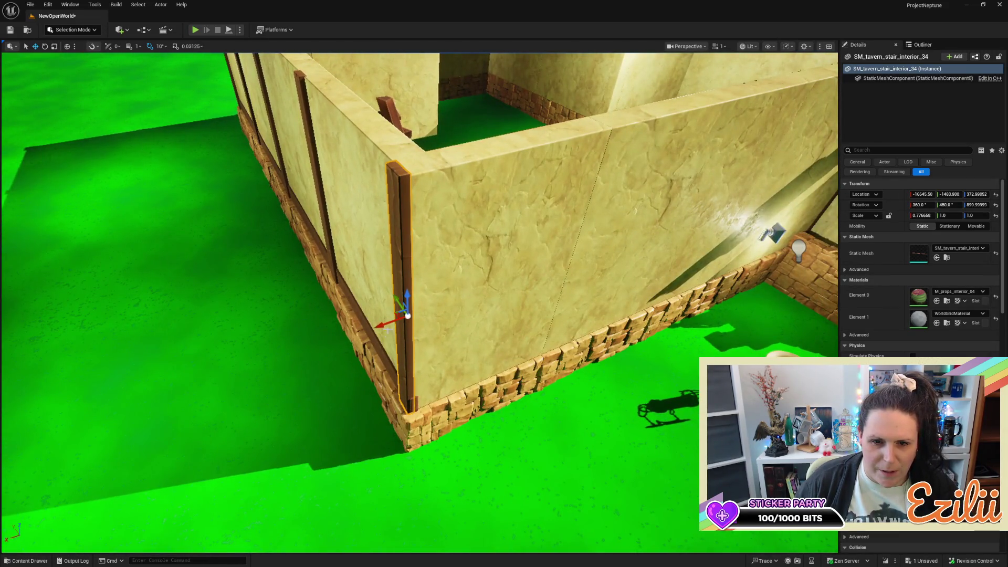
{"action": "mouse_move", "coordinate": [389, 326]}
{"action": "left_mouse_down"}
{"action": "mouse_move", "coordinate": [388, 342]}
{"action": "mouse_move", "coordinate": [374, 343]}
{"action": "left_mouse_up"}
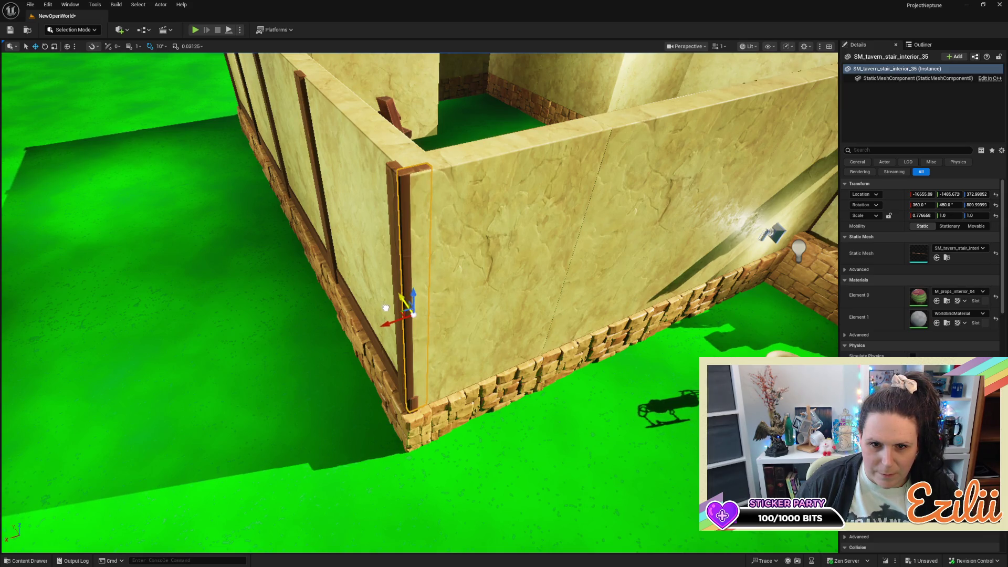
Nudge both corner posts slightly along the wall so they line up
{"action": "mouse_move", "coordinate": [387, 310]}
{"action": "left_mouse_down"}
{"action": "mouse_move", "coordinate": [407, 263]}
{"action": "mouse_move", "coordinate": [391, 278]}
{"action": "mouse_move", "coordinate": [395, 350]}
{"action": "left_mouse_up"}
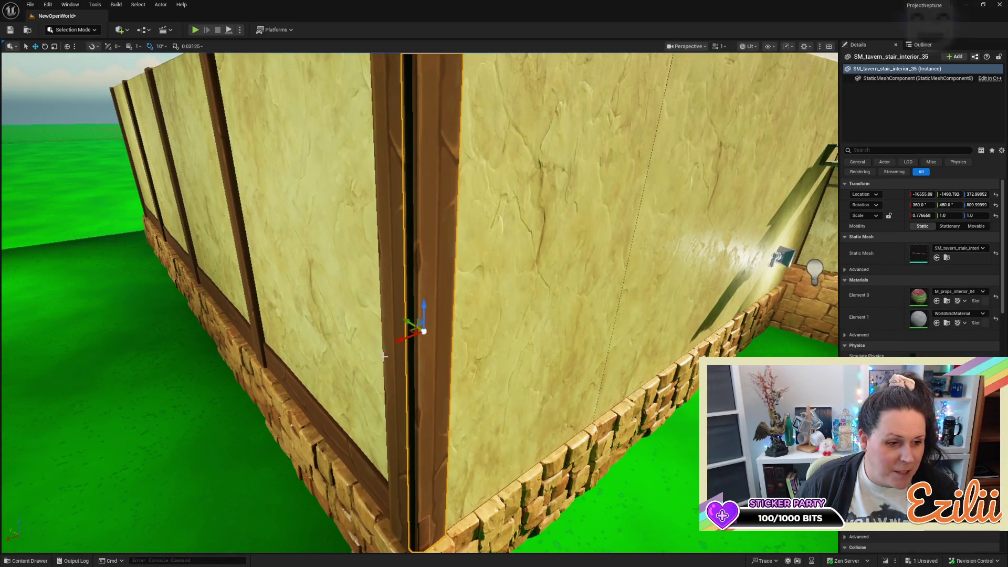
{"action": "mouse_move", "coordinate": [410, 335]}
{"action": "left_mouse_down"}
{"action": "mouse_move", "coordinate": [414, 305]}
{"action": "mouse_move", "coordinate": [420, 347]}
{"action": "left_mouse_up"}
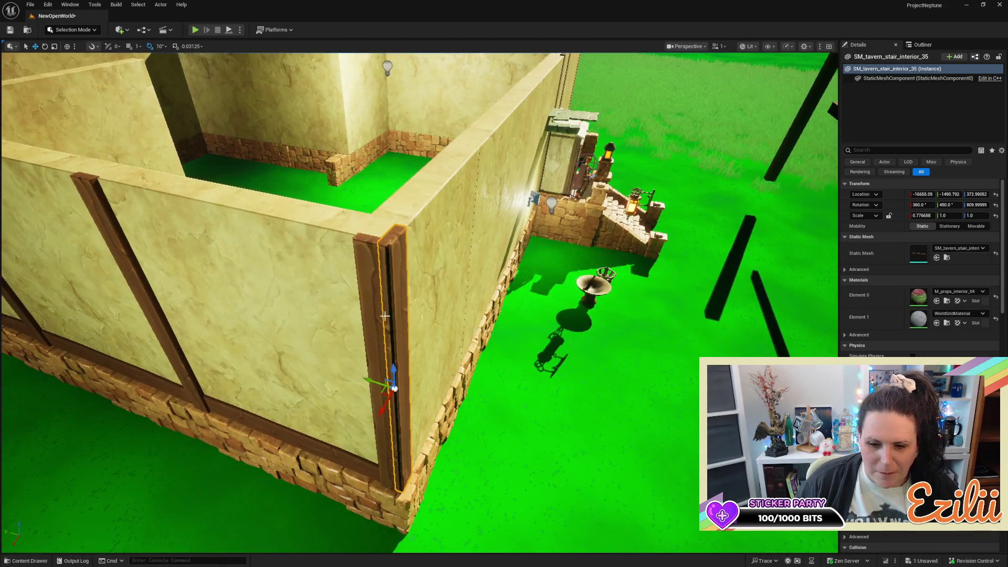
{"action": "left_click_drag", "start_coordinate": [370, 381], "coordinate": [369, 383]}
{"action": "left_click", "coordinate": [366, 382]}
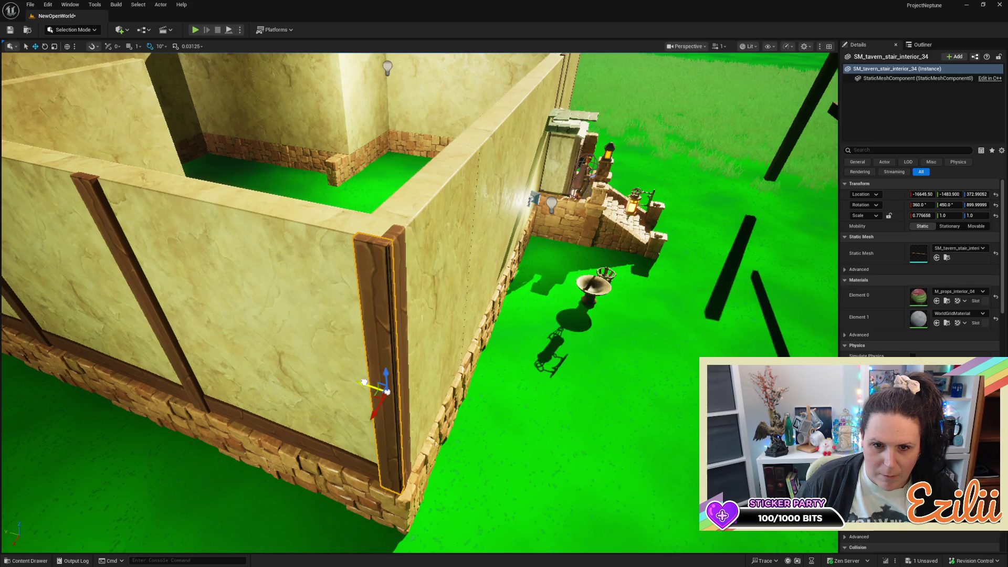
{"action": "left_click_drag", "start_coordinate": [365, 382], "coordinate": [366, 382]}
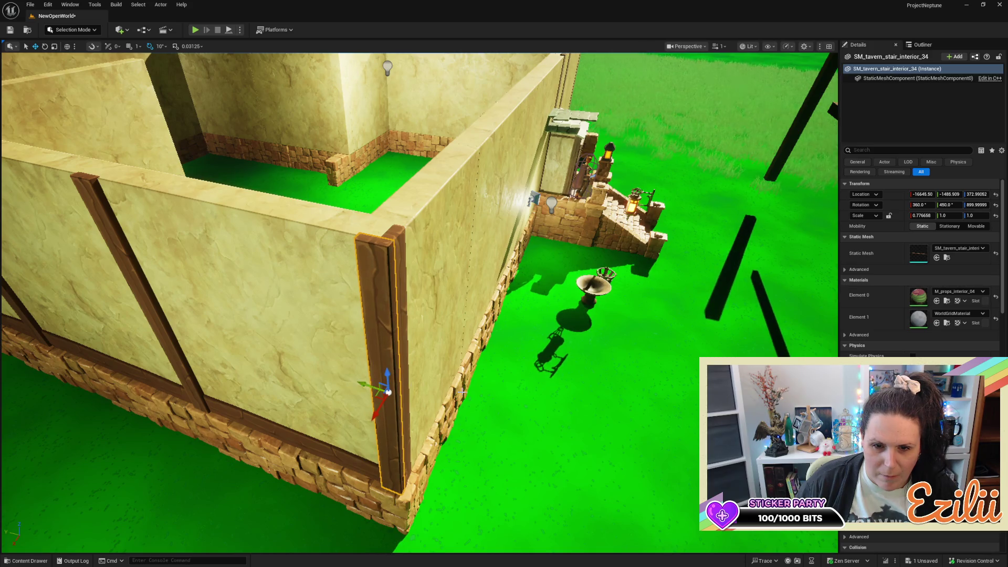
{"action": "key", "text": "f"}
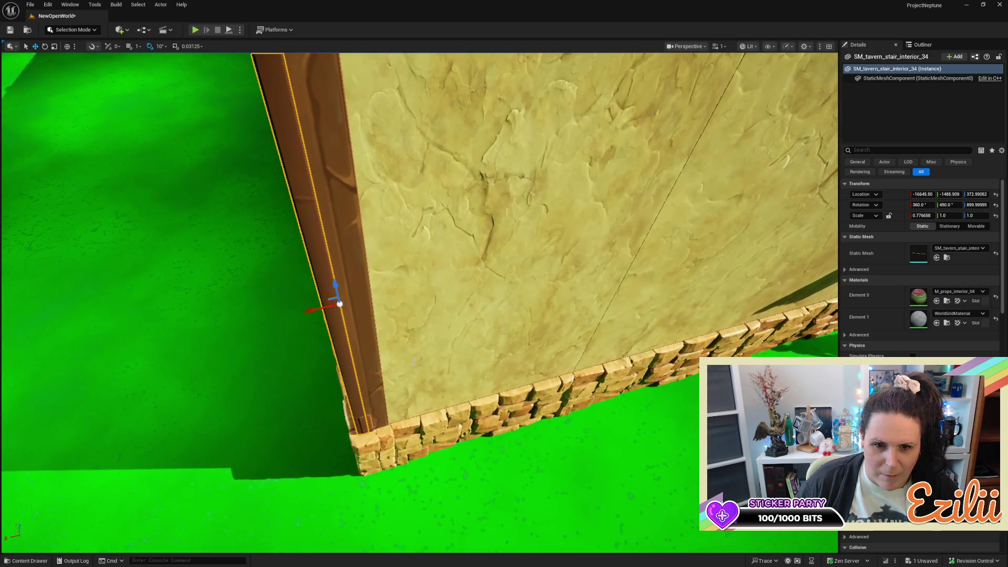
Undo the last corner-post nudge, then select the corner post and the bottom beam
{"action": "left_click", "coordinate": [355, 310]}
{"action": "mouse_move", "coordinate": [359, 324]}
{"action": "left_mouse_down"}
{"action": "mouse_move", "coordinate": [472, 329]}
{"action": "mouse_move", "coordinate": [384, 330]}
{"action": "left_mouse_up"}
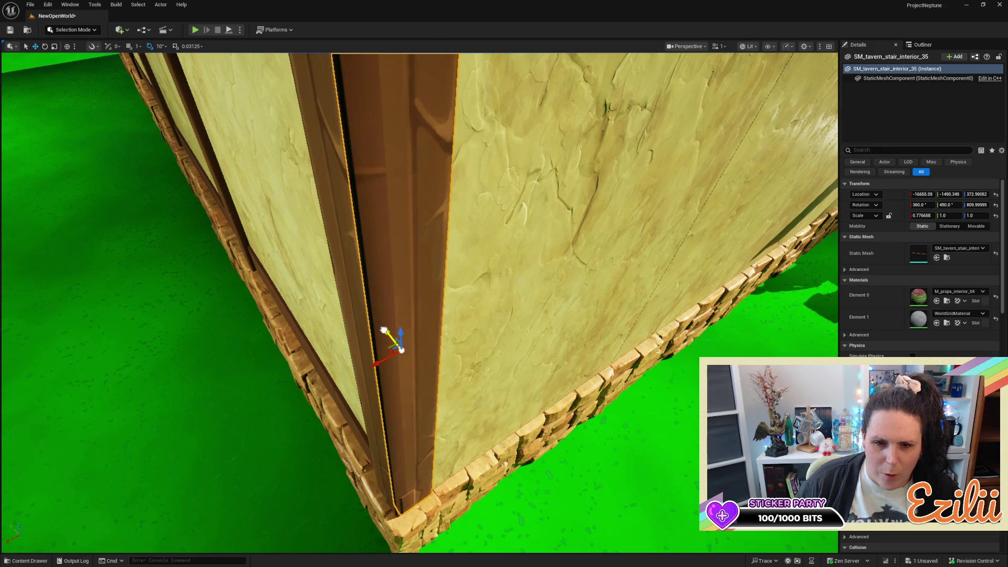
{"action": "key", "text": "ctrl+z"}
{"action": "left_click_drag", "start_coordinate": [383, 331], "coordinate": [384, 330]}
{"action": "mouse_move", "coordinate": [306, 324]}
{"action": "left_mouse_down"}
{"action": "mouse_move", "coordinate": [285, 306]}
{"action": "mouse_move", "coordinate": [334, 344]}
{"action": "mouse_move", "coordinate": [323, 316]}
{"action": "left_mouse_up"}
{"action": "left_click", "coordinate": [303, 326]}
{"action": "left_click", "coordinate": [324, 315]}
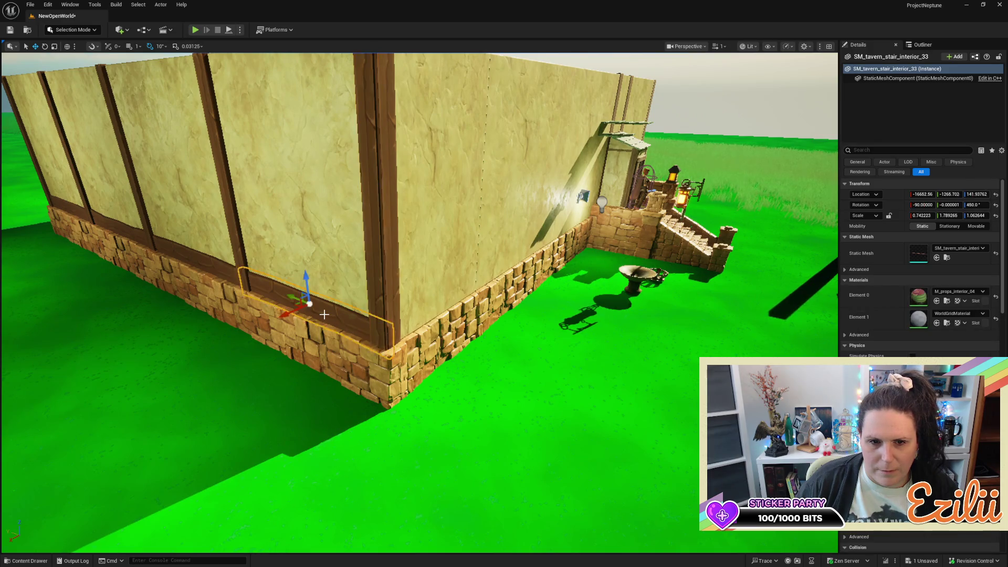
Duplicate the bottom beam and rotate the copy 90° to run along the side wall
{"action": "mouse_move", "coordinate": [310, 304]}
{"action": "left_mouse_down"}
{"action": "mouse_move", "coordinate": [336, 290]}
{"action": "mouse_move", "coordinate": [328, 307]}
{"action": "mouse_move", "coordinate": [340, 308]}
{"action": "mouse_move", "coordinate": [357, 291]}
{"action": "mouse_move", "coordinate": [425, 311]}
{"action": "mouse_move", "coordinate": [445, 297]}
{"action": "mouse_move", "coordinate": [470, 315]}
{"action": "mouse_move", "coordinate": [594, 292]}
{"action": "mouse_move", "coordinate": [552, 295]}
{"action": "left_mouse_up"}
{"action": "key", "text": "e"}
{"action": "key", "text": "w"}
{"action": "key", "text": "e"}
{"action": "left_click_drag", "start_coordinate": [347, 302], "coordinate": [352, 302]}
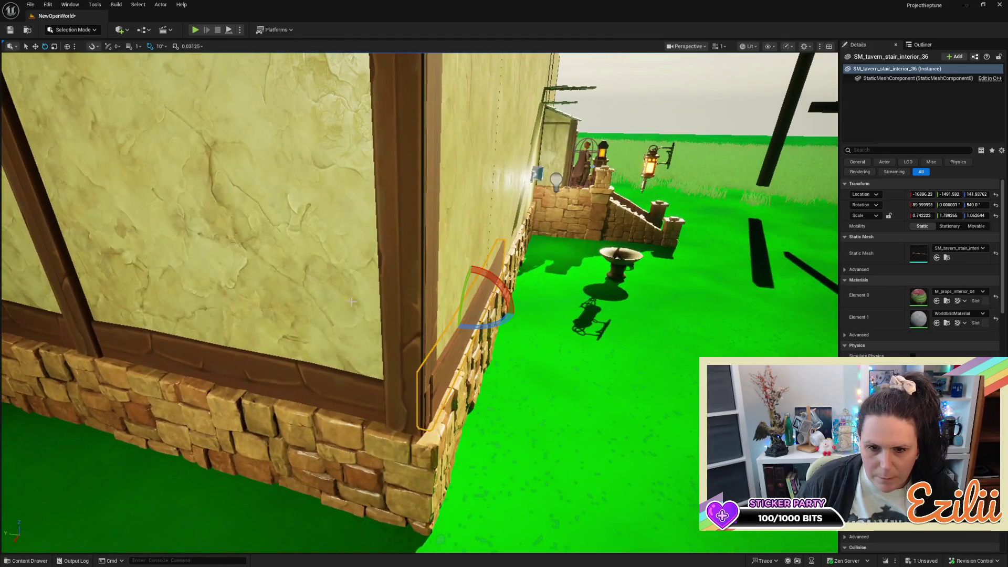
Nudge both corner posts along Y so they sit flush at the corner
{"action": "left_click", "coordinate": [426, 323]}
{"action": "key", "text": "w"}
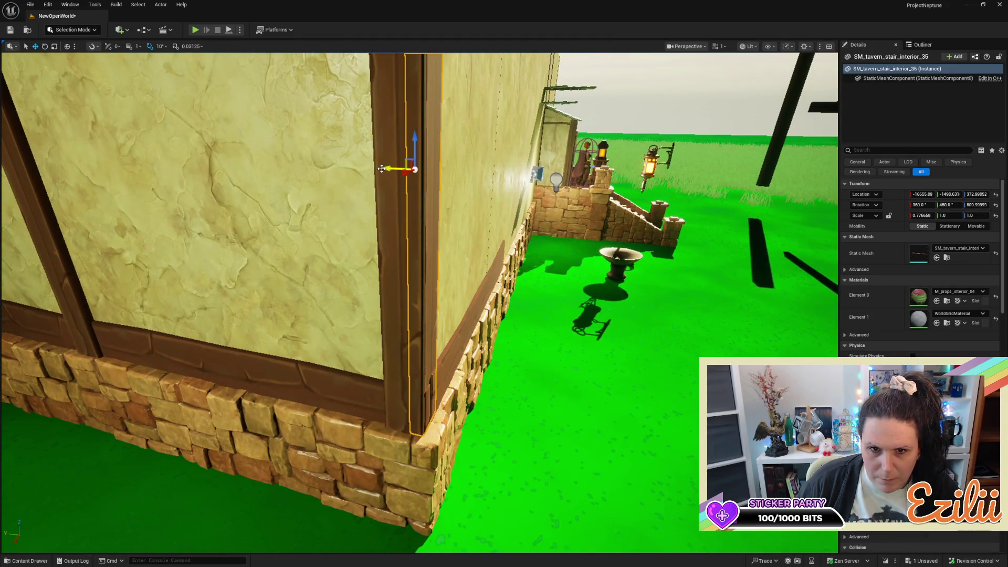
{"action": "left_click_drag", "start_coordinate": [383, 168], "coordinate": [385, 169]}
{"action": "left_click", "coordinate": [394, 207]}
{"action": "left_click_drag", "start_coordinate": [381, 169], "coordinate": [383, 169]}
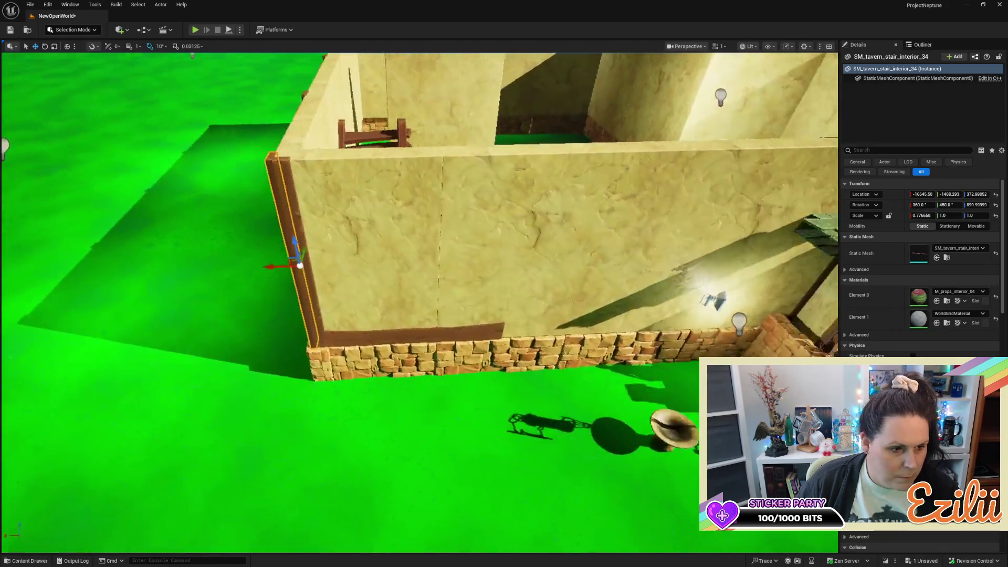
Alt-drag copies of the corner post and bottom beam further along the side wall
{"action": "scroll", "coordinate": [718, 130], "scroll_direction": "down", "scroll_amount": 5}
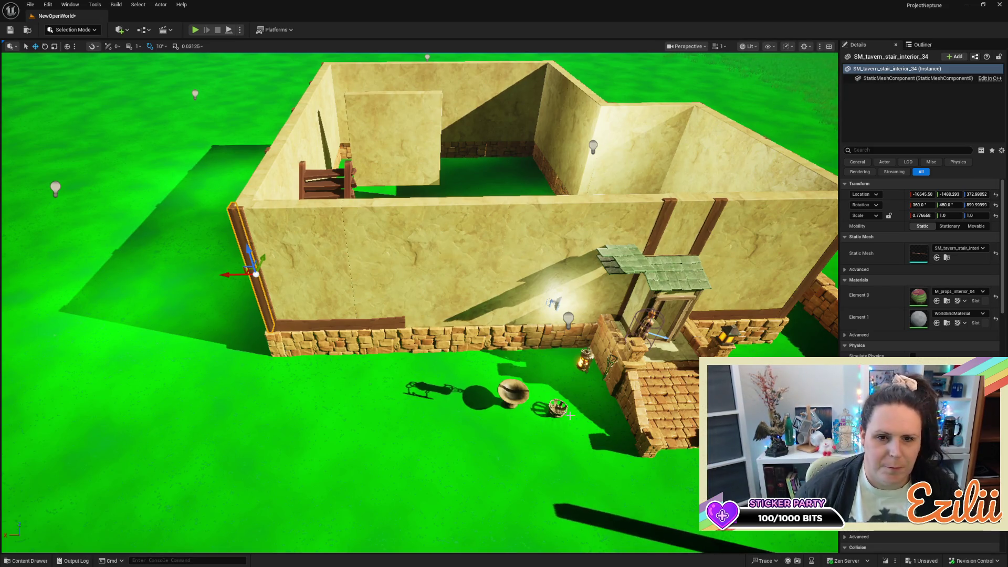
{"action": "scroll", "coordinate": [420, 302], "scroll_direction": "up", "scroll_amount": 5}
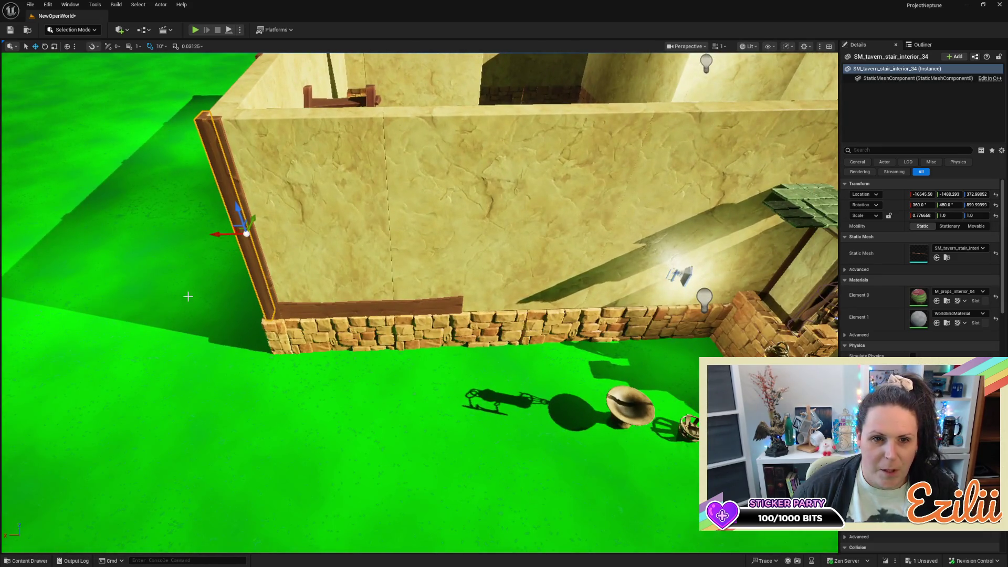
{"action": "left_click", "coordinate": [232, 190]}
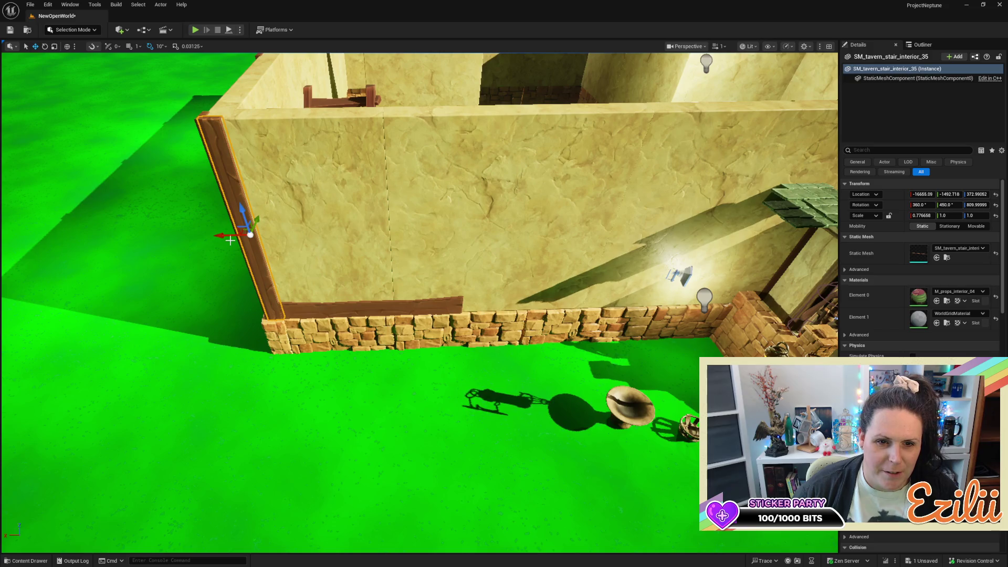
{"action": "left_click_drag", "start_coordinate": [228, 238], "coordinate": [370, 248]}
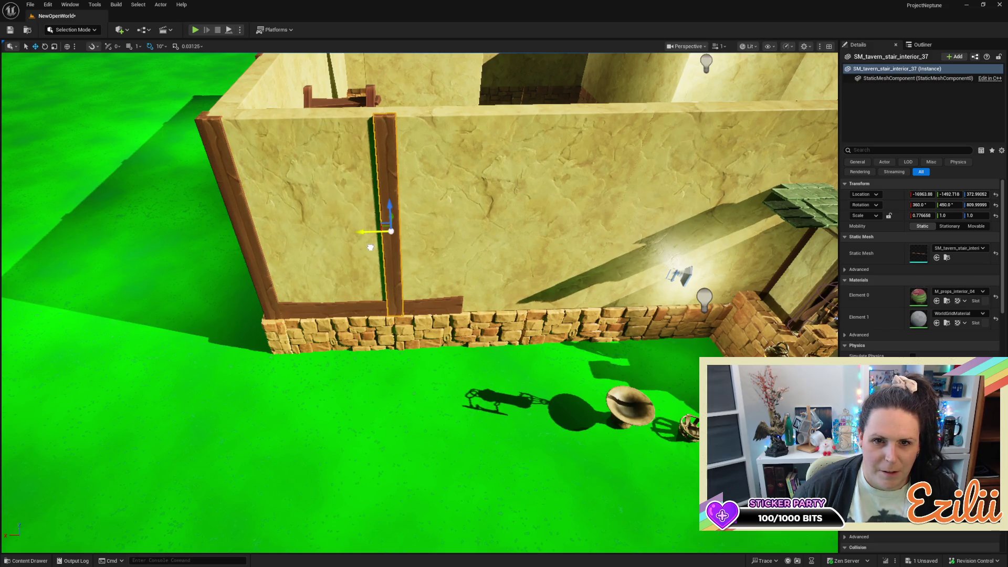
{"action": "key", "text": "d"}
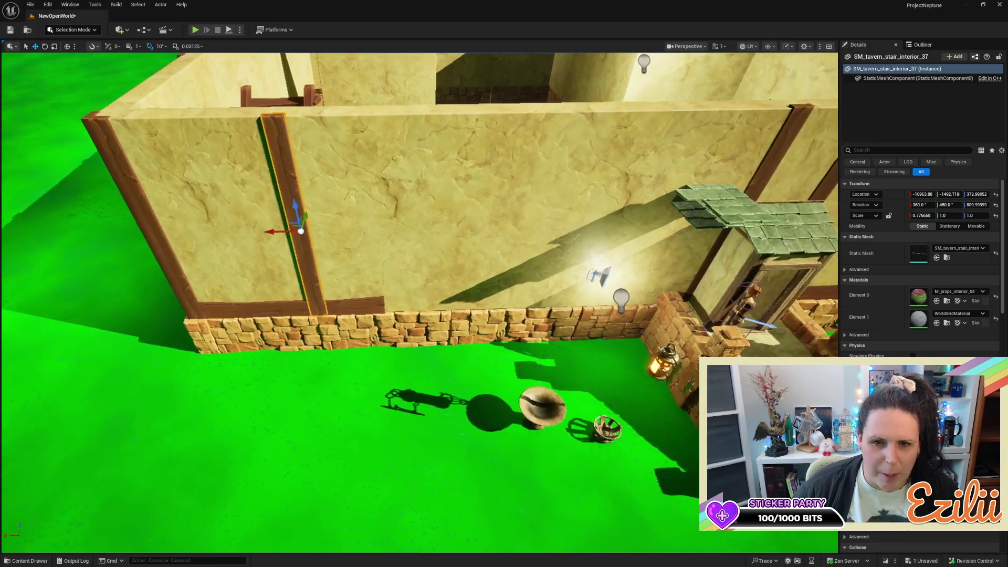
{"action": "left_click", "coordinate": [357, 306]}
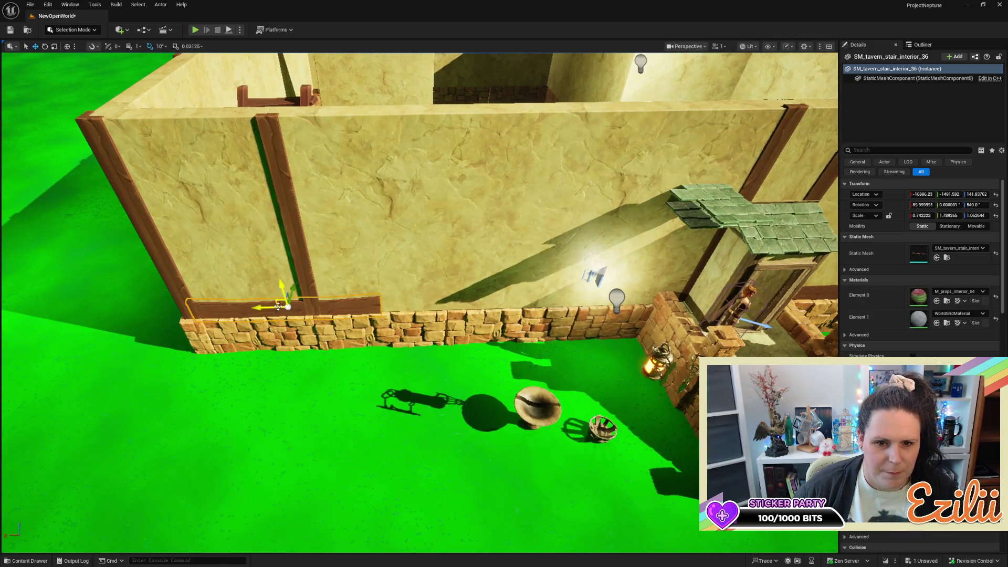
{"action": "left_click_drag", "start_coordinate": [265, 308], "coordinate": [450, 324]}
Place another post copy further along the side wall and rotate it
{"action": "key", "text": "q"}
{"action": "left_click", "coordinate": [297, 197]}
{"action": "mouse_move", "coordinate": [285, 197]}
{"action": "left_mouse_down"}
{"action": "mouse_move", "coordinate": [419, 199]}
{"action": "mouse_move", "coordinate": [447, 212]}
{"action": "left_mouse_up"}
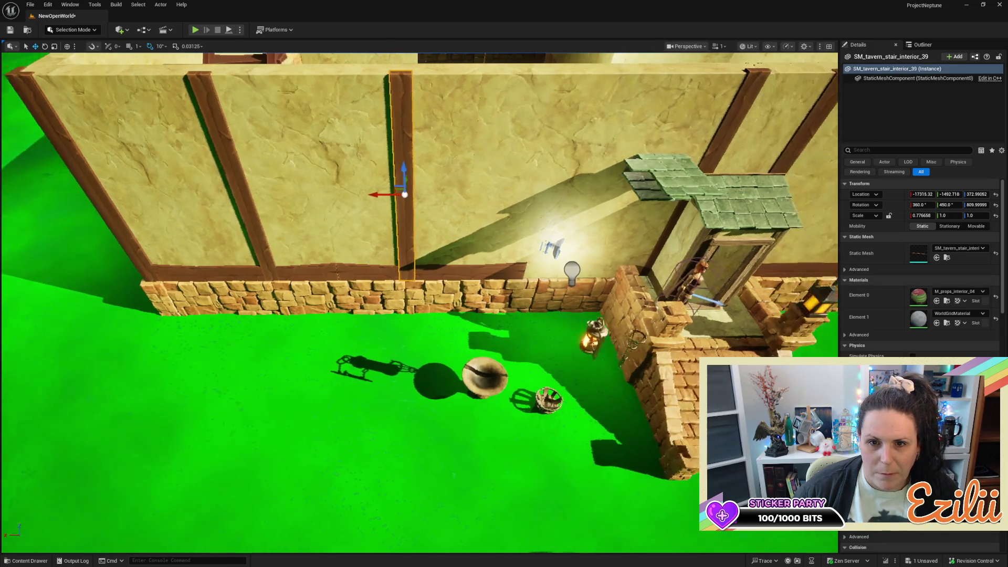
{"action": "key", "text": "e"}
{"action": "mouse_move", "coordinate": [369, 161]}
{"action": "left_mouse_down"}
{"action": "mouse_move", "coordinate": [336, 155]}
{"action": "mouse_move", "coordinate": [412, 199]}
{"action": "mouse_move", "coordinate": [352, 201]}
{"action": "left_mouse_up"}
{"action": "scroll", "coordinate": [386, 293], "scroll_direction": "up", "scroll_amount": 10}
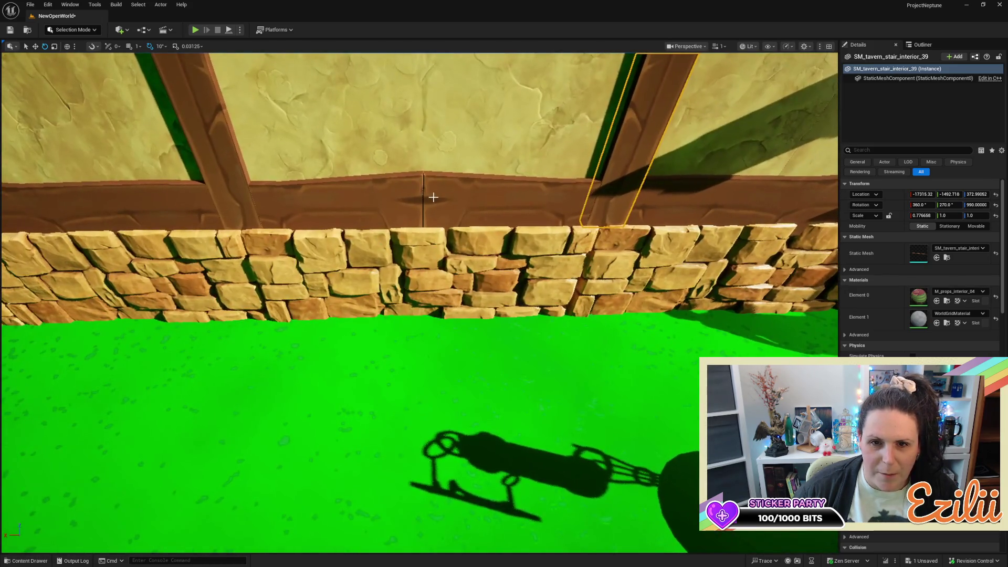
{"action": "left_click", "coordinate": [432, 196]}
{"action": "scroll", "coordinate": [426, 234], "scroll_direction": "down", "scroll_amount": 10}
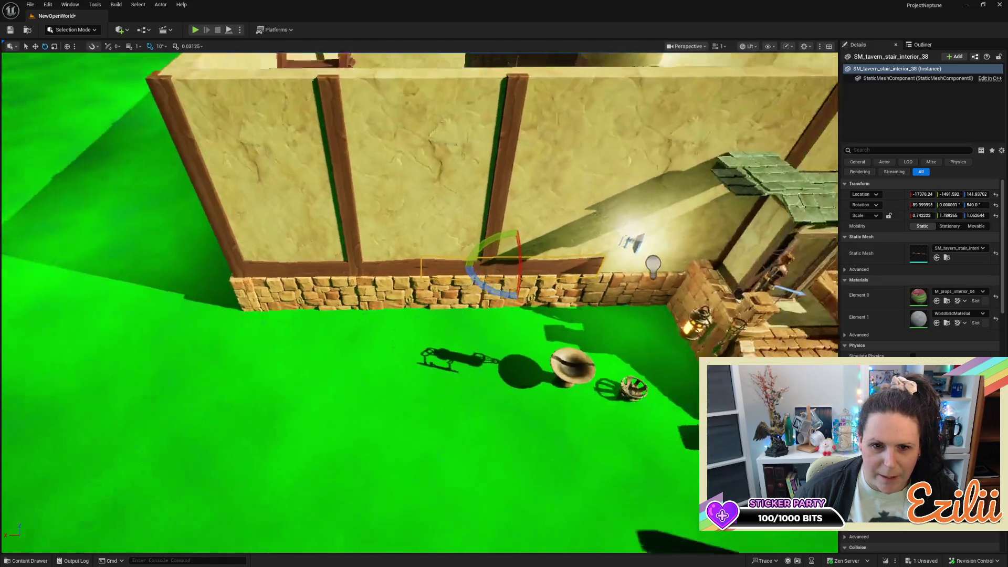
Shorten the first bottom beam and slide both beams to fit between the posts
{"action": "left_click", "coordinate": [384, 274]}
{"action": "key", "text": "w"}
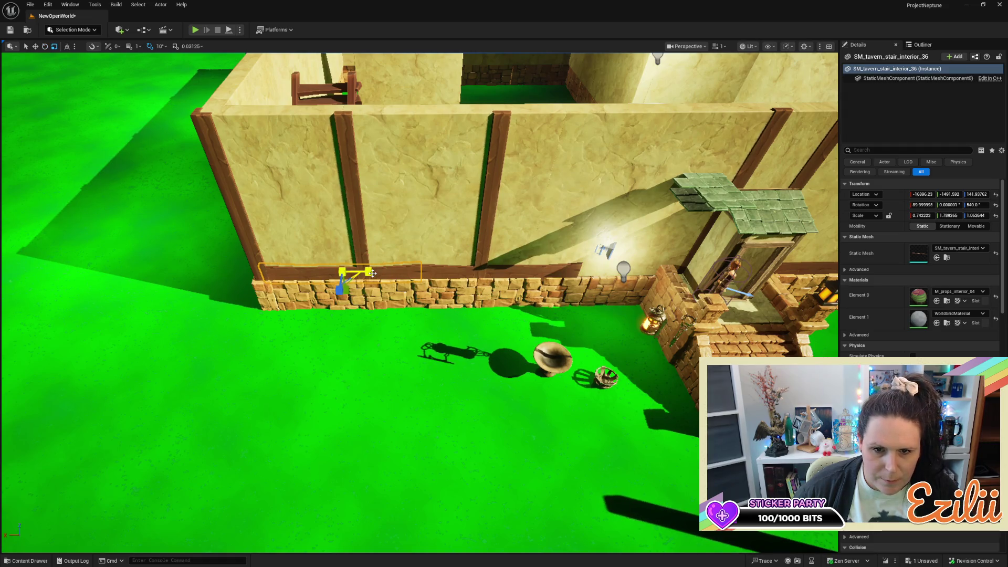
{"action": "left_click_drag", "start_coordinate": [368, 271], "coordinate": [352, 272]}
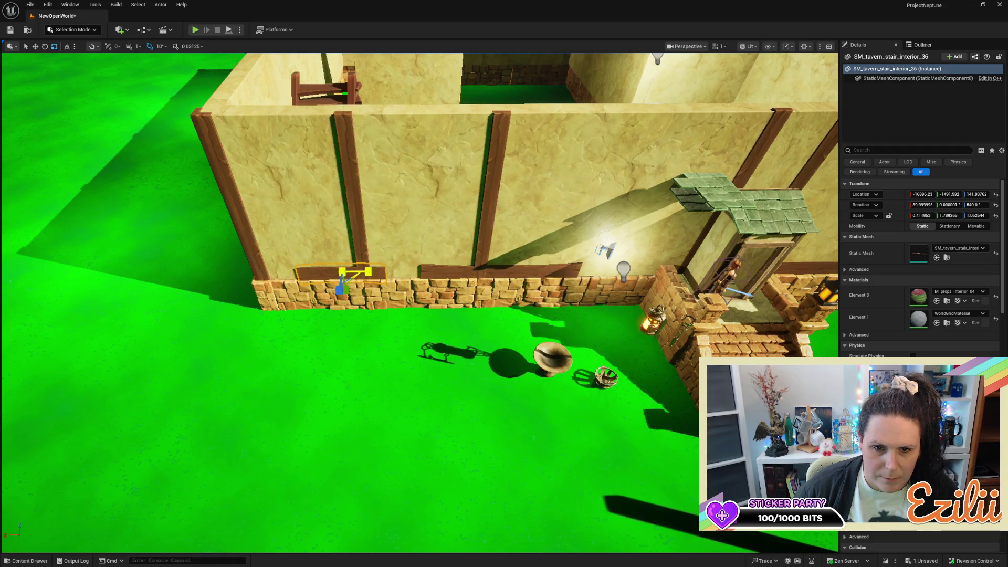
{"action": "key", "text": "w"}
{"action": "left_click_drag", "start_coordinate": [312, 271], "coordinate": [284, 274]}
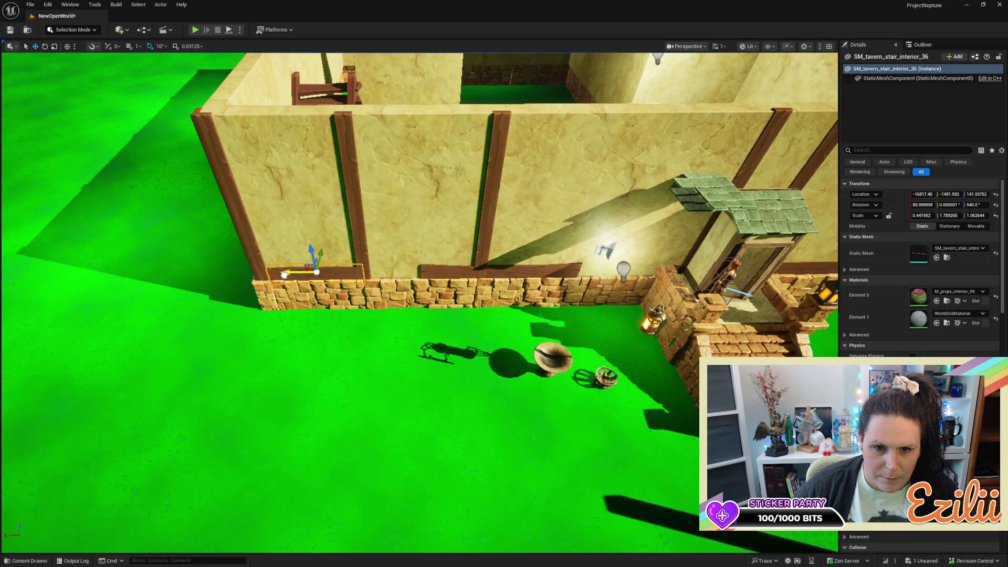
{"action": "left_click", "coordinate": [450, 273]}
{"action": "mouse_move", "coordinate": [465, 270]}
{"action": "left_mouse_down"}
{"action": "mouse_move", "coordinate": [410, 274]}
{"action": "mouse_move", "coordinate": [420, 246]}
{"action": "left_mouse_up"}
Nudge the side-wall post slightly along the wall
{"action": "left_click", "coordinate": [323, 235]}
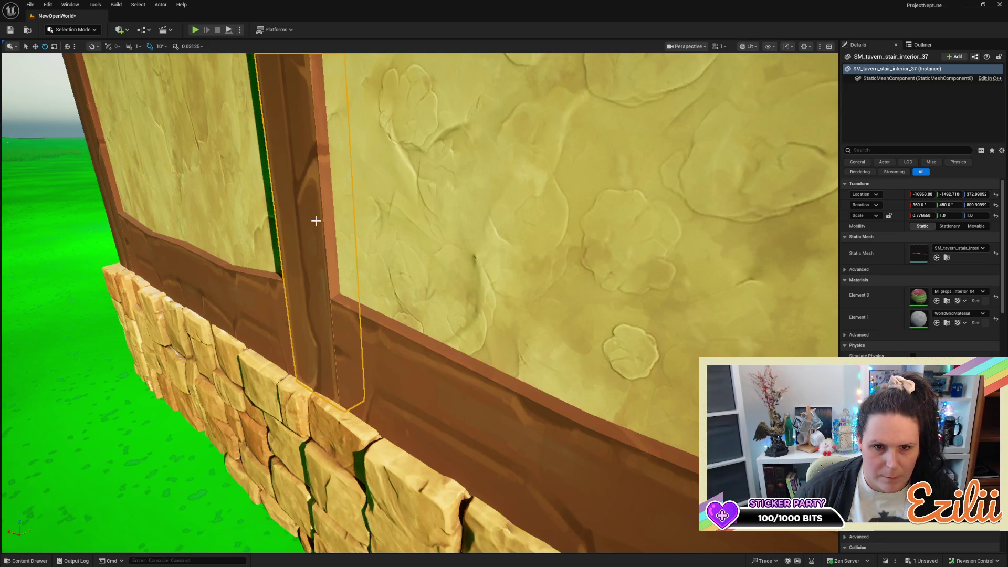
{"action": "key", "text": "f"}
{"action": "key", "text": "w"}
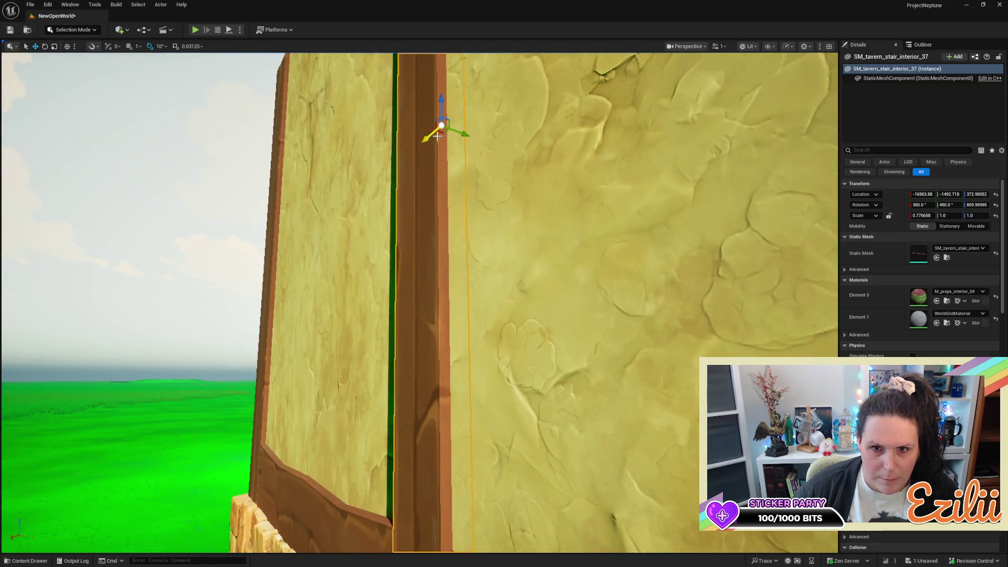
{"action": "left_click_drag", "start_coordinate": [461, 136], "coordinate": [456, 135]}
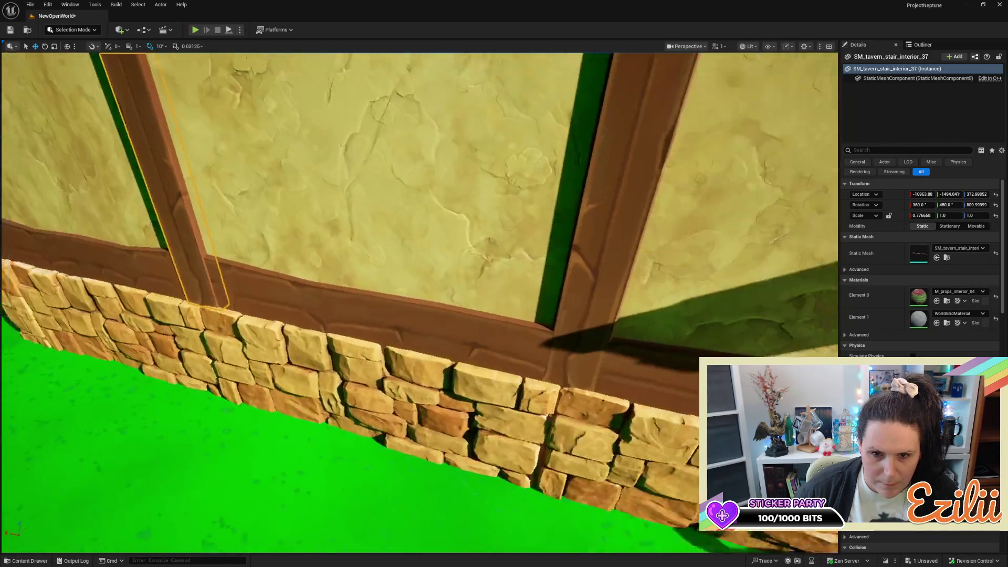
{"action": "left_click_drag", "start_coordinate": [401, 195], "coordinate": [401, 195]}
Slide the next upright post along the wall onto the plaster panel seam
{"action": "left_click", "coordinate": [398, 195]}
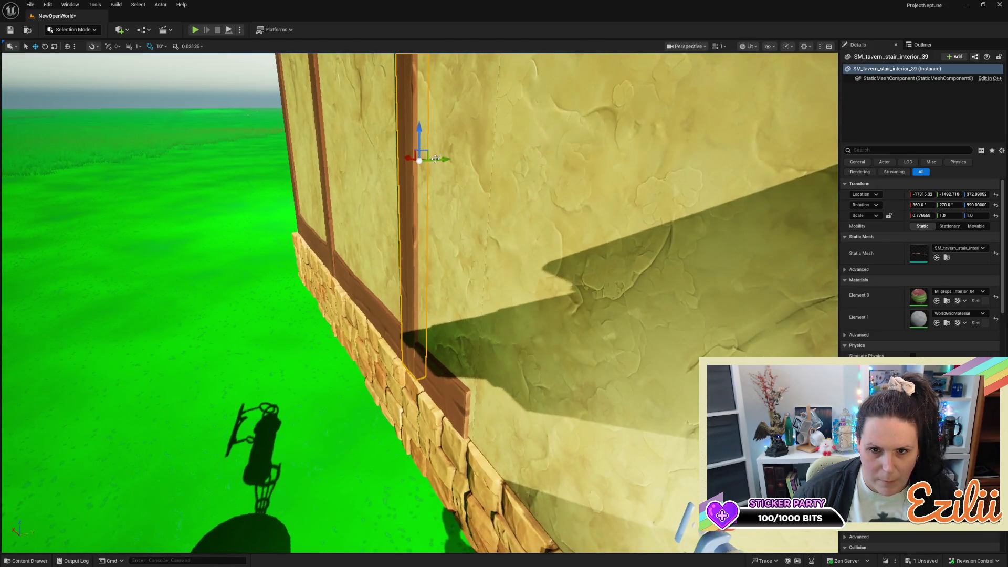
{"action": "left_click_drag", "start_coordinate": [446, 162], "coordinate": [445, 164]}
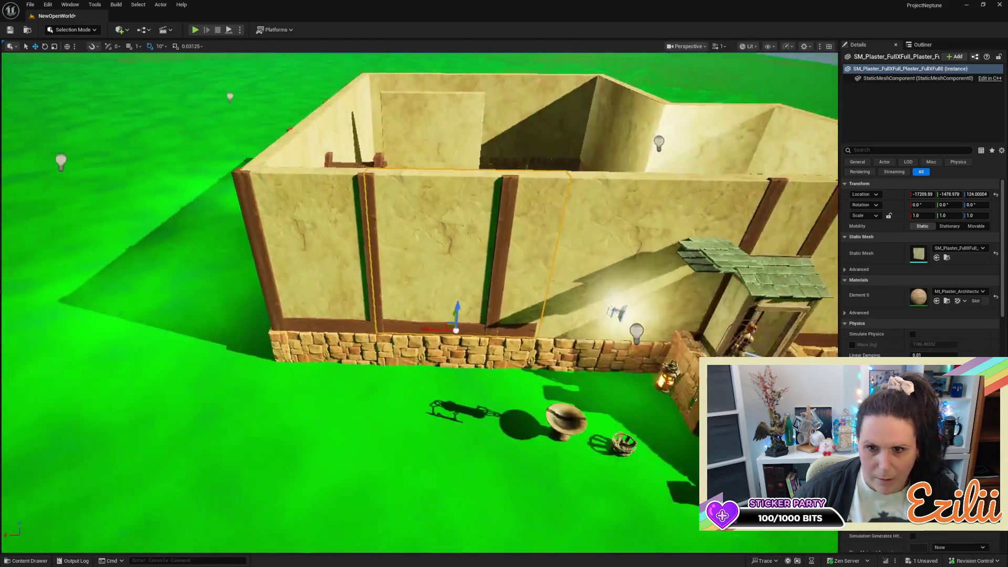
{"action": "left_click", "coordinate": [347, 231]}
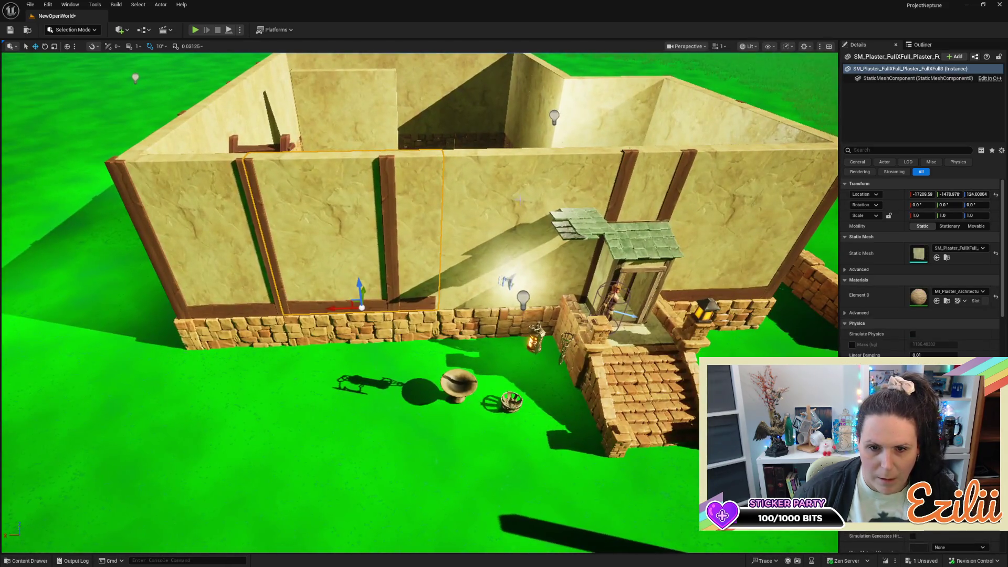
{"action": "left_click", "coordinate": [395, 254]}
{"action": "left_click_drag", "start_coordinate": [364, 243], "coordinate": [386, 238]}
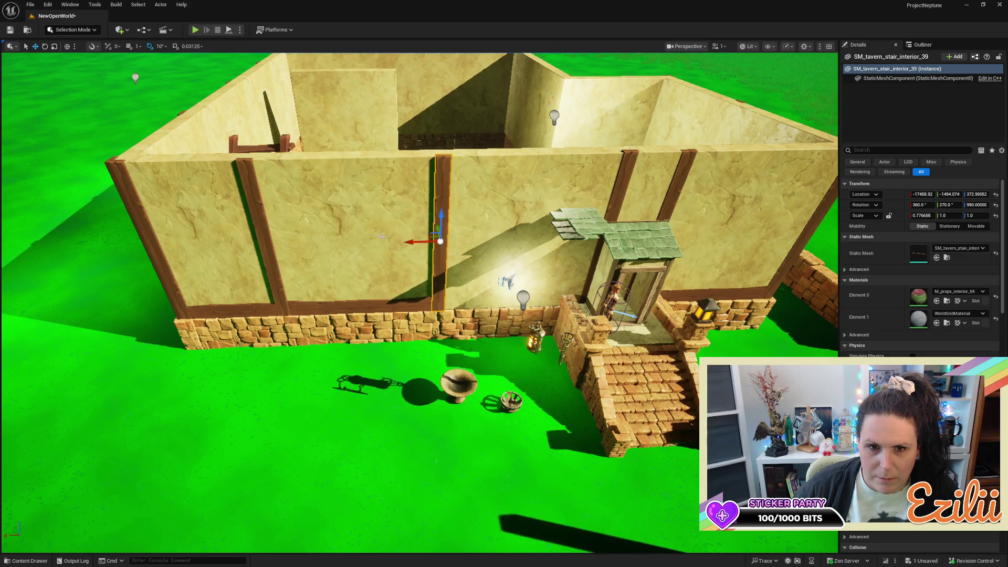
{"action": "left_click", "coordinate": [386, 237]}
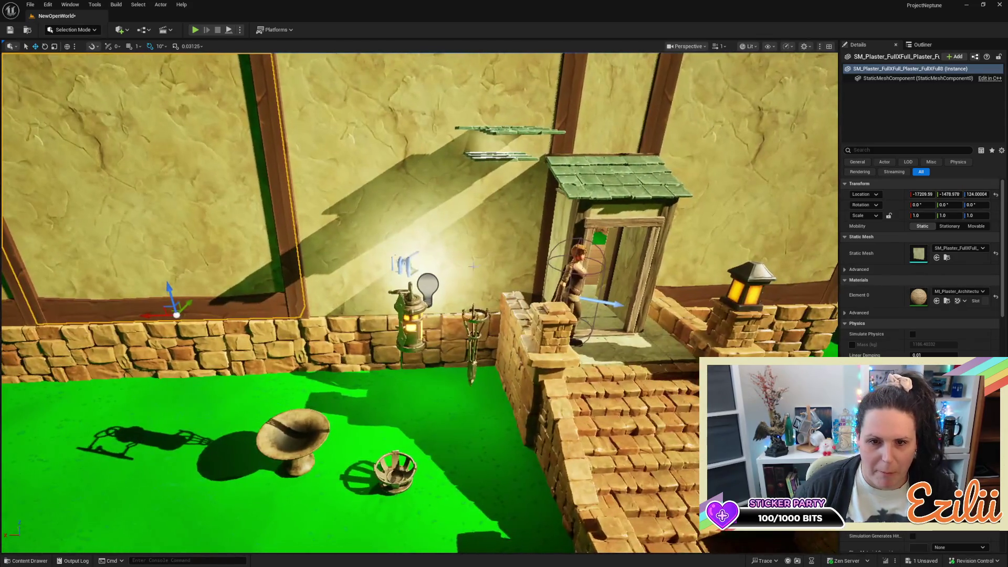
Move BUILD_PointLight_2 along the wall and Alt-drag a copy of PointLight_1 further along
{"action": "left_click", "coordinate": [427, 287]}
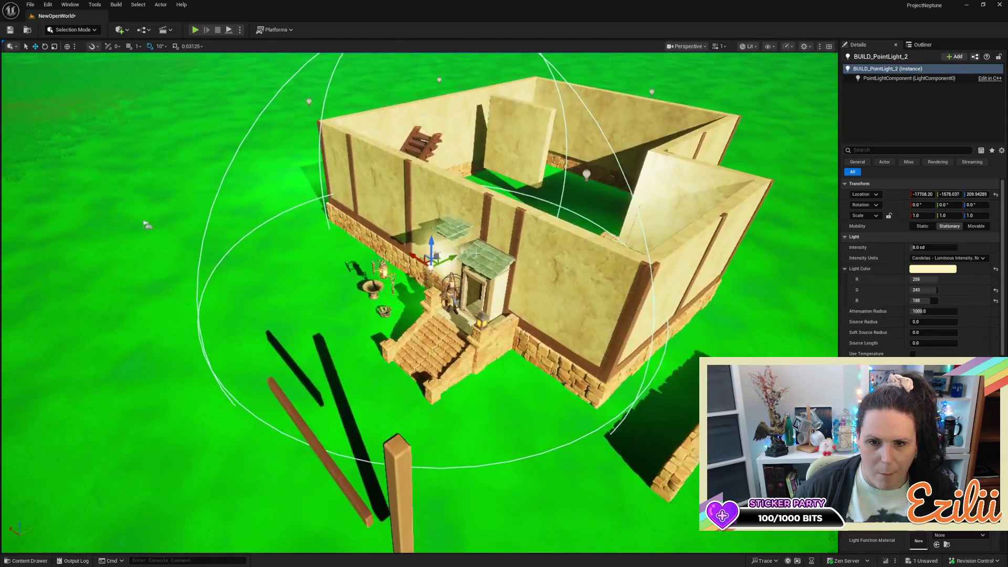
{"action": "mouse_move", "coordinate": [443, 259]}
{"action": "left_mouse_down"}
{"action": "mouse_move", "coordinate": [373, 298]}
{"action": "mouse_move", "coordinate": [404, 286]}
{"action": "left_mouse_up"}
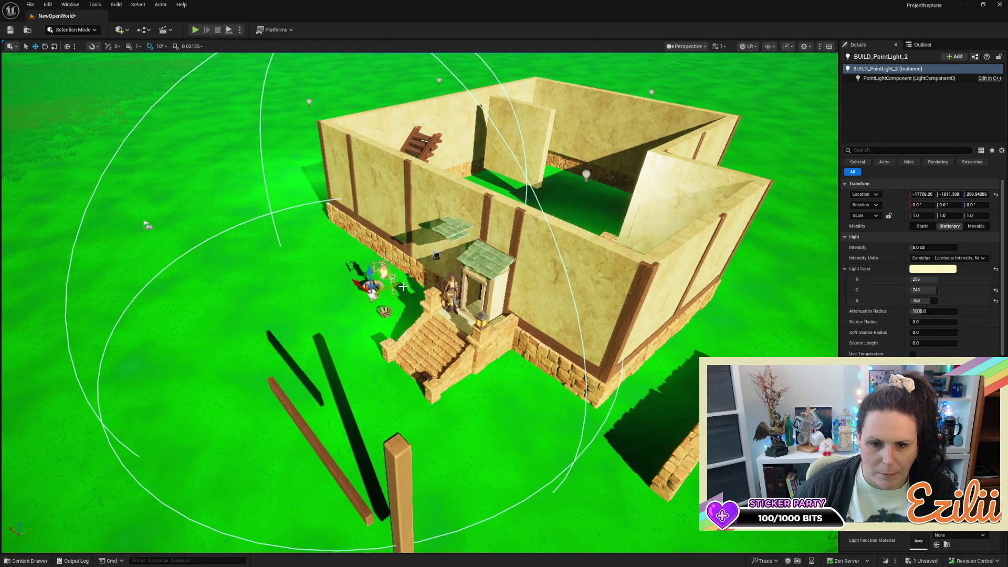
{"action": "left_click", "coordinate": [403, 287]}
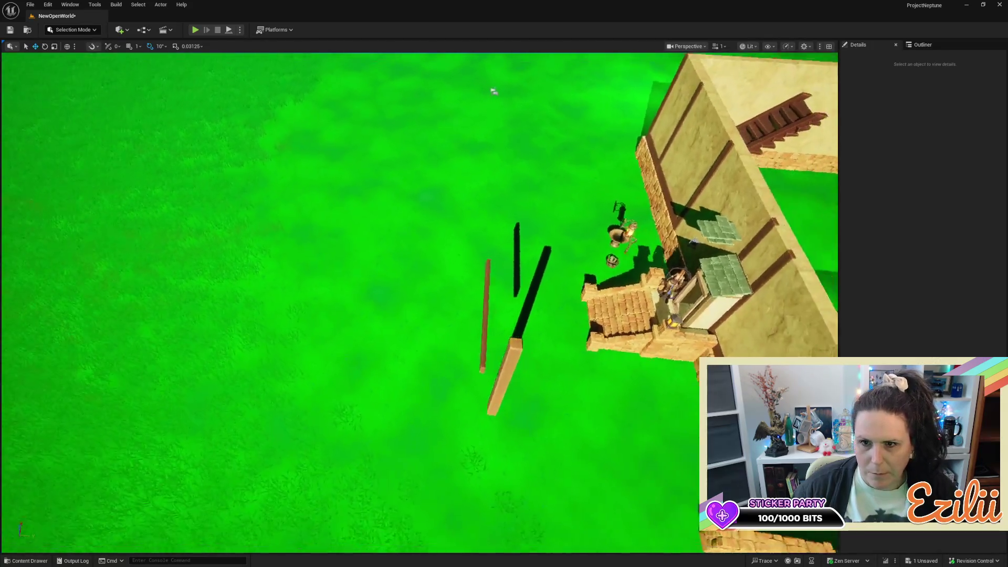
{"action": "left_click", "coordinate": [641, 260]}
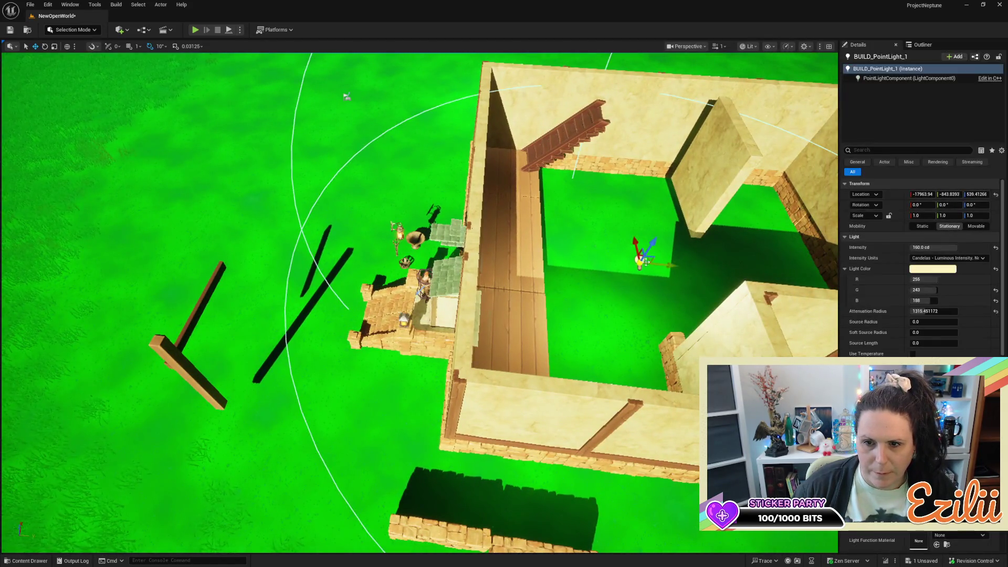
{"action": "mouse_move", "coordinate": [667, 266]}
{"action": "left_mouse_down"}
{"action": "mouse_move", "coordinate": [631, 255]}
{"action": "mouse_move", "coordinate": [226, 268]}
{"action": "left_mouse_up"}
{"action": "left_click_drag", "start_coordinate": [420, 302], "coordinate": [421, 231]}
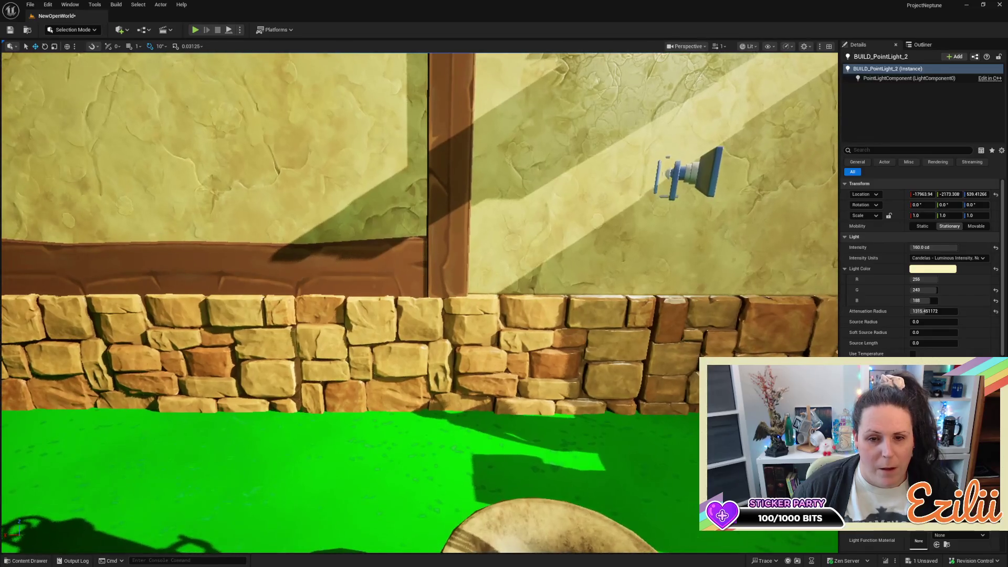
Flip the long wooden beam end over end and raise it onto the stone base
{"action": "left_click", "coordinate": [315, 267]}
{"action": "scroll", "coordinate": [316, 271], "scroll_direction": "down", "scroll_amount": 5}
{"action": "scroll", "coordinate": [332, 287], "scroll_direction": "up", "scroll_amount": 3}
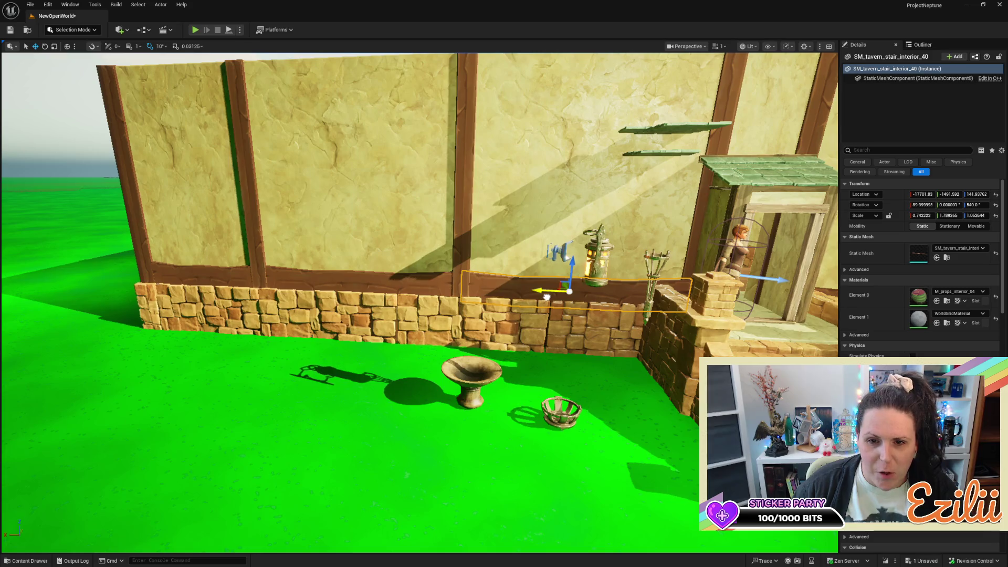
{"action": "mouse_move", "coordinate": [522, 289]}
{"action": "left_mouse_down"}
{"action": "mouse_move", "coordinate": [570, 250]}
{"action": "mouse_move", "coordinate": [612, 261]}
{"action": "left_mouse_up"}
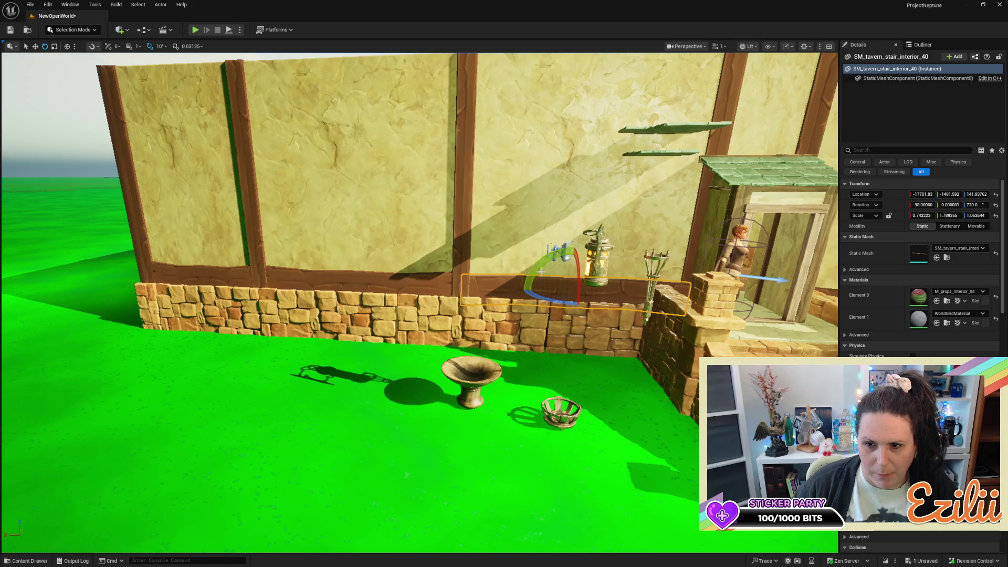
{"action": "key", "text": "f"}
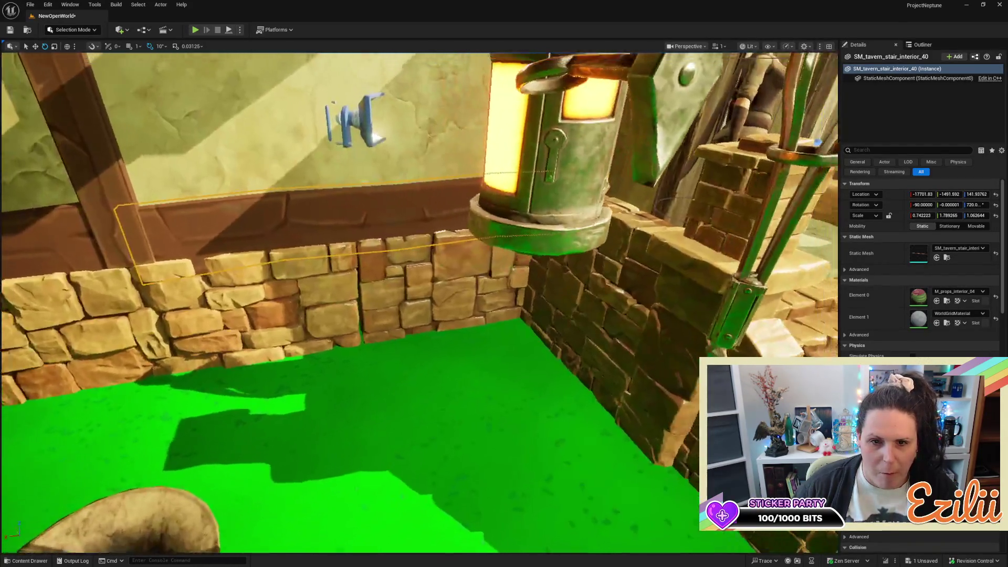
{"action": "key", "text": "w"}
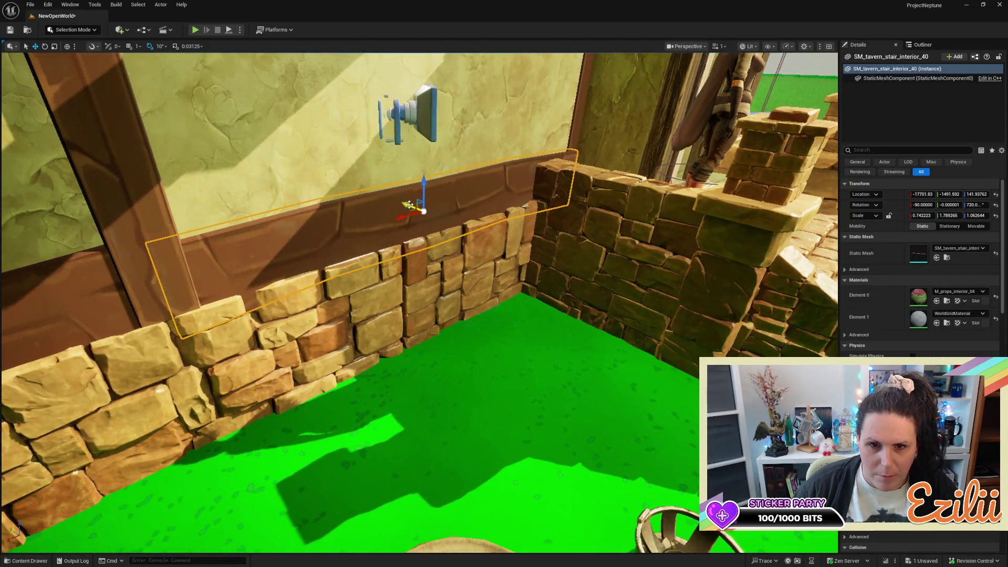
{"action": "mouse_move", "coordinate": [409, 204]}
{"action": "left_mouse_down"}
{"action": "mouse_move", "coordinate": [423, 185]}
{"action": "mouse_move", "coordinate": [389, 263]}
{"action": "mouse_move", "coordinate": [446, 243]}
{"action": "left_mouse_up"}
{"action": "left_click", "coordinate": [454, 242]}
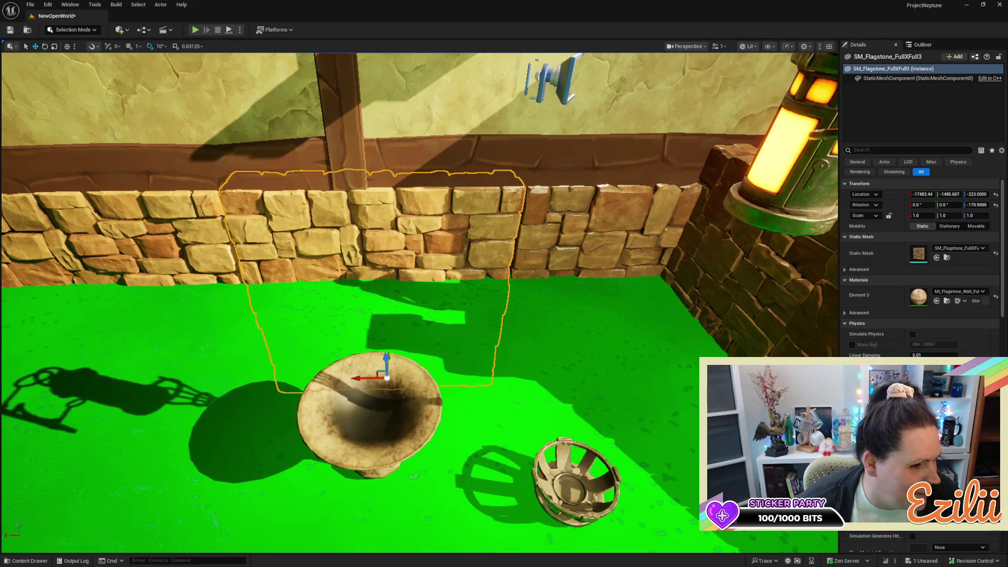
Move SM_Fire_Dish along X, away from the low stone wall
{"action": "left_click_drag", "start_coordinate": [471, 391], "coordinate": [471, 367]}
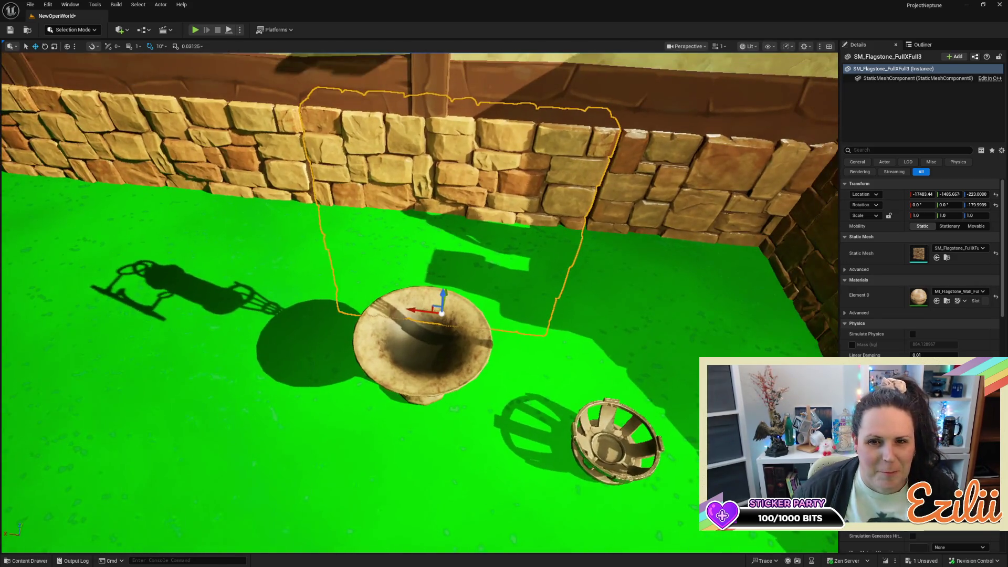
{"action": "key", "text": "r"}
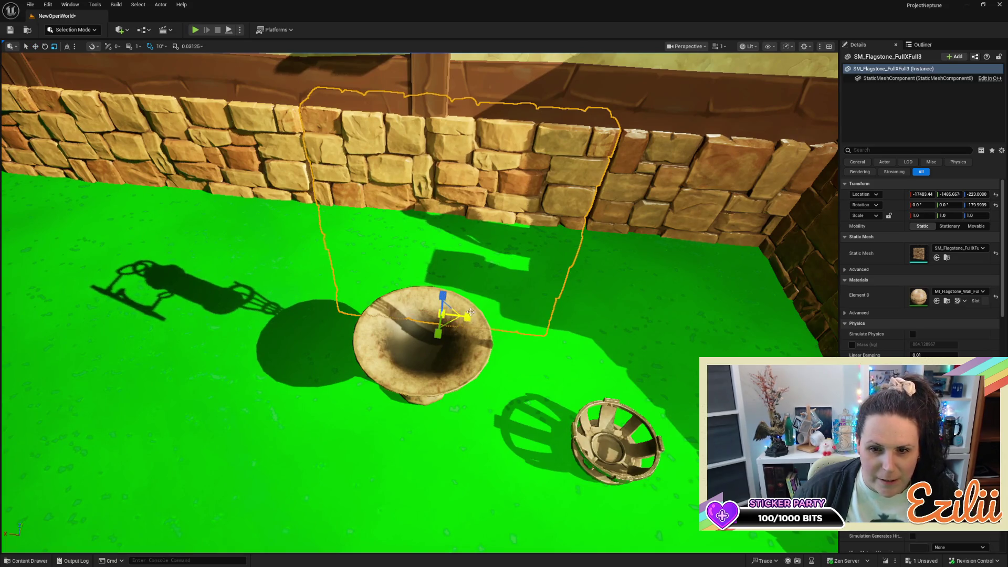
{"action": "left_click", "coordinate": [467, 314]}
{"action": "key", "text": "w"}
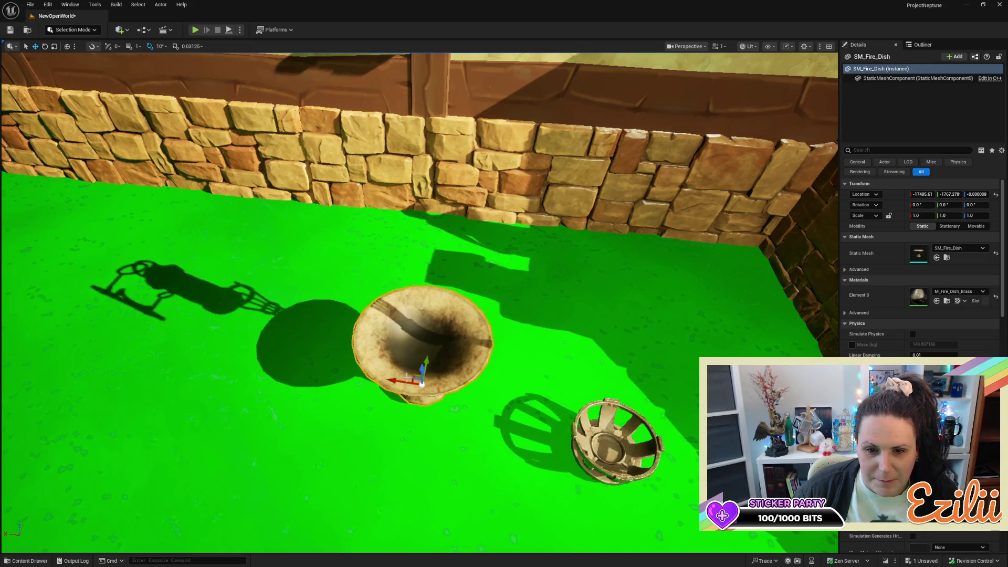
{"action": "mouse_move", "coordinate": [403, 384]}
{"action": "left_mouse_down"}
{"action": "mouse_move", "coordinate": [364, 380]}
{"action": "mouse_move", "coordinate": [368, 441]}
{"action": "mouse_move", "coordinate": [410, 209]}
{"action": "left_mouse_up"}
Nudge the flagstone wall section along X to realign it, then deselect
{"action": "left_click", "coordinate": [432, 175]}
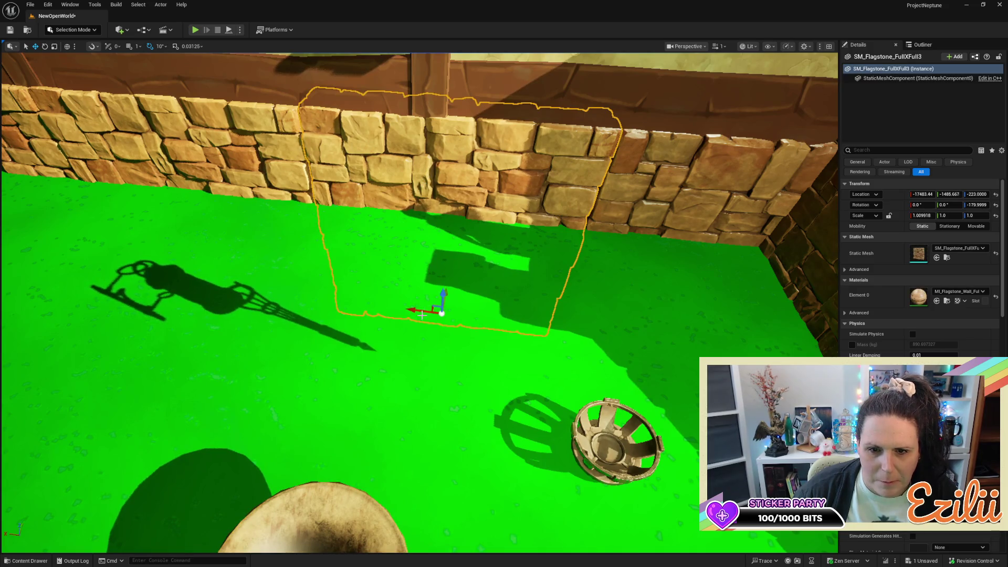
{"action": "left_click_drag", "start_coordinate": [420, 312], "coordinate": [417, 314]}
{"action": "key", "text": "e"}
{"action": "key", "text": "w"}
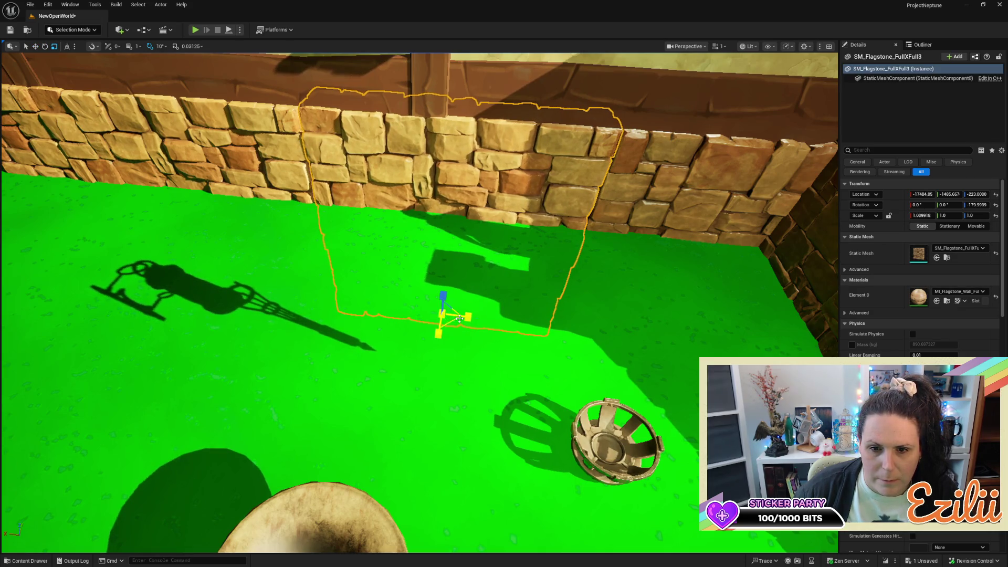
{"action": "left_click", "coordinate": [470, 323]}
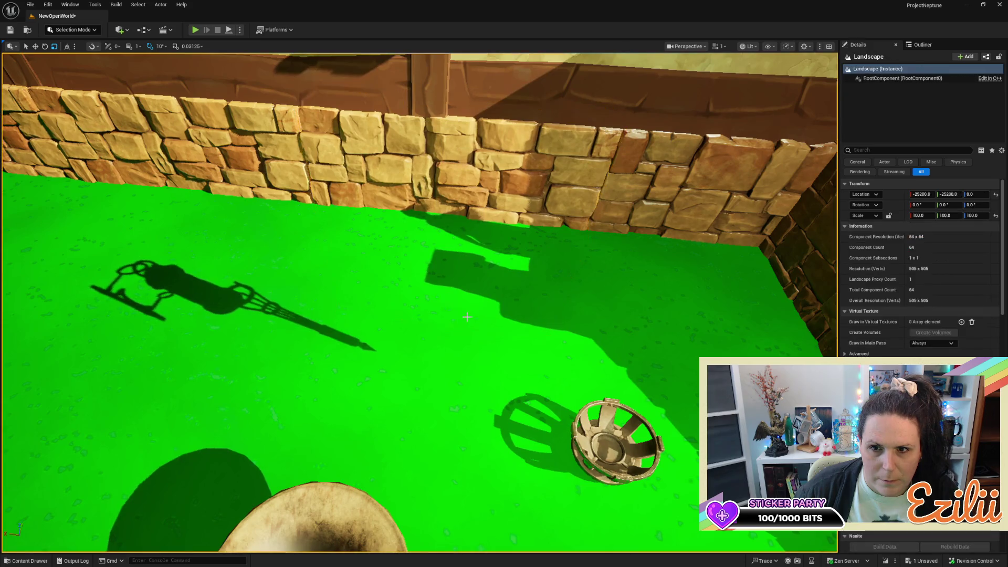
{"action": "scroll", "coordinate": [470, 323], "scroll_direction": "down", "scroll_amount": 5}
{"action": "key", "text": "a"}
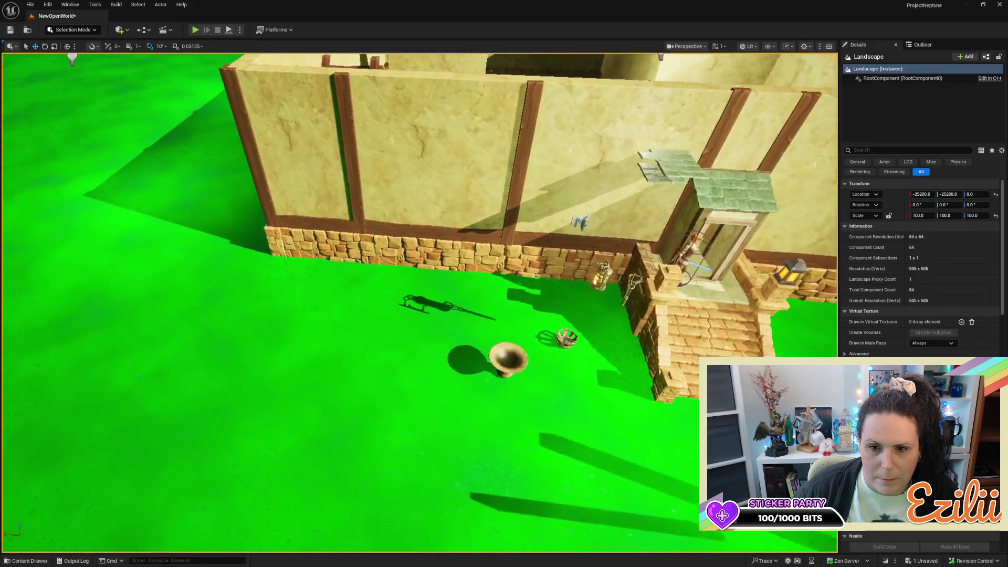
{"action": "key", "text": "w"}
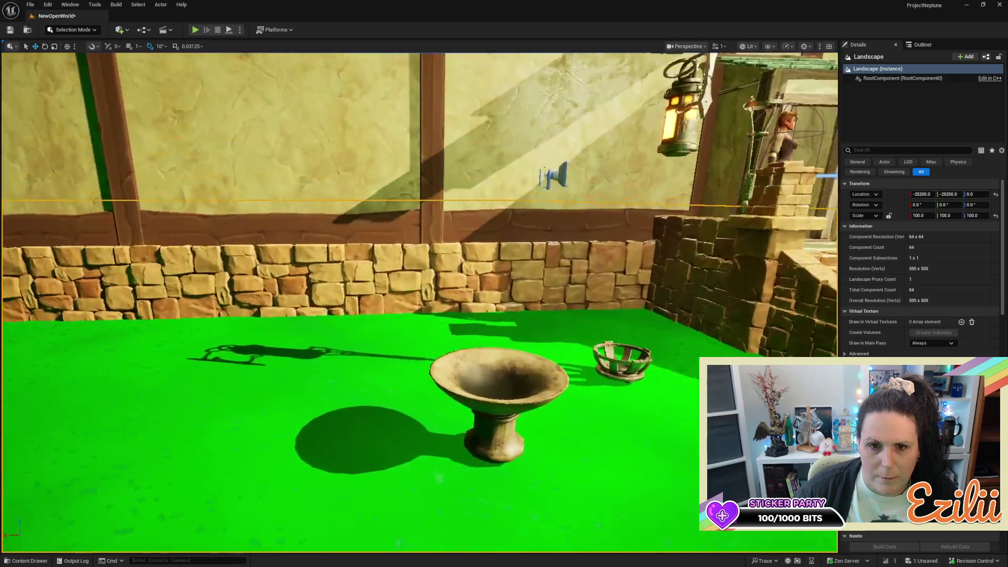
{"action": "key", "text": "s"}
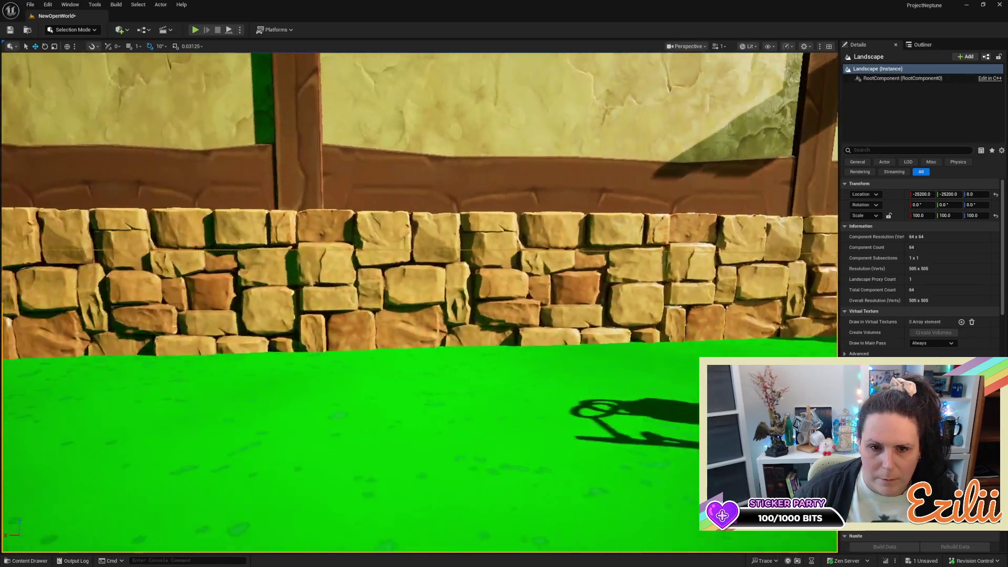
{"action": "key", "text": "s"}
{"action": "key", "text": "w"}
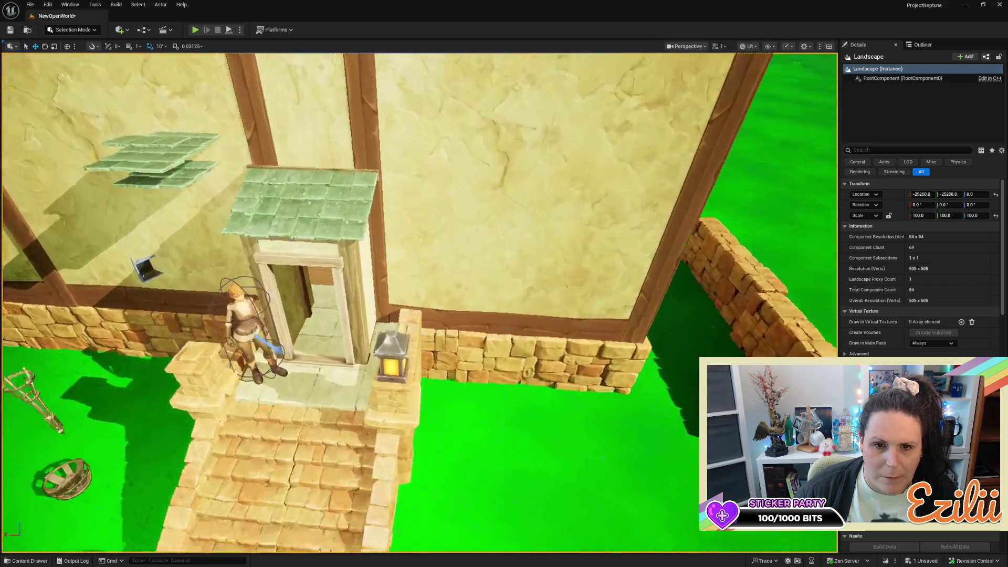
{"action": "scroll", "coordinate": [420, 303], "scroll_direction": "up", "scroll_amount": 5}
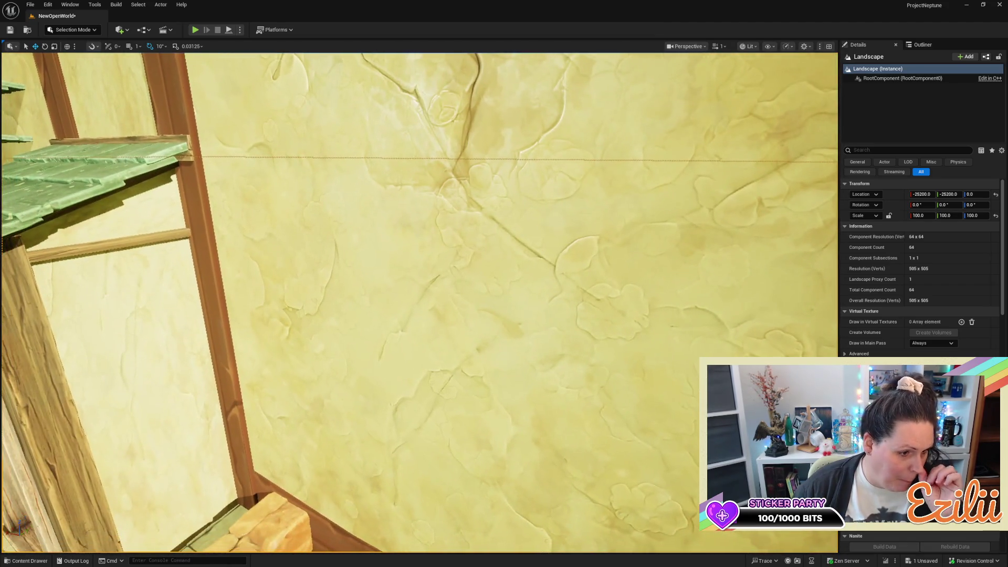
{"action": "scroll", "coordinate": [420, 302], "scroll_direction": "down", "scroll_amount": 8}
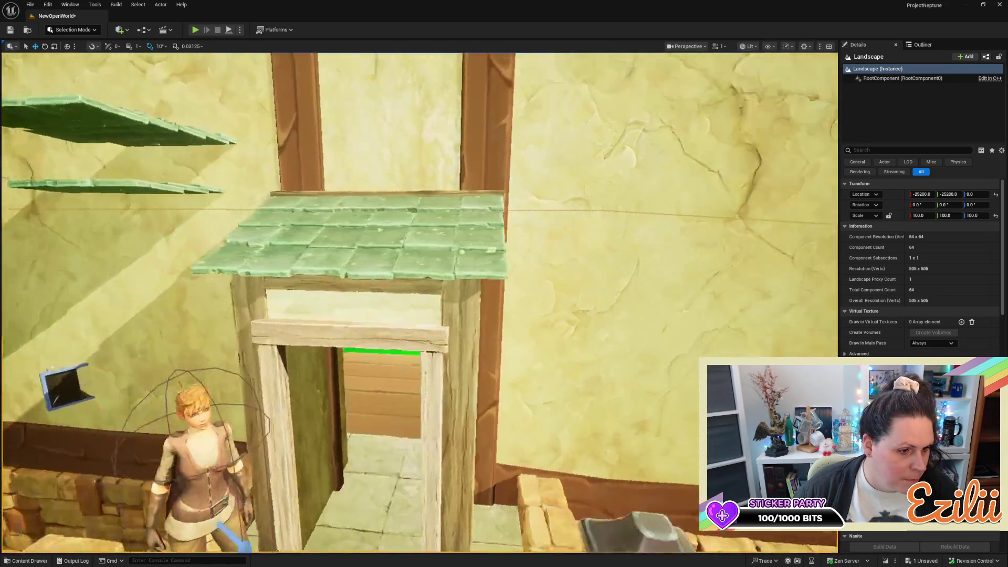
{"action": "scroll", "coordinate": [420, 303], "scroll_direction": "down", "scroll_amount": 8}
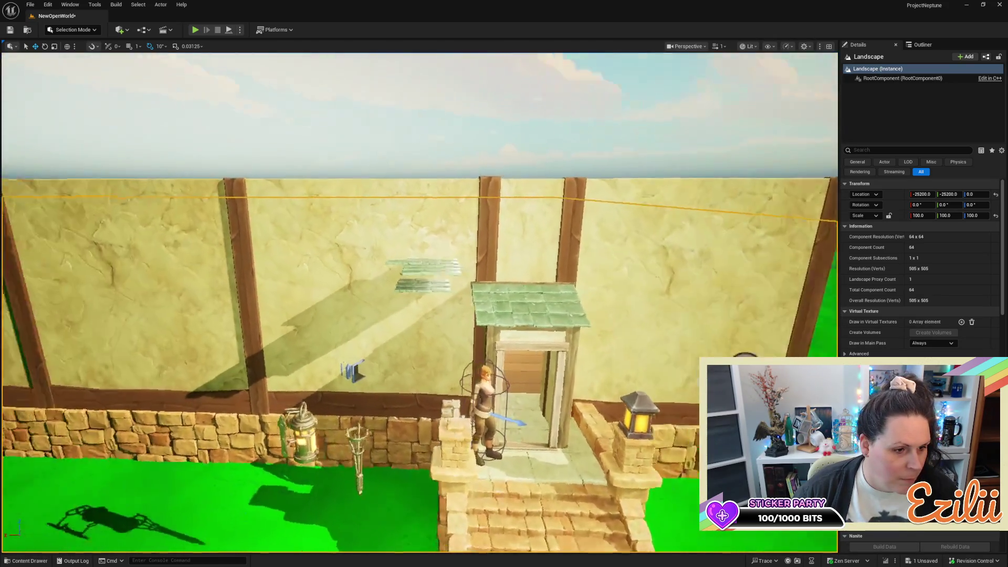
{"action": "scroll", "coordinate": [321, 331], "scroll_direction": "down", "scroll_amount": 2}
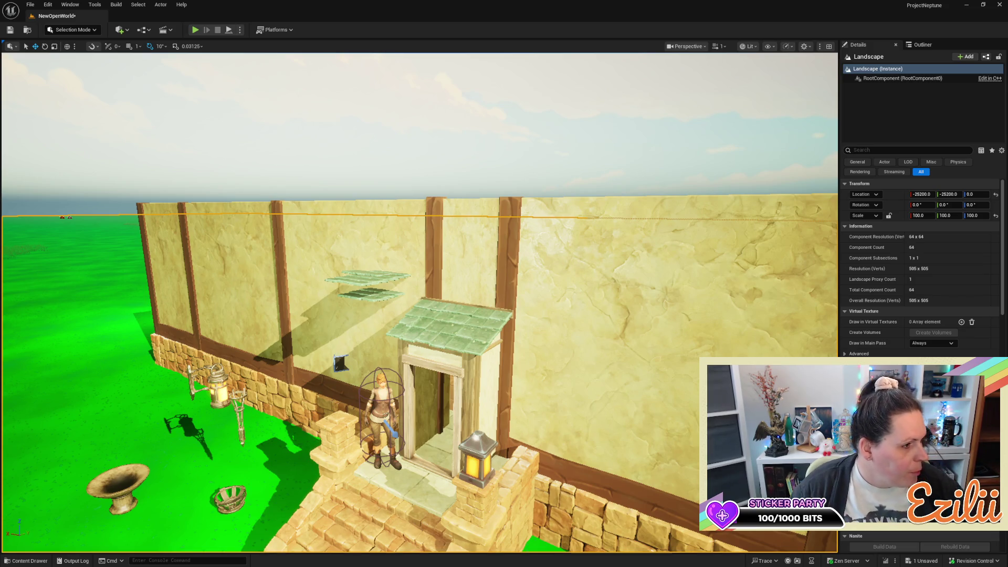
{"action": "mouse_move", "coordinate": [417, 383]}
{"action": "left_mouse_down"}
{"action": "mouse_move", "coordinate": [410, 399]}
{"action": "mouse_move", "coordinate": [441, 388]}
{"action": "mouse_move", "coordinate": [420, 415]}
{"action": "mouse_move", "coordinate": [420, 371]}
{"action": "mouse_move", "coordinate": [420, 415]}
{"action": "left_mouse_up"}
{"action": "left_click", "coordinate": [351, 215]}
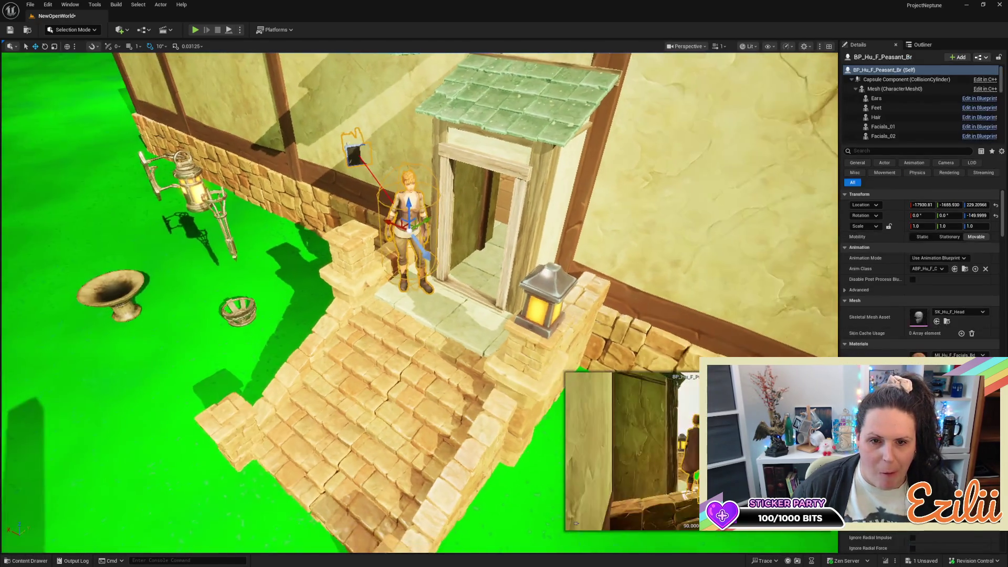
Reposition the small support beam next to the porch doorframe along X, then deselect
{"action": "mouse_move", "coordinate": [432, 219]}
{"action": "left_mouse_down"}
{"action": "mouse_move", "coordinate": [546, 146]}
{"action": "mouse_move", "coordinate": [546, 91]}
{"action": "left_mouse_up"}
{"action": "left_click_drag", "start_coordinate": [497, 200], "coordinate": [497, 213]}
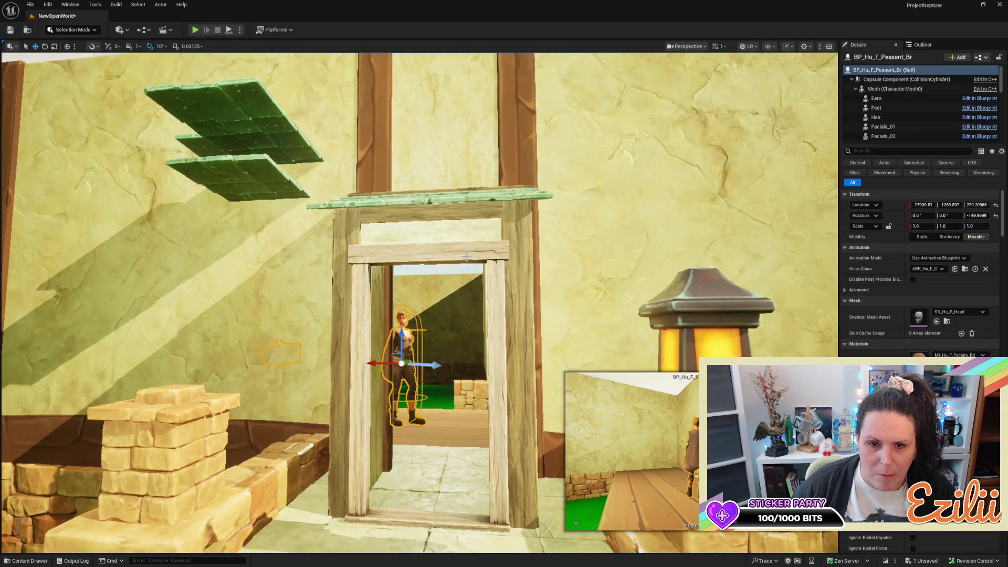
{"action": "left_click", "coordinate": [465, 252]}
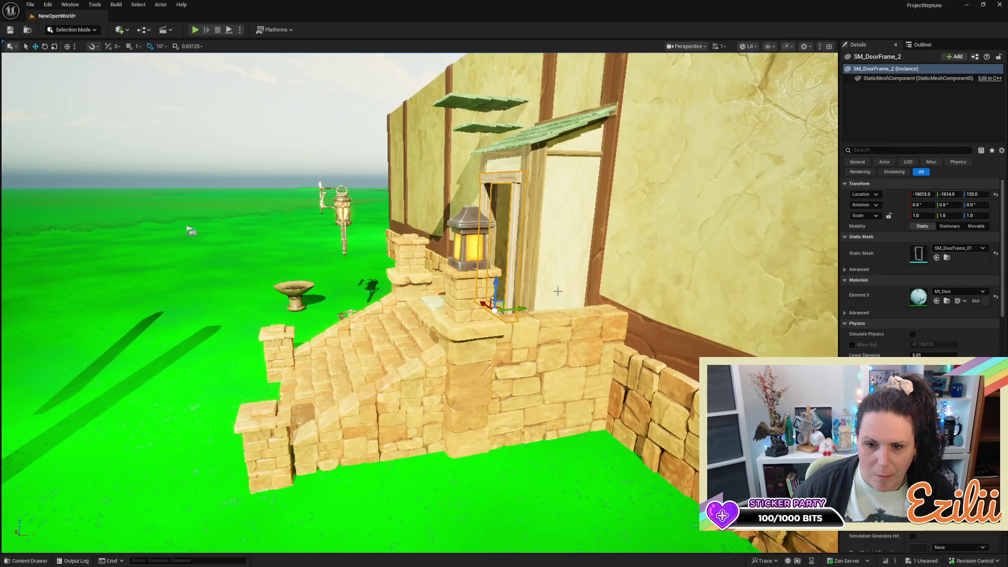
{"action": "mouse_move", "coordinate": [420, 302]}
{"action": "left_mouse_down"}
{"action": "mouse_move", "coordinate": [386, 302]}
{"action": "mouse_move", "coordinate": [386, 276]}
{"action": "mouse_move", "coordinate": [386, 302]}
{"action": "mouse_move", "coordinate": [399, 307]}
{"action": "mouse_move", "coordinate": [386, 302]}
{"action": "left_mouse_up"}
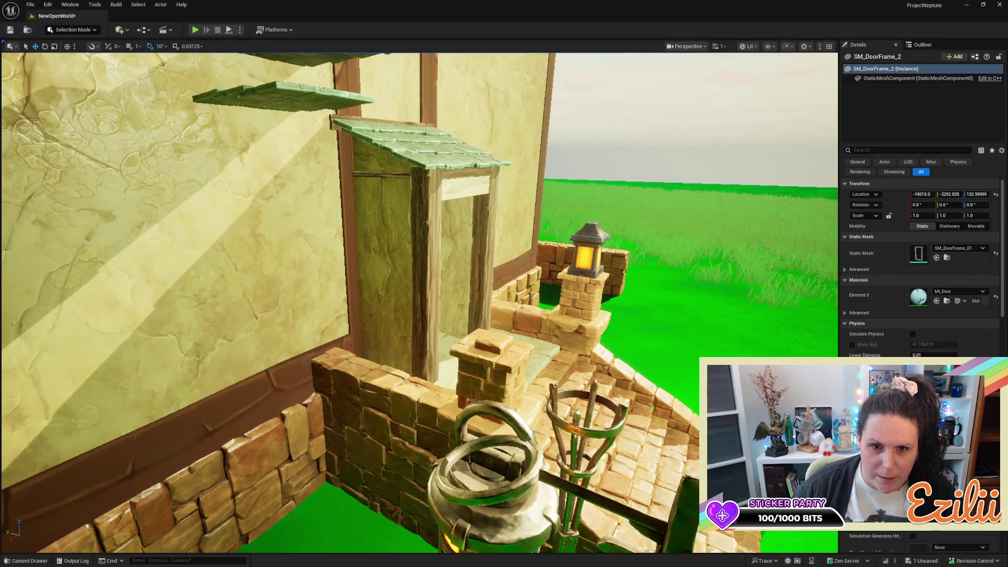
{"action": "left_click", "coordinate": [371, 173]}
{"action": "mouse_move", "coordinate": [381, 175]}
{"action": "left_mouse_down"}
{"action": "mouse_move", "coordinate": [292, 168]}
{"action": "mouse_move", "coordinate": [304, 161]}
{"action": "mouse_move", "coordinate": [246, 170]}
{"action": "mouse_move", "coordinate": [390, 200]}
{"action": "left_mouse_up"}
{"action": "key", "text": "Escape"}
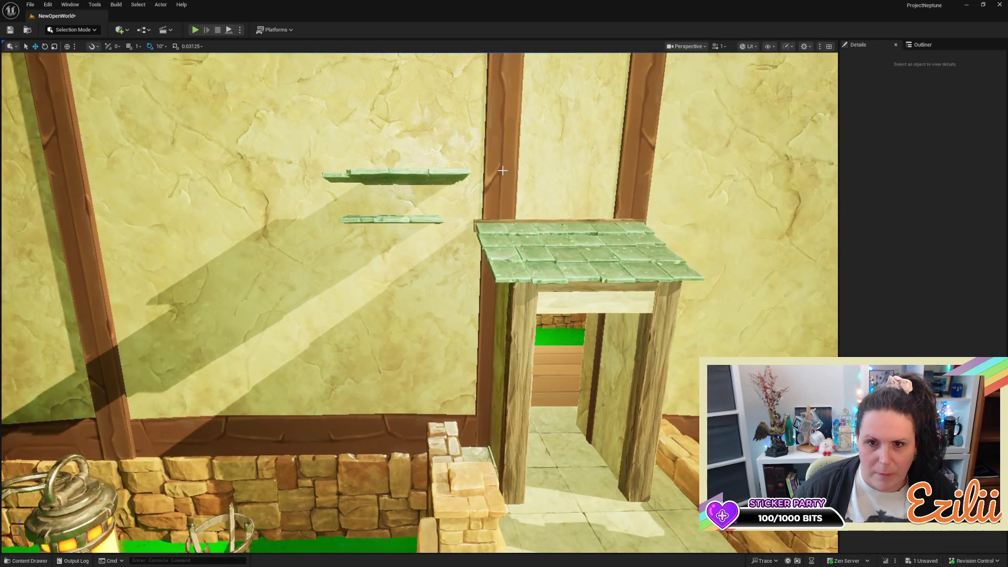
Duplicate the wooden stair plank and rotate the copy 90°
{"action": "left_click", "coordinate": [503, 170]}
{"action": "left_click_drag", "start_coordinate": [502, 171], "coordinate": [678, 190]}
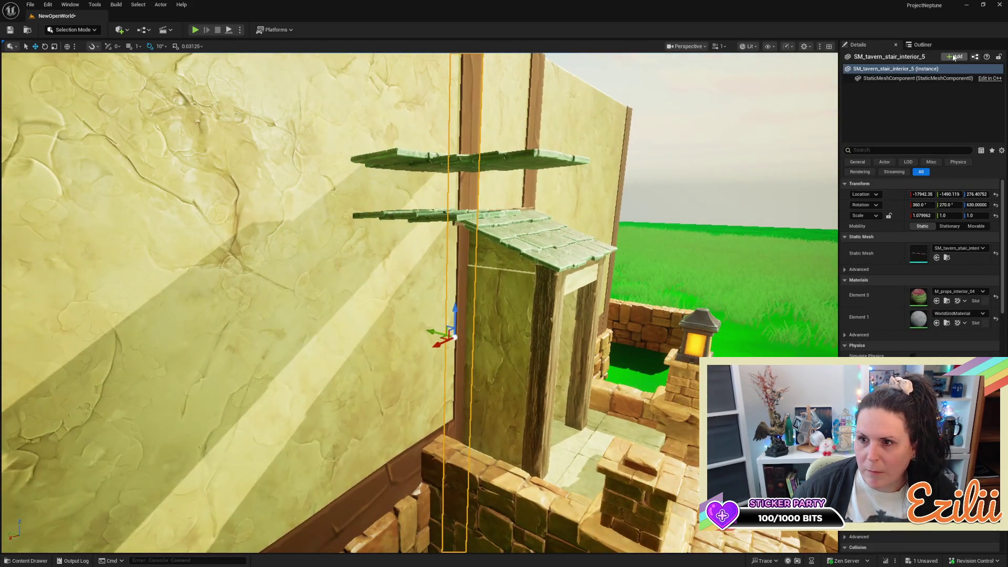
{"action": "left_click", "coordinate": [945, 45]}
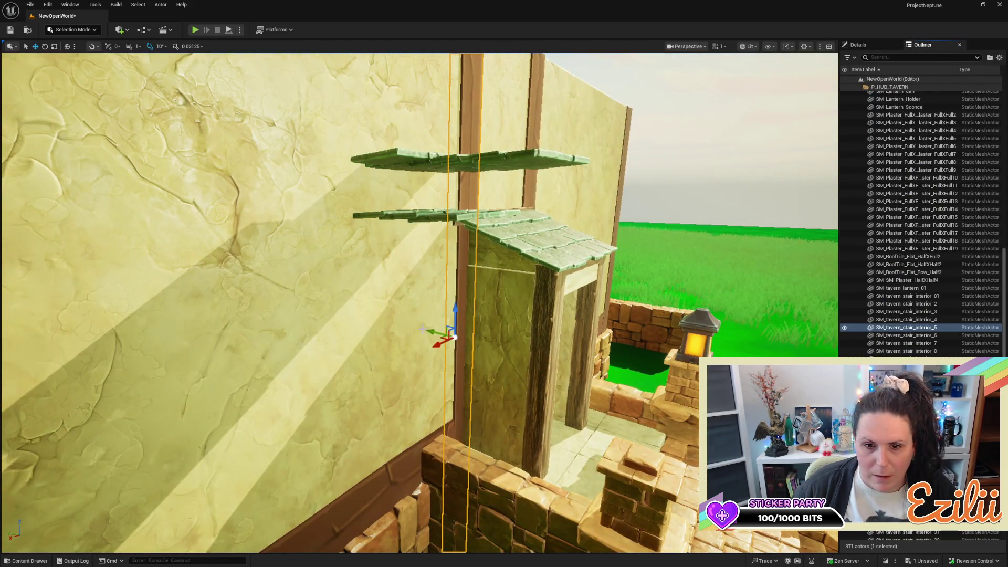
{"action": "mouse_move", "coordinate": [435, 329]}
{"action": "left_mouse_down"}
{"action": "mouse_move", "coordinate": [518, 347]}
{"action": "mouse_move", "coordinate": [557, 336]}
{"action": "mouse_move", "coordinate": [559, 352]}
{"action": "left_mouse_up"}
{"action": "key", "text": "e"}
{"action": "left_click_drag", "start_coordinate": [635, 269], "coordinate": [635, 269]}
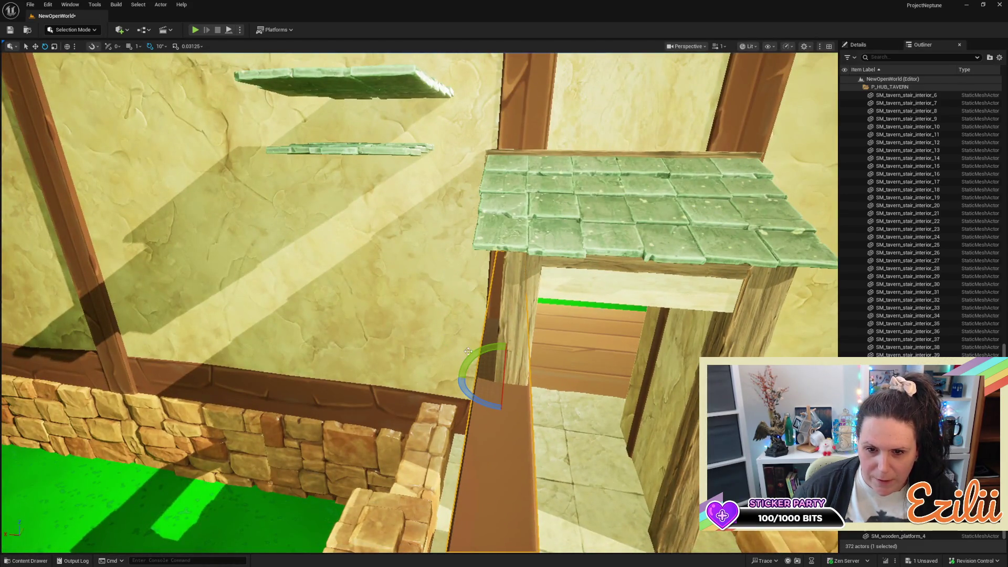
{"action": "mouse_move", "coordinate": [468, 350]}
{"action": "left_mouse_down"}
{"action": "mouse_move", "coordinate": [462, 342]}
{"action": "mouse_move", "coordinate": [507, 339]}
{"action": "mouse_move", "coordinate": [499, 349]}
{"action": "left_mouse_up"}
Shrink the plank copy into a short, low crossbeam block
{"action": "key", "text": "w"}
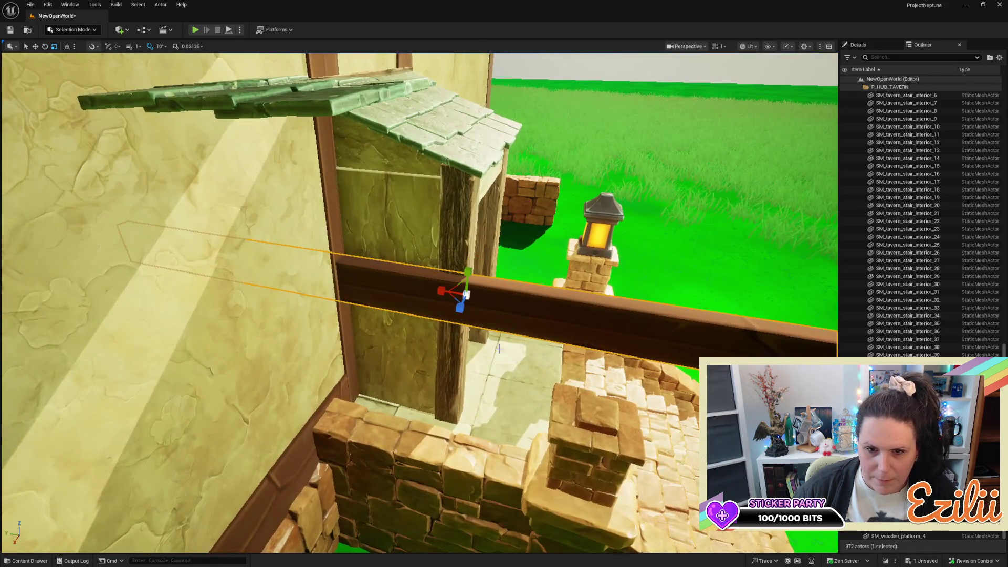
{"action": "left_click_drag", "start_coordinate": [447, 293], "coordinate": [447, 292]}
{"action": "key", "text": "f"}
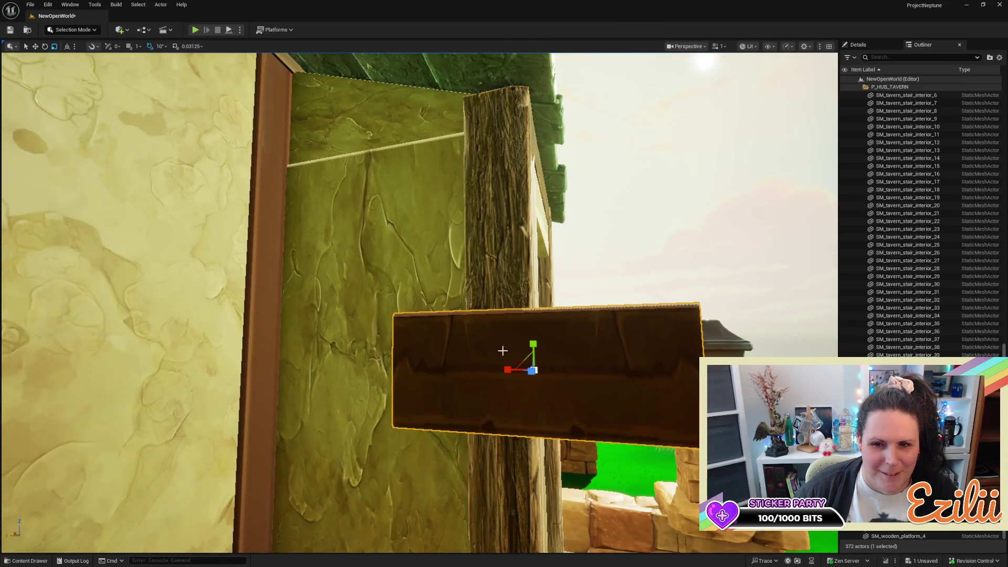
{"action": "mouse_move", "coordinate": [535, 344]}
{"action": "left_mouse_down"}
{"action": "mouse_move", "coordinate": [535, 359]}
{"action": "mouse_move", "coordinate": [496, 371]}
{"action": "mouse_move", "coordinate": [519, 372]}
{"action": "left_mouse_up"}
{"action": "key", "text": "w"}
{"action": "key", "text": "f"}
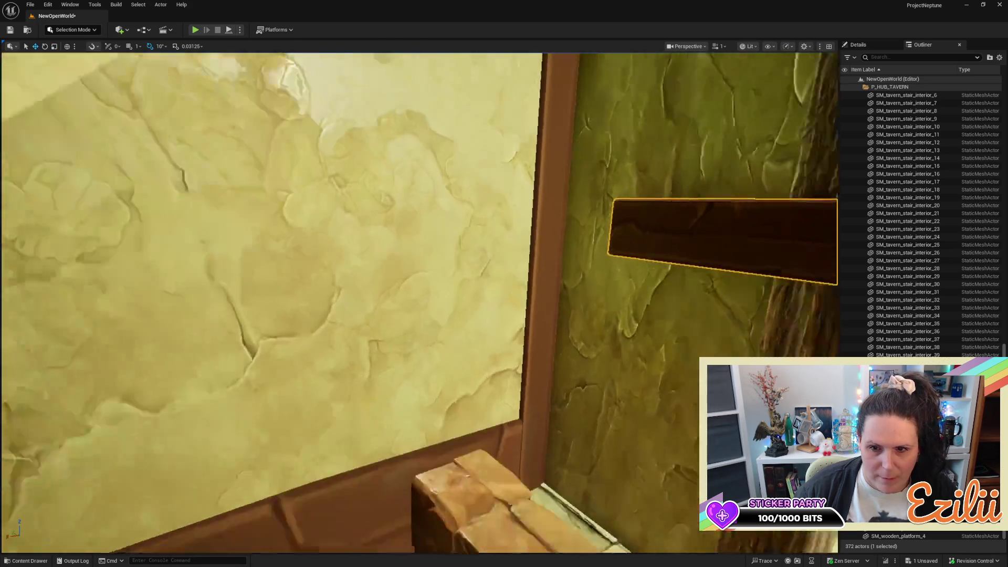
Slide the crossbeam along Y under the canopy, then select the tall post by the lantern
{"action": "mouse_move", "coordinate": [405, 285]}
{"action": "left_mouse_down"}
{"action": "mouse_move", "coordinate": [423, 286]}
{"action": "mouse_move", "coordinate": [444, 113]}
{"action": "mouse_move", "coordinate": [580, 183]}
{"action": "left_mouse_up"}
{"action": "left_click_drag", "start_coordinate": [583, 185], "coordinate": [504, 189]}
{"action": "key", "text": "e"}
{"action": "key", "text": "r"}
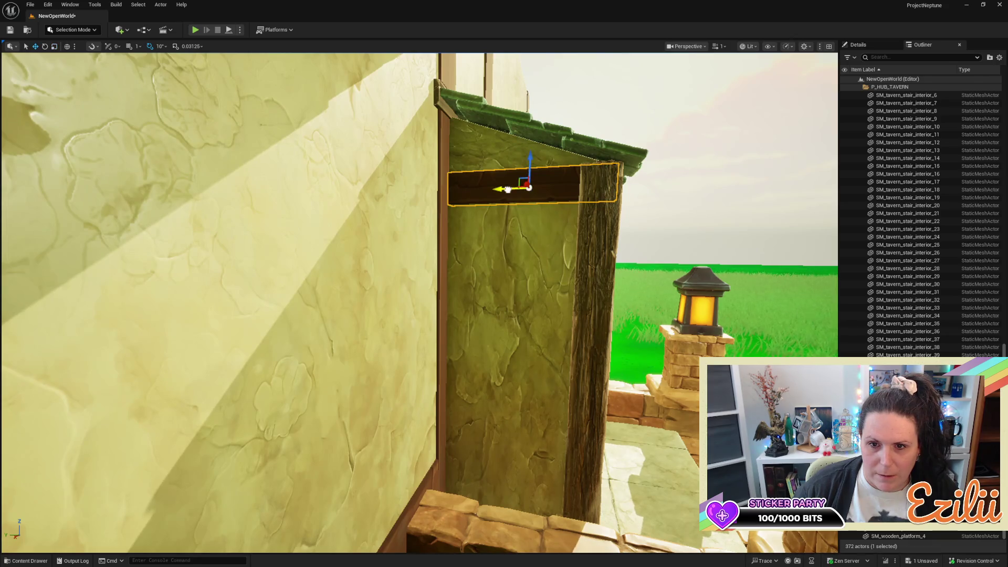
{"action": "mouse_move", "coordinate": [503, 192]}
{"action": "left_mouse_down"}
{"action": "mouse_move", "coordinate": [472, 210]}
{"action": "mouse_move", "coordinate": [452, 189]}
{"action": "left_mouse_up"}
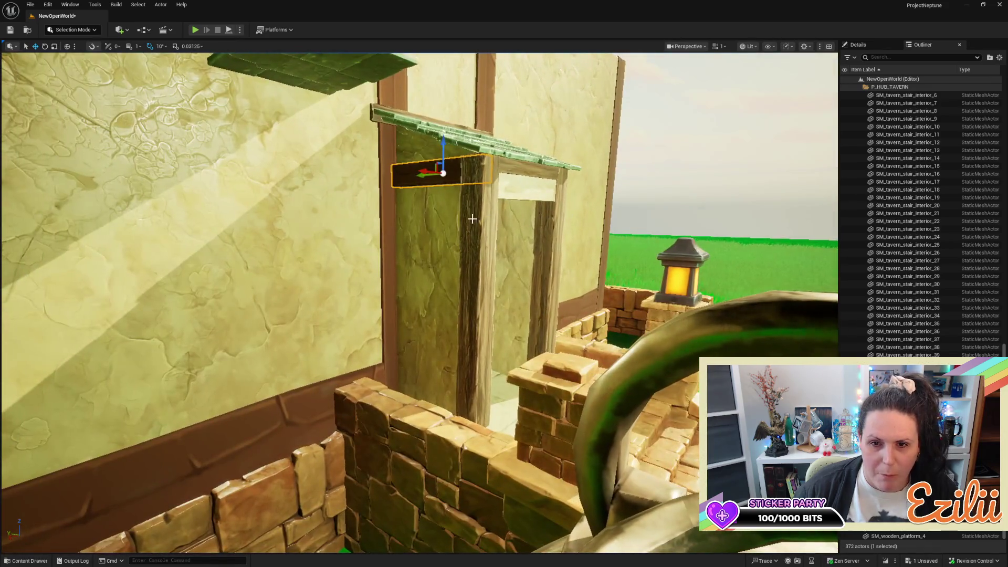
{"action": "left_click", "coordinate": [472, 292]}
{"action": "key", "text": "f"}
{"action": "left_click_drag", "start_coordinate": [408, 279], "coordinate": [446, 273]}
{"action": "left_click_drag", "start_coordinate": [572, 274], "coordinate": [576, 274]}
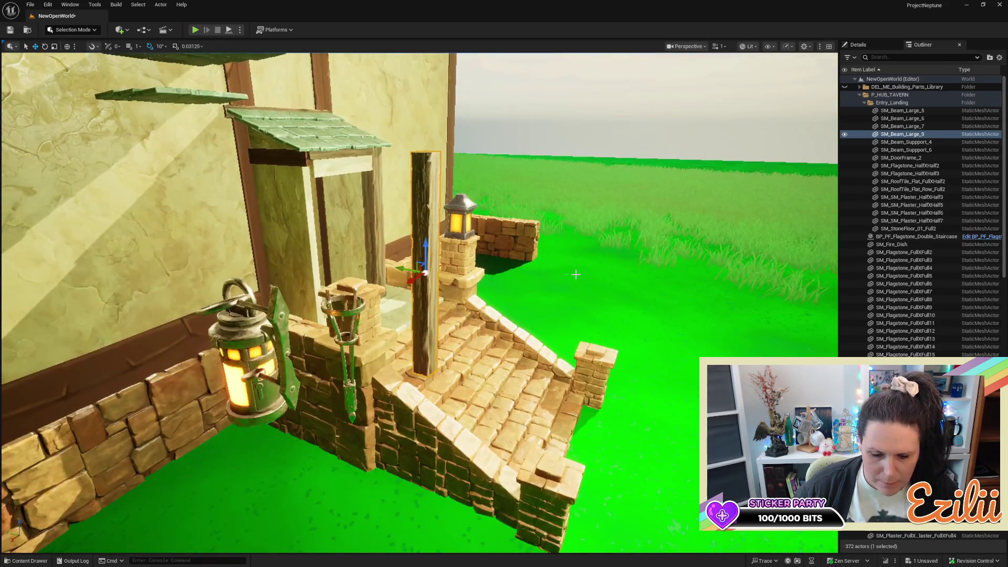
Delete the tall post SM_Beam_Large_9 and select the dark crossbeam
{"action": "key", "text": "Delete"}
{"action": "mouse_move", "coordinate": [288, 157]}
{"action": "left_mouse_down"}
{"action": "mouse_move", "coordinate": [290, 95]}
{"action": "mouse_move", "coordinate": [290, 136]}
{"action": "left_mouse_up"}
{"action": "left_click", "coordinate": [406, 205]}
{"action": "left_click_drag", "start_coordinate": [450, 273], "coordinate": [406, 275]}
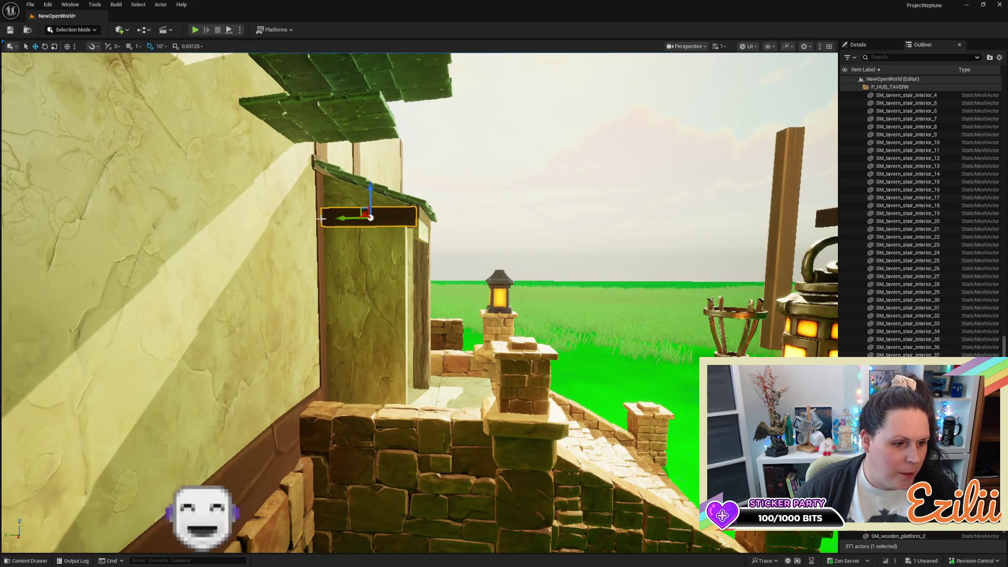
Alt-drag a crossbeam copy, stand it upright beside the lantern, and nudge it into place
{"action": "left_click_drag", "start_coordinate": [342, 218], "coordinate": [457, 217]}
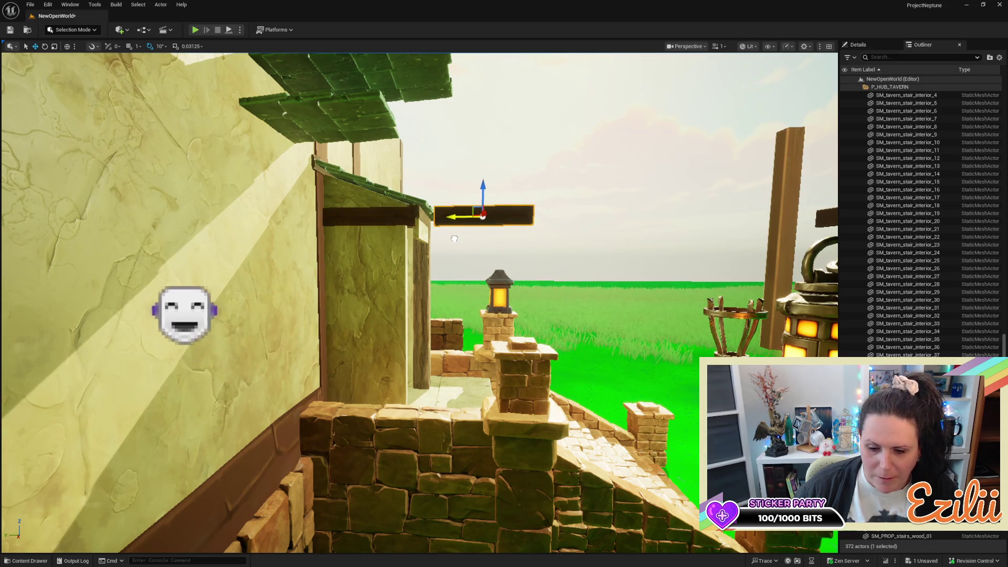
{"action": "key", "text": "e"}
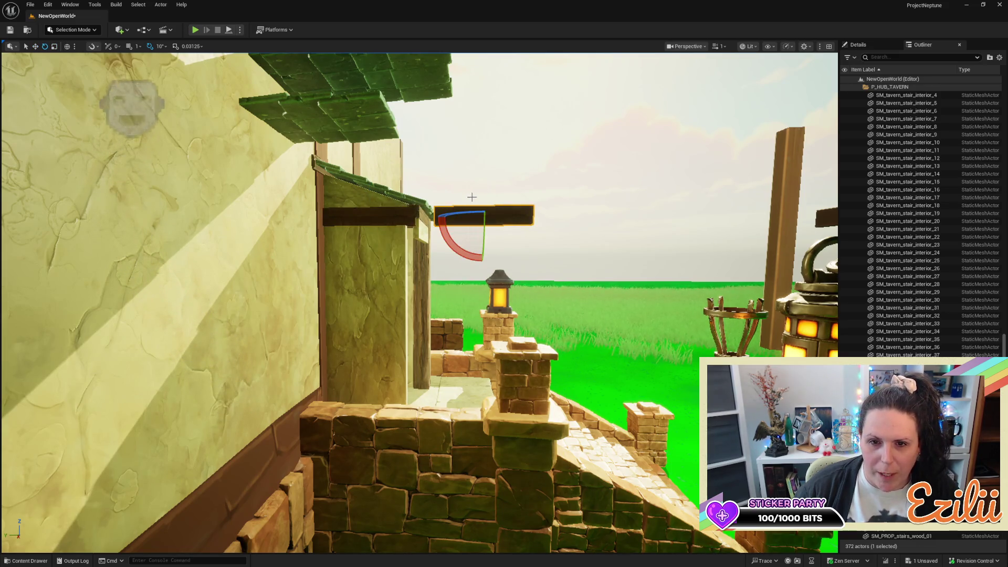
{"action": "mouse_move", "coordinate": [458, 245]}
{"action": "left_mouse_down"}
{"action": "mouse_move", "coordinate": [502, 167]}
{"action": "mouse_move", "coordinate": [479, 170]}
{"action": "mouse_move", "coordinate": [536, 185]}
{"action": "mouse_move", "coordinate": [541, 226]}
{"action": "mouse_move", "coordinate": [442, 225]}
{"action": "left_mouse_up"}
{"action": "key", "text": "w"}
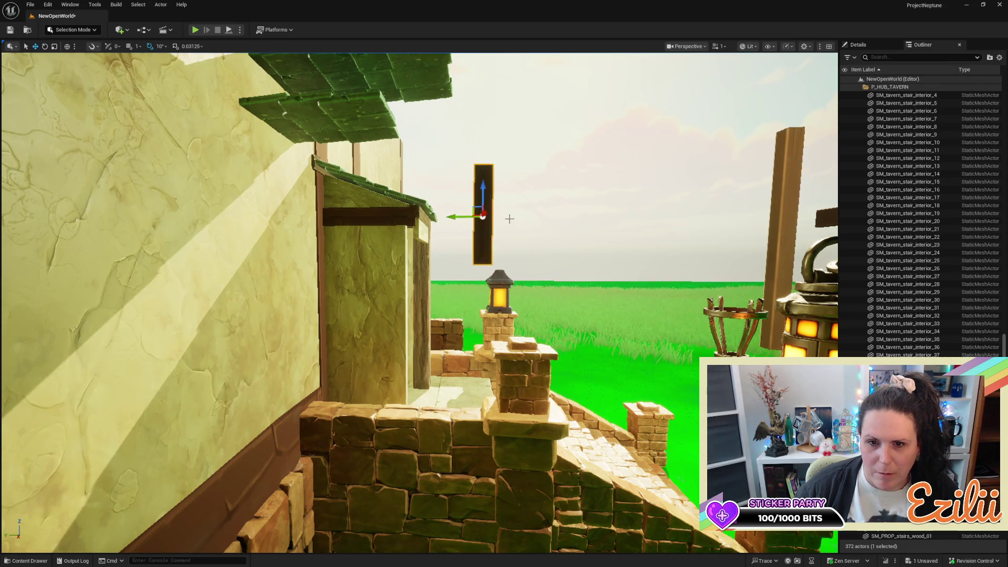
{"action": "key", "text": "w"}
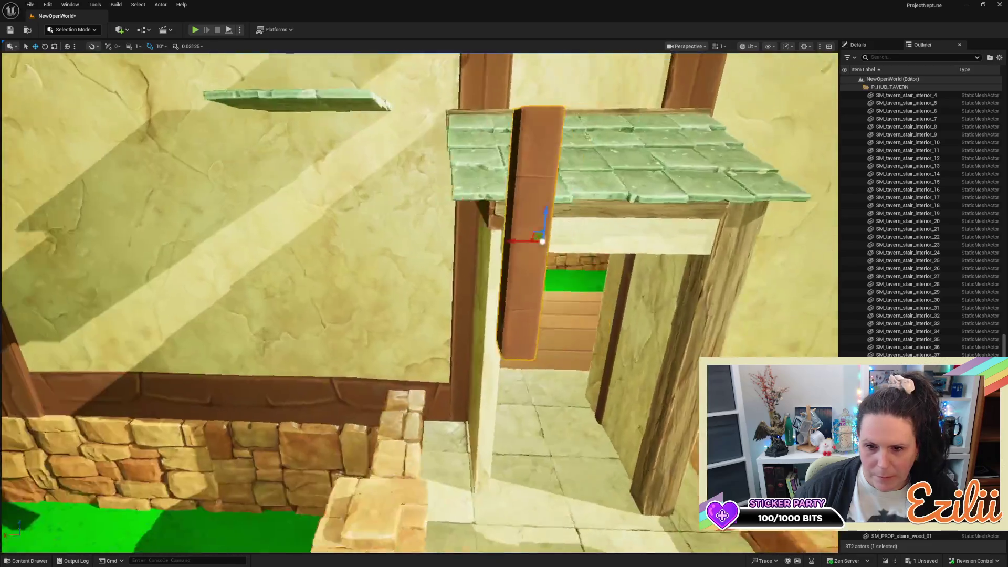
{"action": "key", "text": "s"}
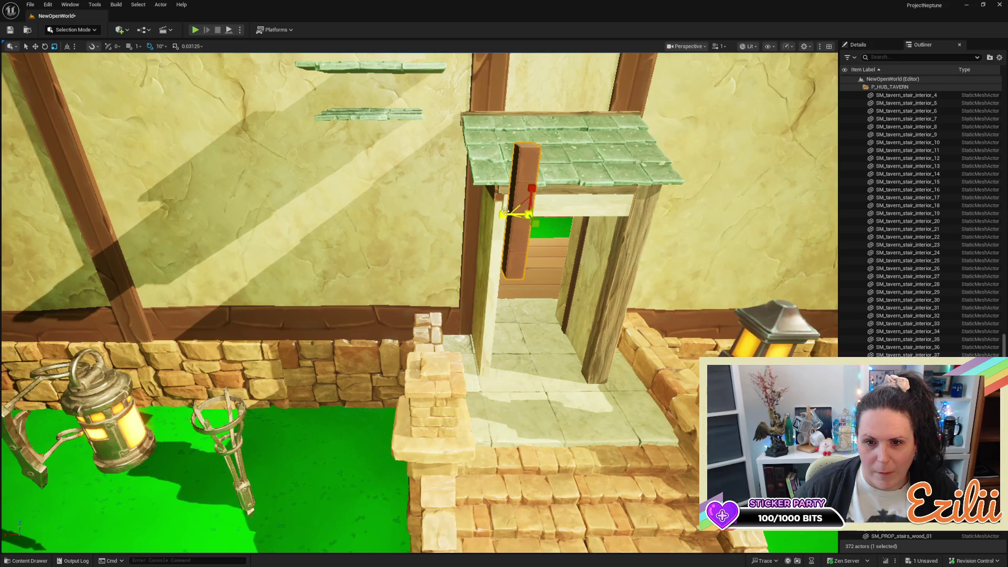
{"action": "left_click_drag", "start_coordinate": [506, 213], "coordinate": [497, 254]}
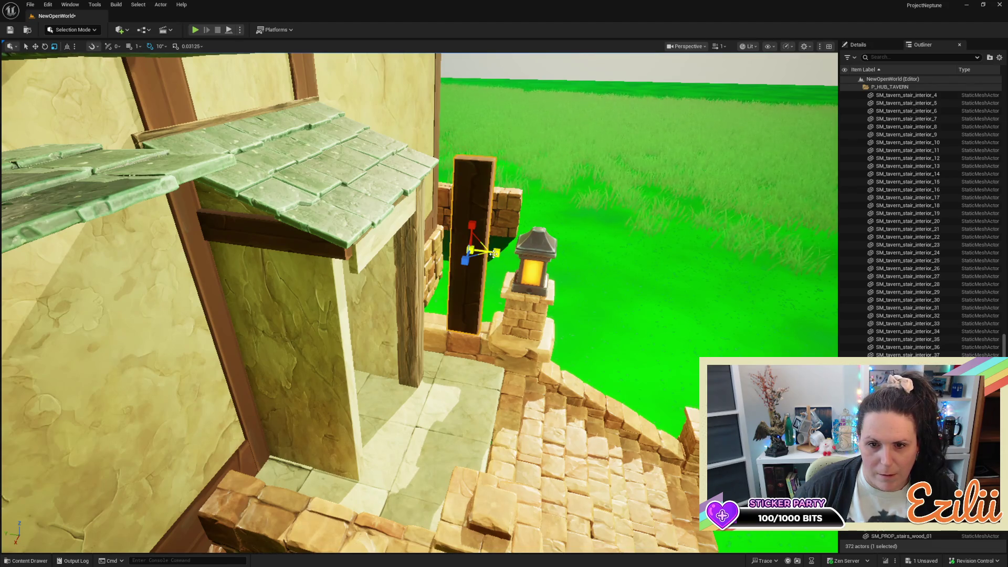
{"action": "left_click", "coordinate": [495, 254]}
{"action": "left_click", "coordinate": [473, 236]}
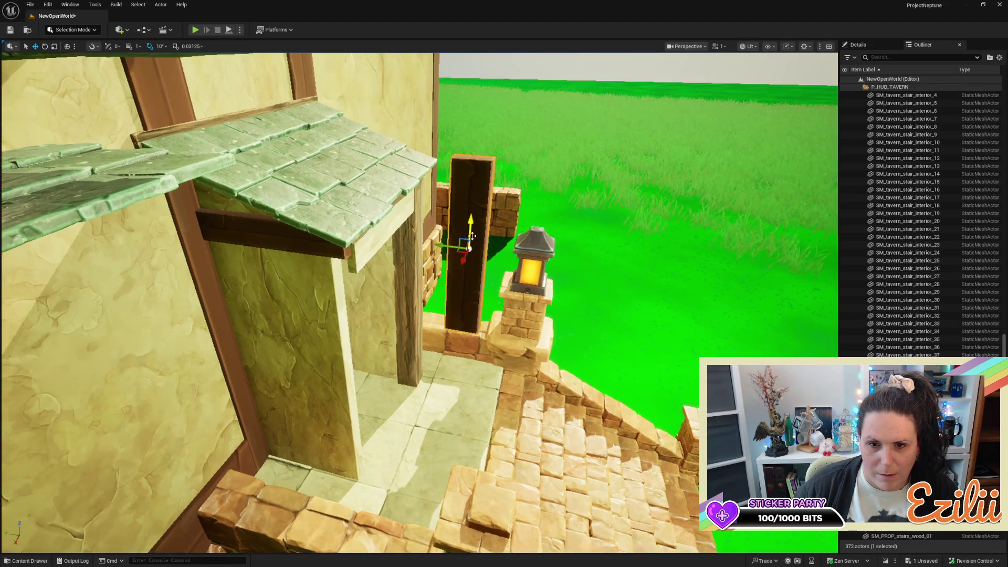
Stretch the upright beam taller along Z and lower it to floor level
{"action": "key", "text": "r"}
{"action": "mouse_move", "coordinate": [470, 224]}
{"action": "left_mouse_down"}
{"action": "mouse_move", "coordinate": [470, 202]}
{"action": "mouse_move", "coordinate": [464, 382]}
{"action": "mouse_move", "coordinate": [459, 368]}
{"action": "mouse_move", "coordinate": [439, 399]}
{"action": "mouse_move", "coordinate": [339, 388]}
{"action": "mouse_move", "coordinate": [340, 401]}
{"action": "left_mouse_up"}
{"action": "mouse_move", "coordinate": [465, 389]}
{"action": "left_mouse_down"}
{"action": "mouse_move", "coordinate": [436, 373]}
{"action": "mouse_move", "coordinate": [427, 336]}
{"action": "mouse_move", "coordinate": [420, 352]}
{"action": "mouse_move", "coordinate": [548, 234]}
{"action": "mouse_move", "coordinate": [517, 238]}
{"action": "left_mouse_up"}
{"action": "mouse_move", "coordinate": [540, 198]}
{"action": "left_mouse_down"}
{"action": "mouse_move", "coordinate": [539, 219]}
{"action": "mouse_move", "coordinate": [588, 223]}
{"action": "mouse_move", "coordinate": [492, 259]}
{"action": "left_mouse_up"}
Shift the post slightly left into the porch doorway's left side and check the frame
{"action": "left_click_drag", "start_coordinate": [421, 295], "coordinate": [349, 271]}
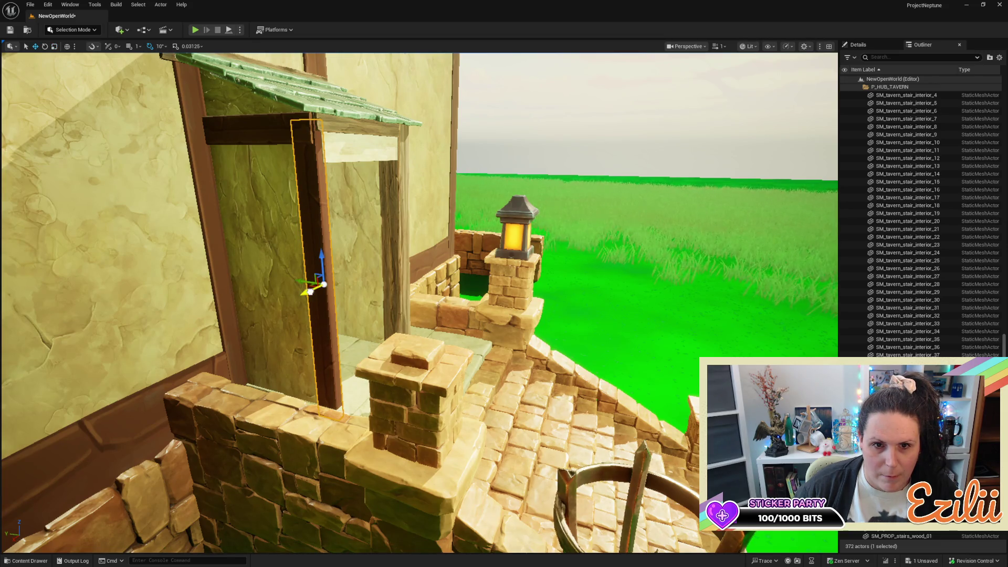
{"action": "left_click_drag", "start_coordinate": [309, 294], "coordinate": [308, 294]}
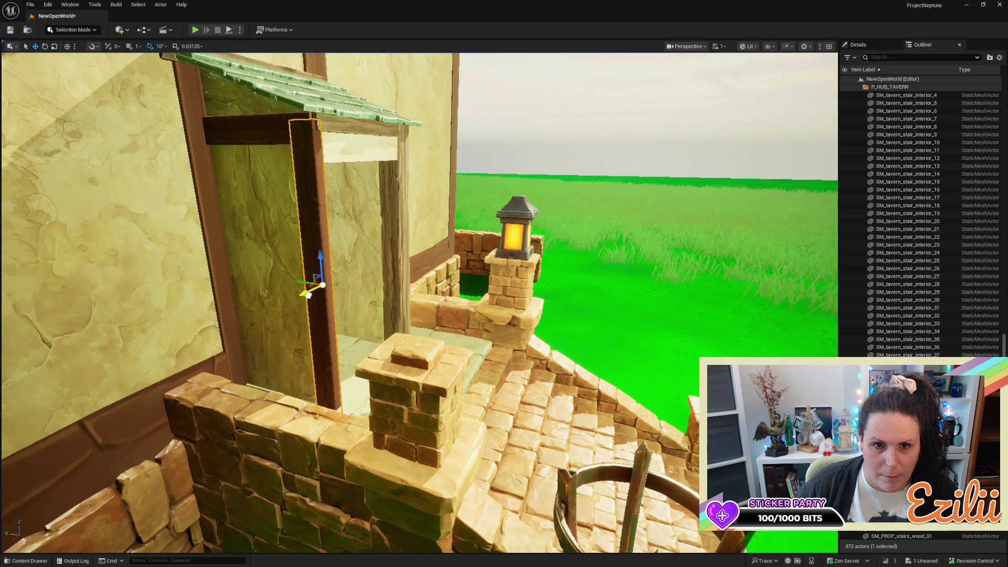
{"action": "key", "text": "w"}
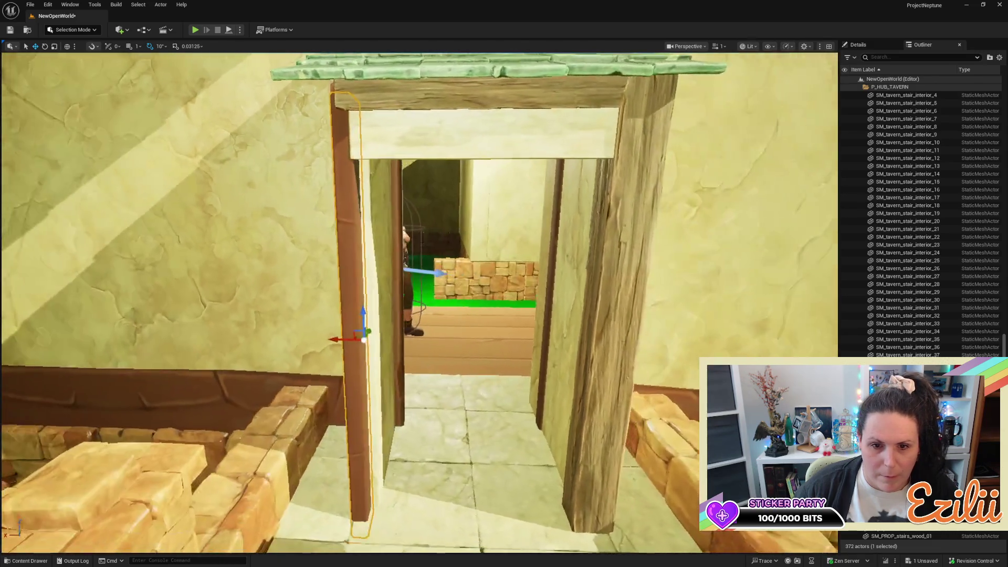
{"action": "key", "text": "d"}
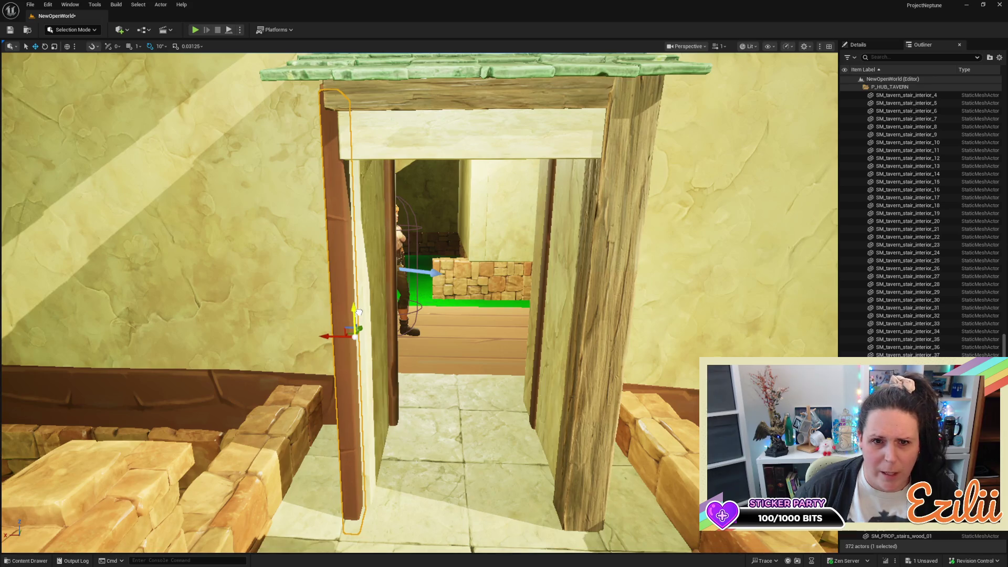
{"action": "key", "text": "a"}
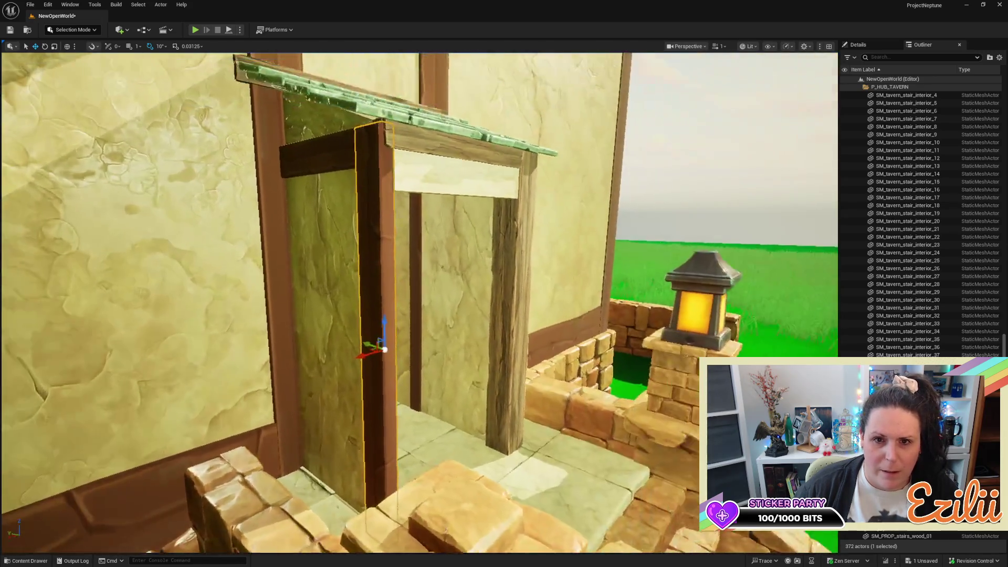
{"action": "key", "text": "s"}
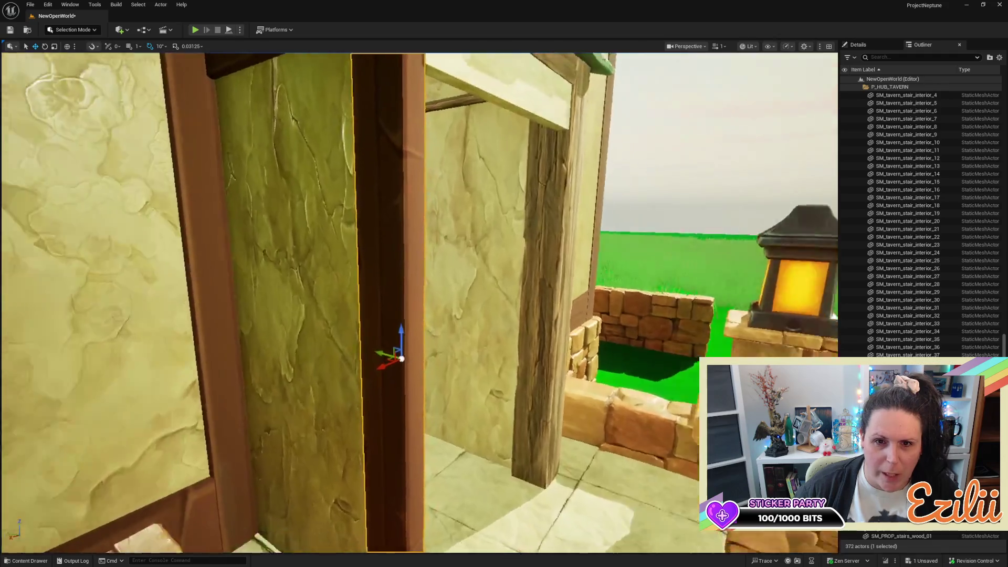
{"action": "key", "text": "s"}
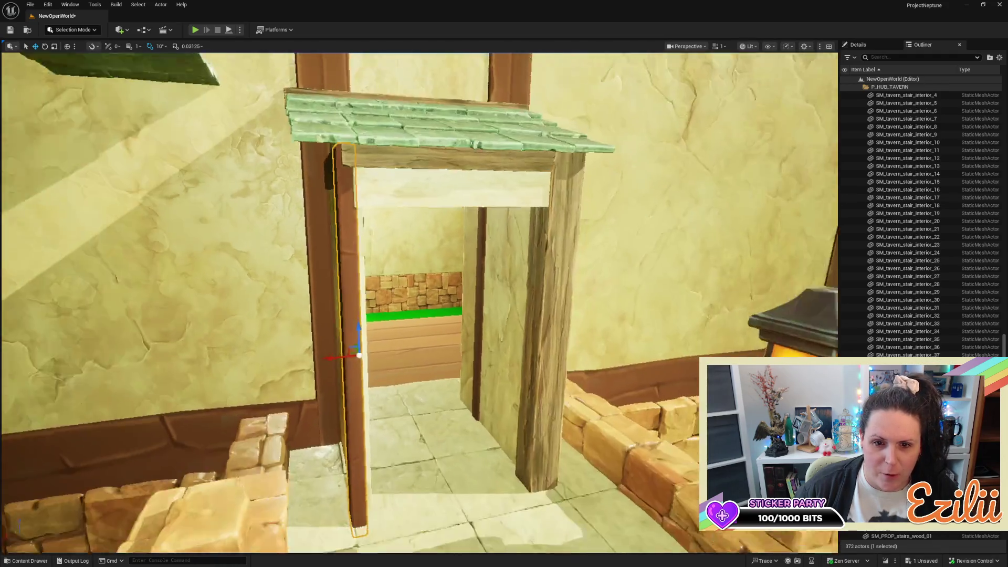
{"action": "key", "text": "w"}
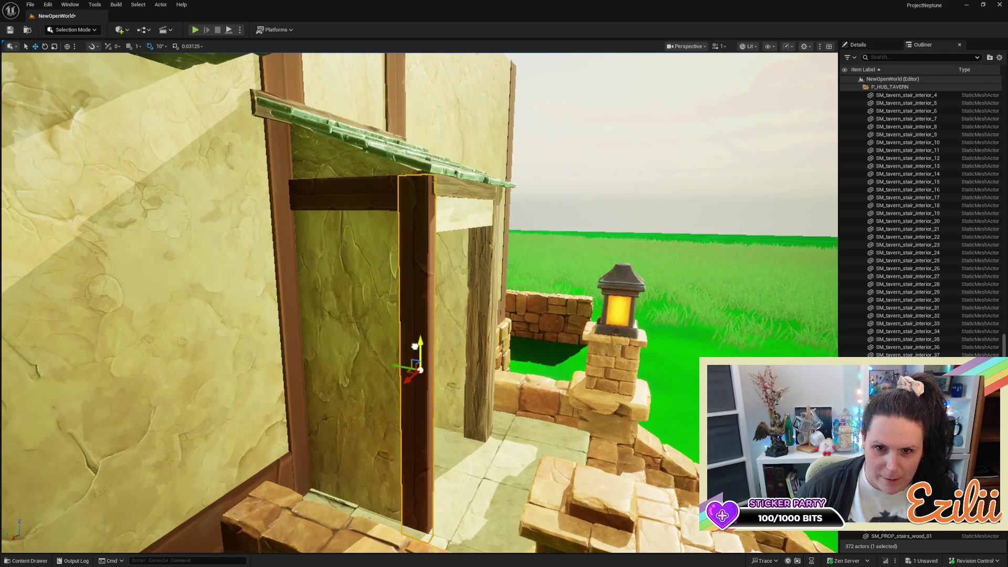
{"action": "key", "text": "s"}
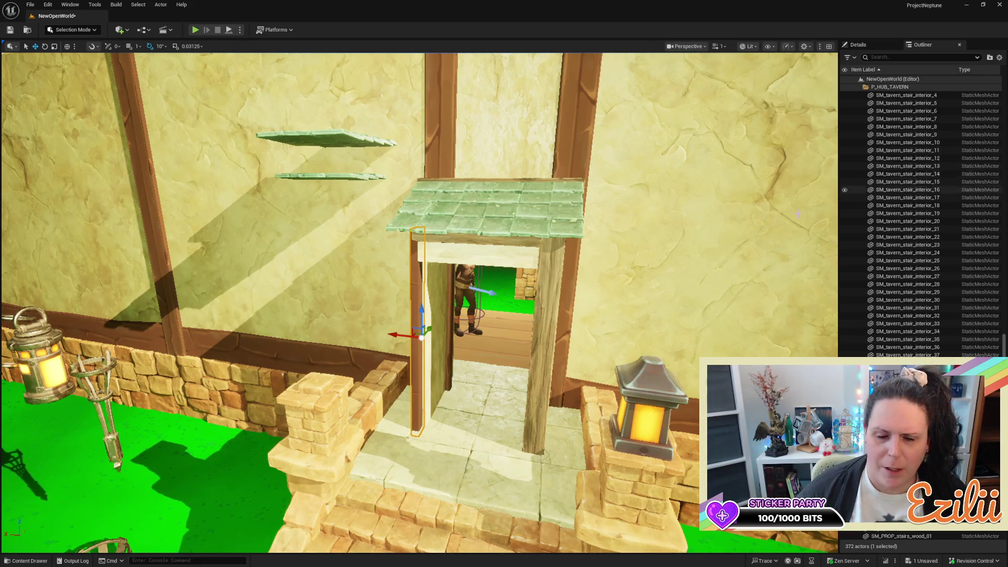
{"action": "left_click", "coordinate": [476, 241]}
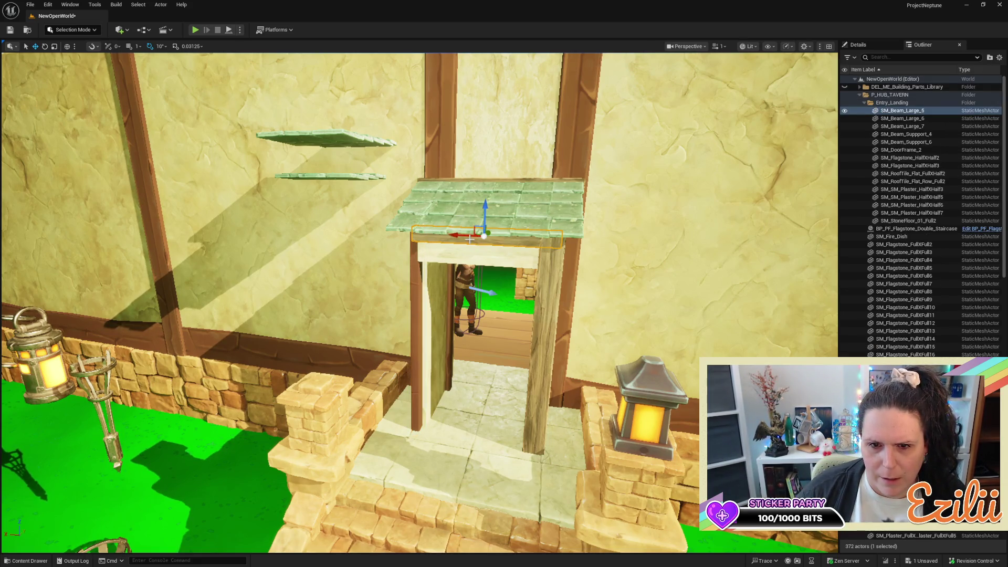
Slide the top beam over the doorway left along its axis
{"action": "left_click_drag", "start_coordinate": [460, 236], "coordinate": [205, 230]}
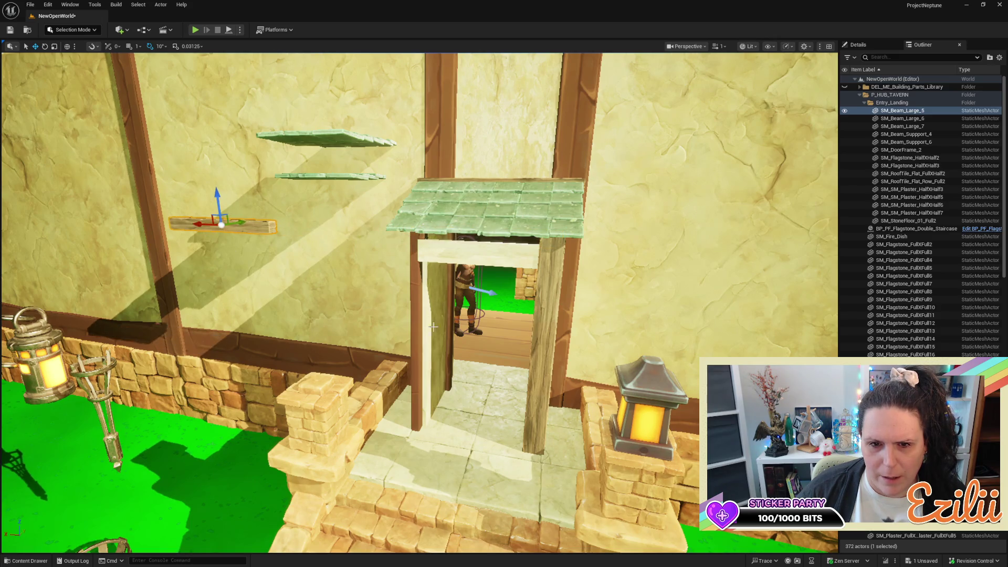
{"action": "scroll", "coordinate": [297, 321], "scroll_direction": "down", "scroll_amount": 5}
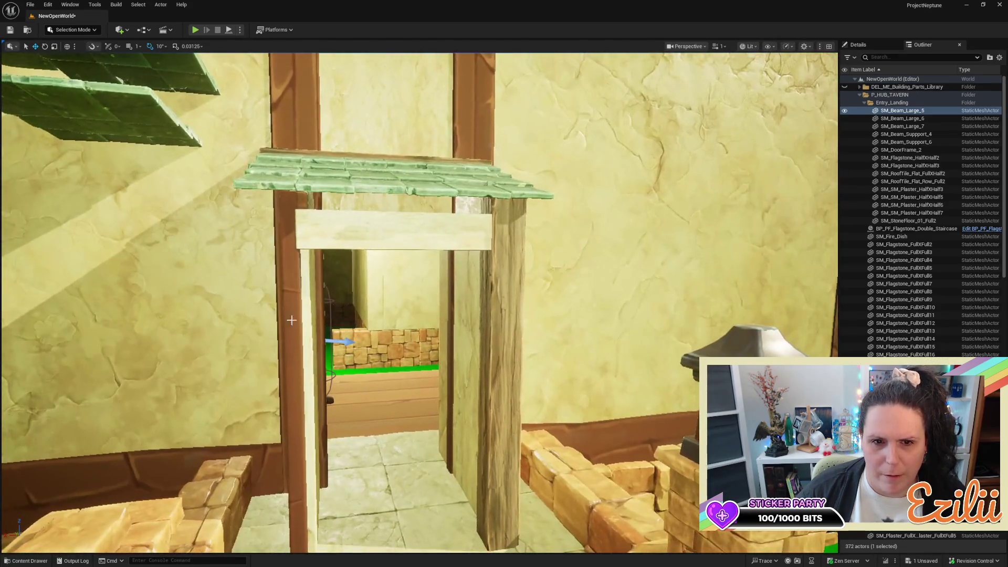
{"action": "left_click", "coordinate": [286, 310]}
{"action": "scroll", "coordinate": [286, 310], "scroll_direction": "down", "scroll_amount": 6}
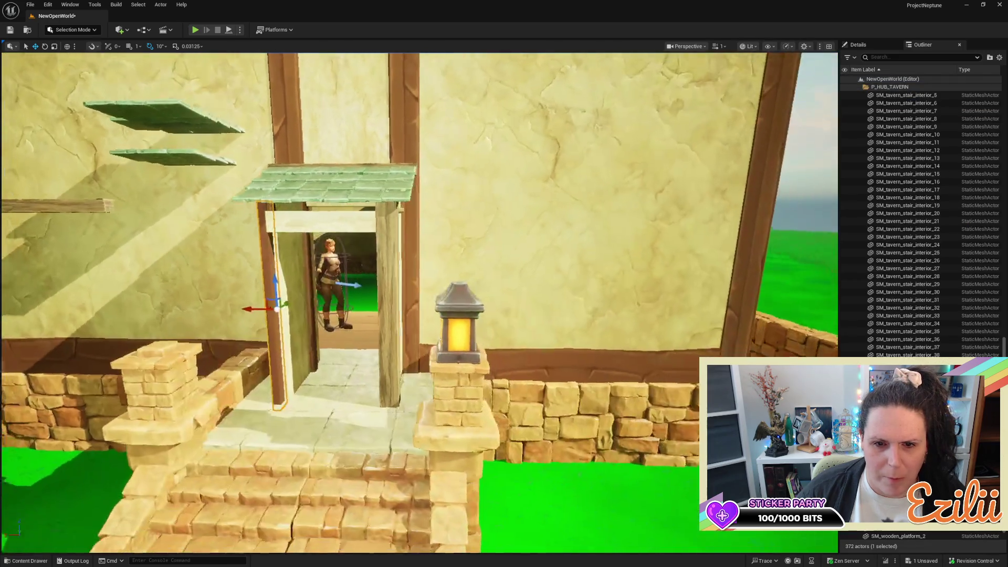
{"action": "scroll", "coordinate": [420, 304], "scroll_direction": "up", "scroll_amount": 8}
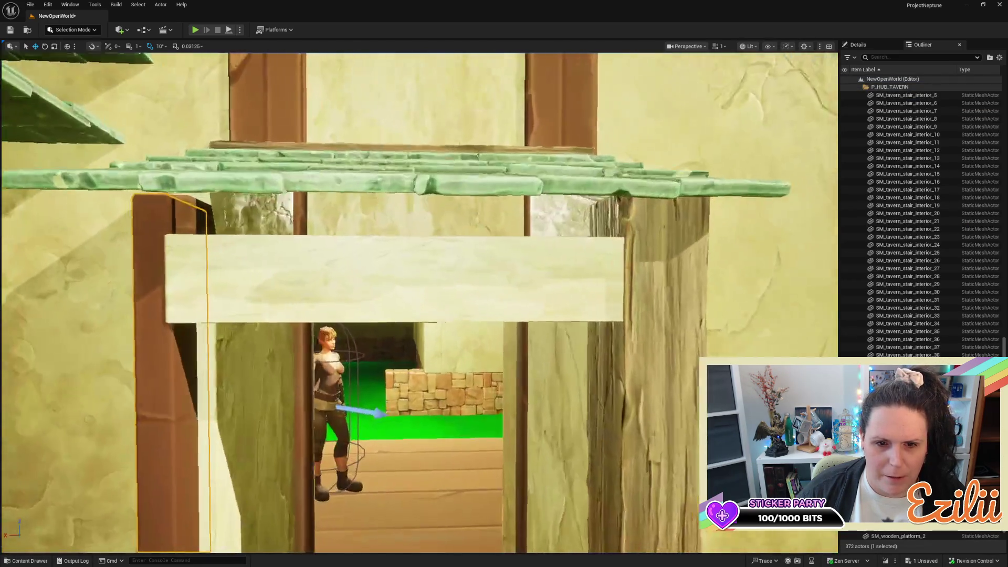
{"action": "scroll", "coordinate": [249, 352], "scroll_direction": "down", "scroll_amount": 2}
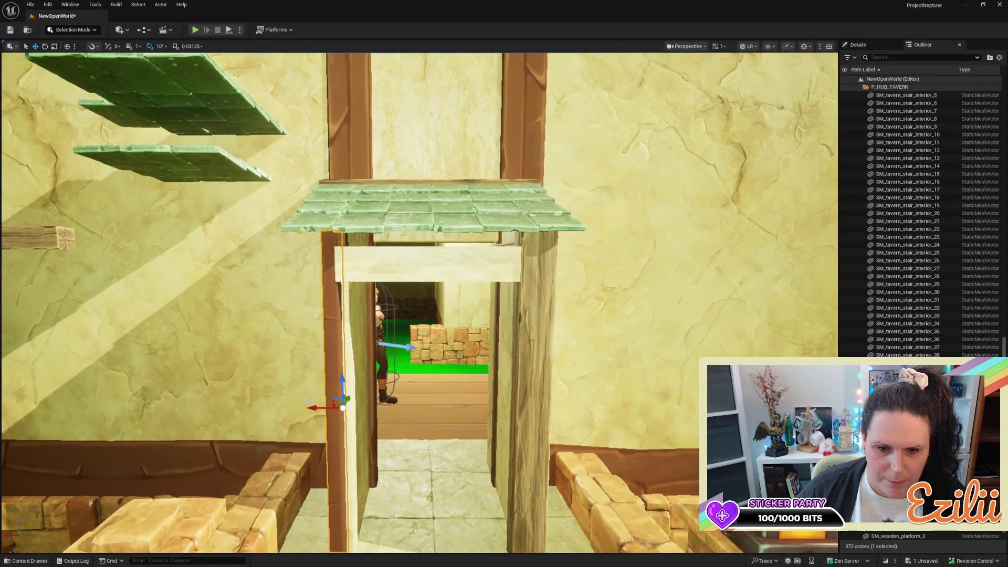
Duplicate the left door post and seat the copy at the upstairs doorway's left edge
{"action": "mouse_move", "coordinate": [315, 409]}
{"action": "left_mouse_down", "text": "alt"}
{"action": "mouse_move", "coordinate": [379, 424]}
{"action": "mouse_move", "coordinate": [352, 426]}
{"action": "mouse_move", "coordinate": [415, 312]}
{"action": "mouse_move", "coordinate": [365, 323]}
{"action": "left_mouse_up", "text": "alt"}
{"action": "key", "text": "e"}
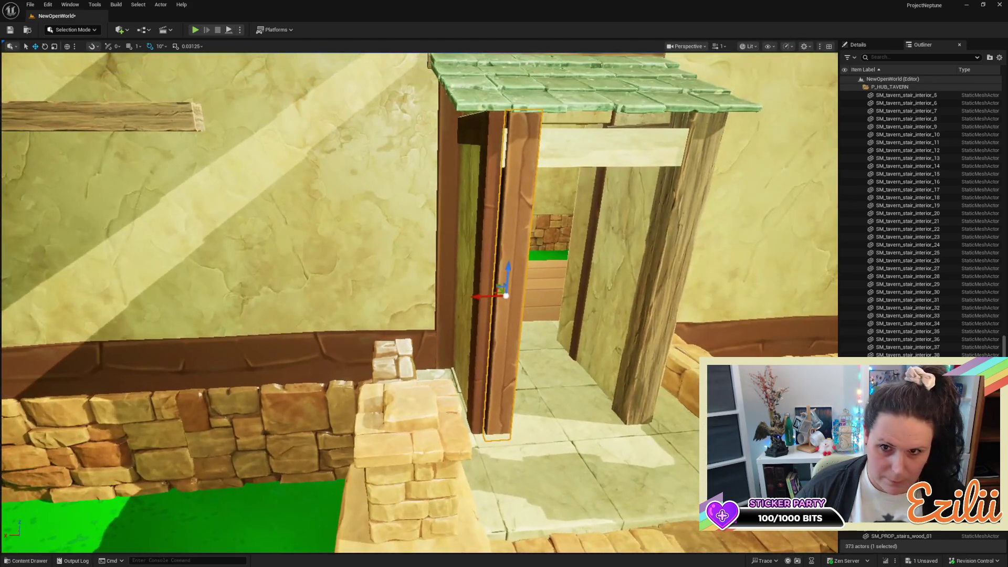
{"action": "mouse_move", "coordinate": [477, 297]}
{"action": "left_mouse_down"}
{"action": "mouse_move", "coordinate": [462, 310]}
{"action": "mouse_move", "coordinate": [483, 284]}
{"action": "mouse_move", "coordinate": [462, 247]}
{"action": "mouse_move", "coordinate": [436, 260]}
{"action": "mouse_move", "coordinate": [446, 255]}
{"action": "left_mouse_up"}
{"action": "left_click_drag", "start_coordinate": [209, 244], "coordinate": [188, 243], "text": "alt"}
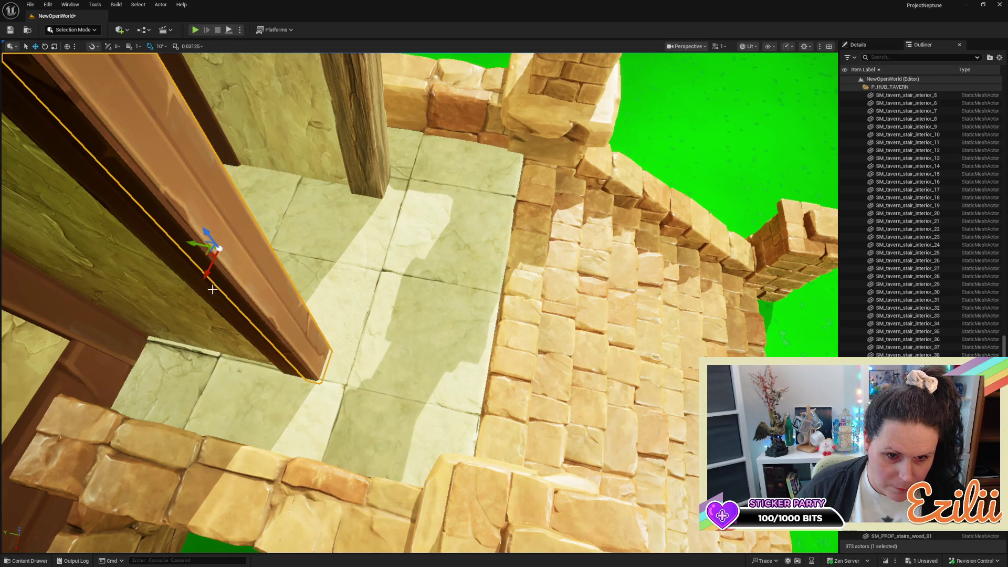
{"action": "left_click_drag", "start_coordinate": [211, 275], "coordinate": [209, 278]}
{"action": "left_click_drag", "start_coordinate": [387, 169], "coordinate": [387, 169], "text": "alt"}
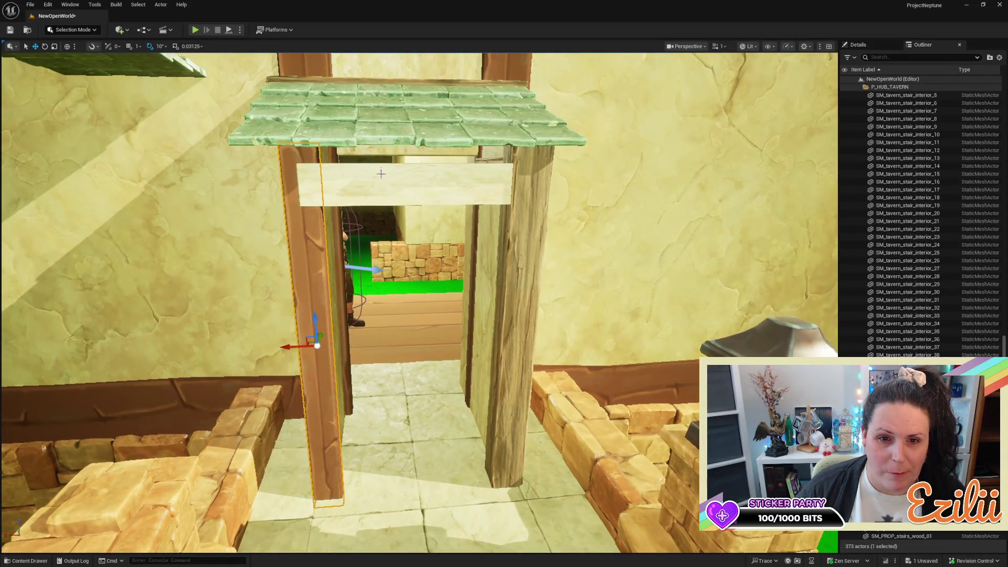
Select the wooden doorway post and frame it from beside the plaster wall
{"action": "left_click", "coordinate": [381, 171]}
{"action": "key", "text": "f"}
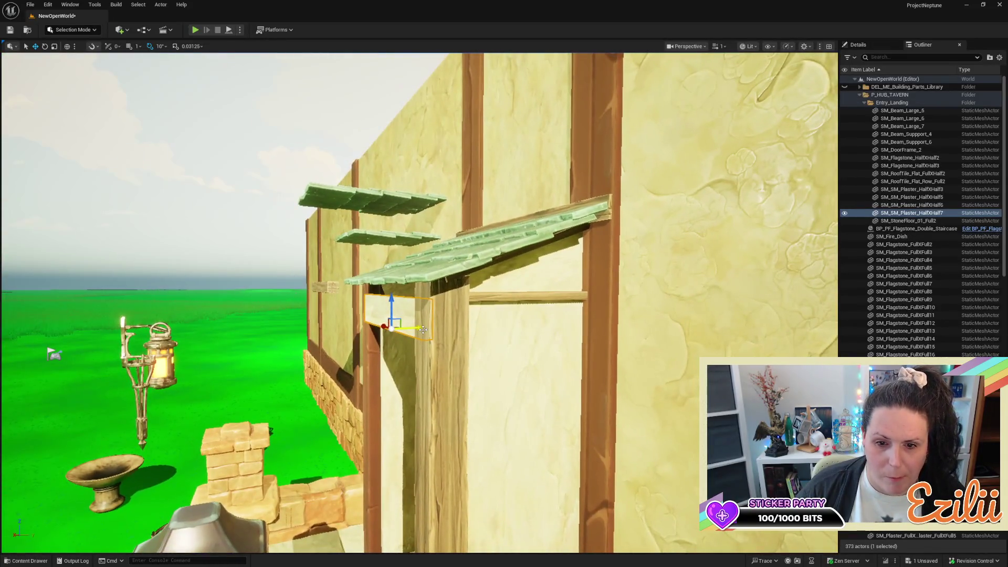
{"action": "left_click", "coordinate": [421, 357]}
{"action": "scroll", "coordinate": [422, 356], "scroll_direction": "up", "scroll_amount": 3}
{"action": "scroll", "coordinate": [421, 356], "scroll_direction": "down", "scroll_amount": 3}
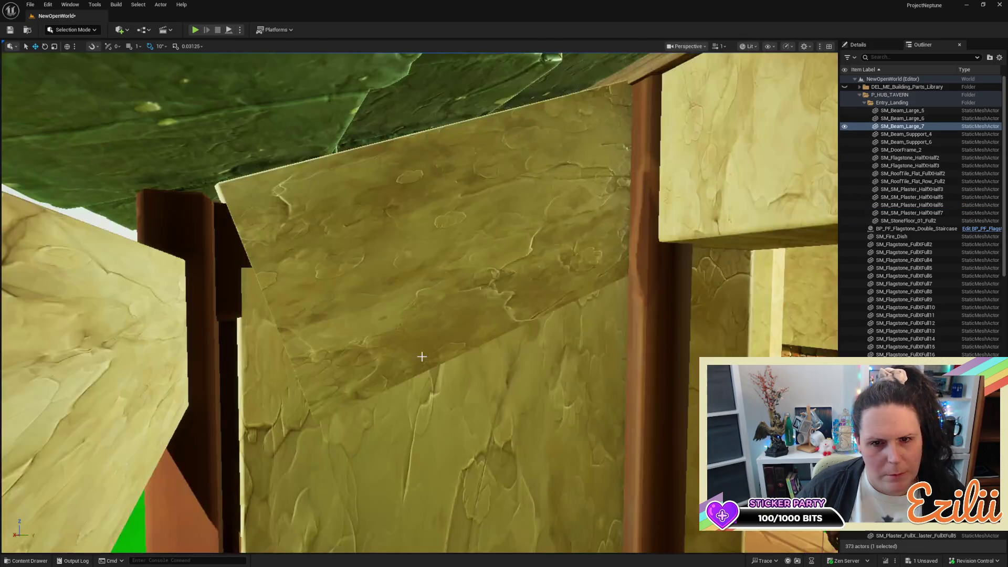
{"action": "left_click_drag", "start_coordinate": [422, 356], "coordinate": [407, 299]}
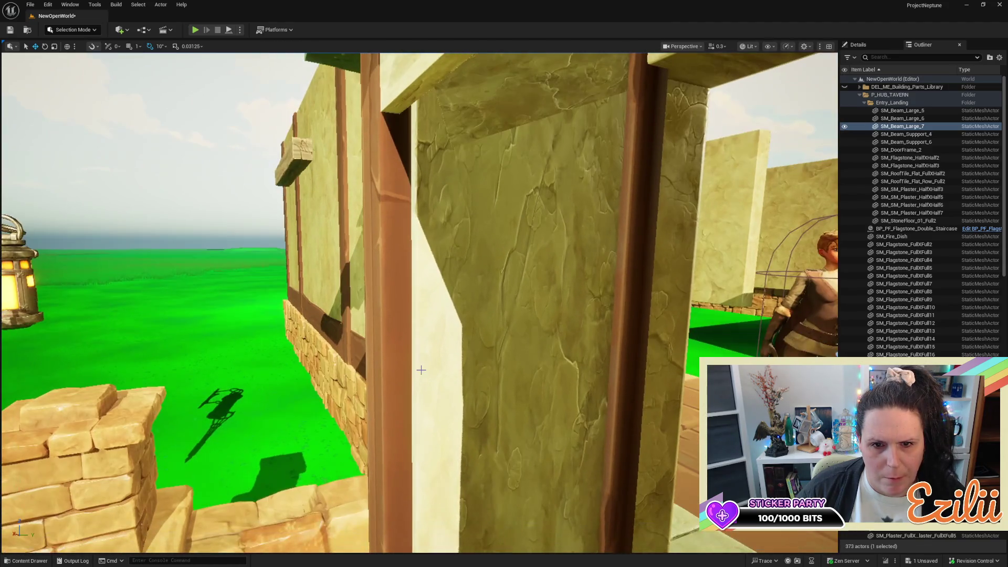
{"action": "mouse_move", "coordinate": [419, 370]}
{"action": "left_mouse_down"}
{"action": "mouse_move", "coordinate": [394, 376]}
{"action": "mouse_move", "coordinate": [428, 365]}
{"action": "mouse_move", "coordinate": [326, 349]}
{"action": "left_mouse_up"}
{"action": "left_click_drag", "start_coordinate": [248, 148], "coordinate": [270, 152]}
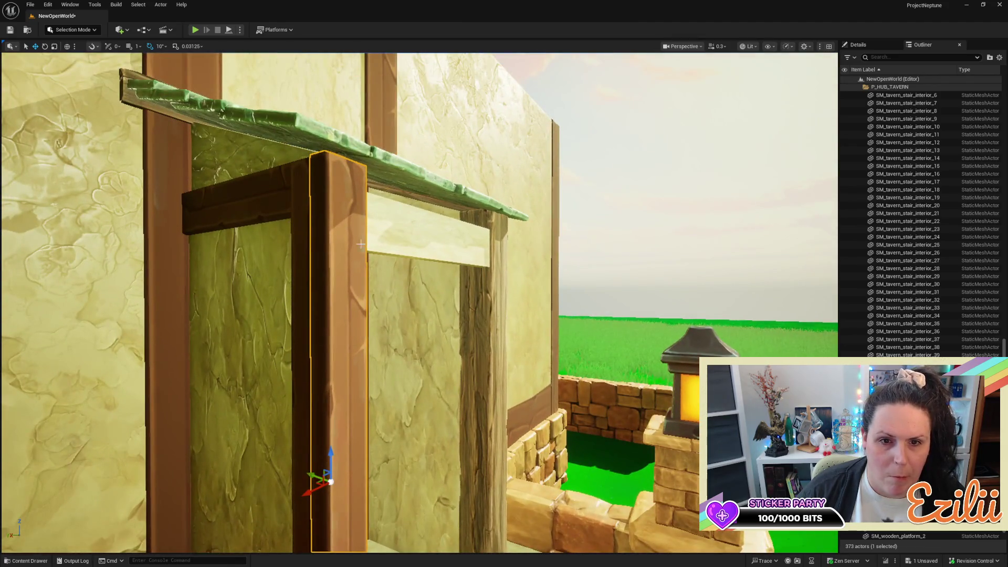
{"action": "left_click_drag", "start_coordinate": [338, 356], "coordinate": [337, 356]}
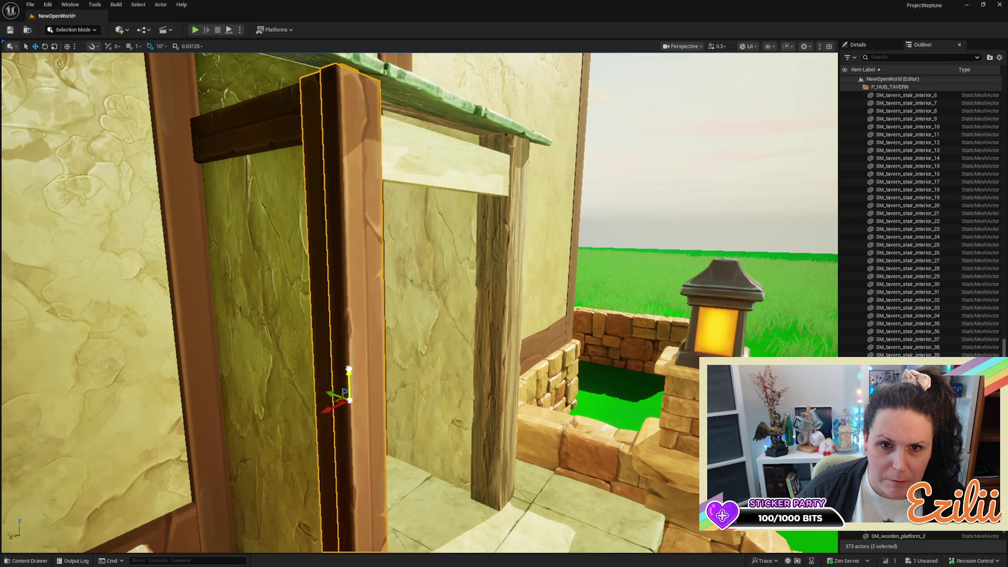
{"action": "left_click_drag", "start_coordinate": [337, 357], "coordinate": [337, 356]}
{"action": "left_click_drag", "start_coordinate": [383, 244], "coordinate": [382, 244]}
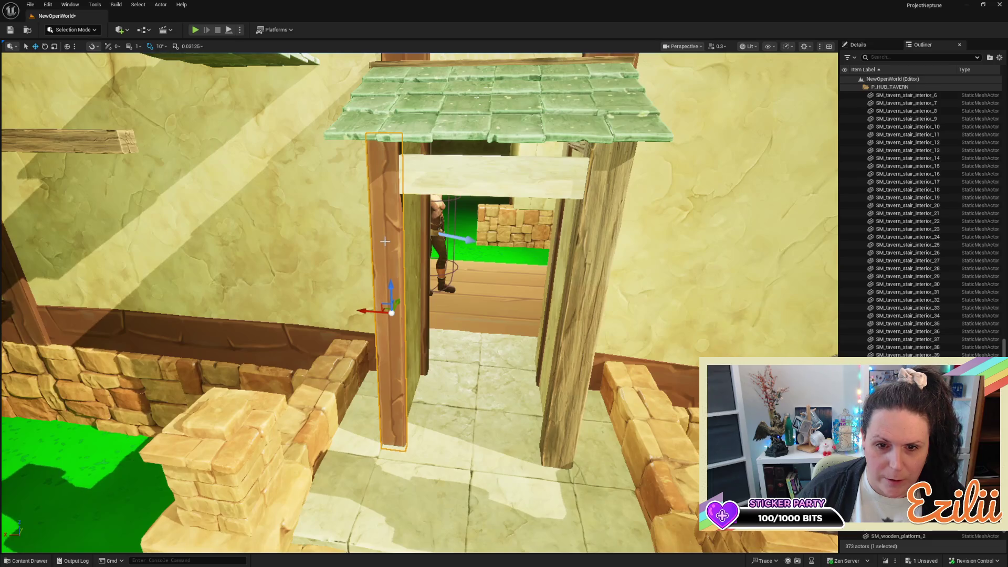
Rotate the left doorway post 180 degrees
{"action": "key", "text": "e"}
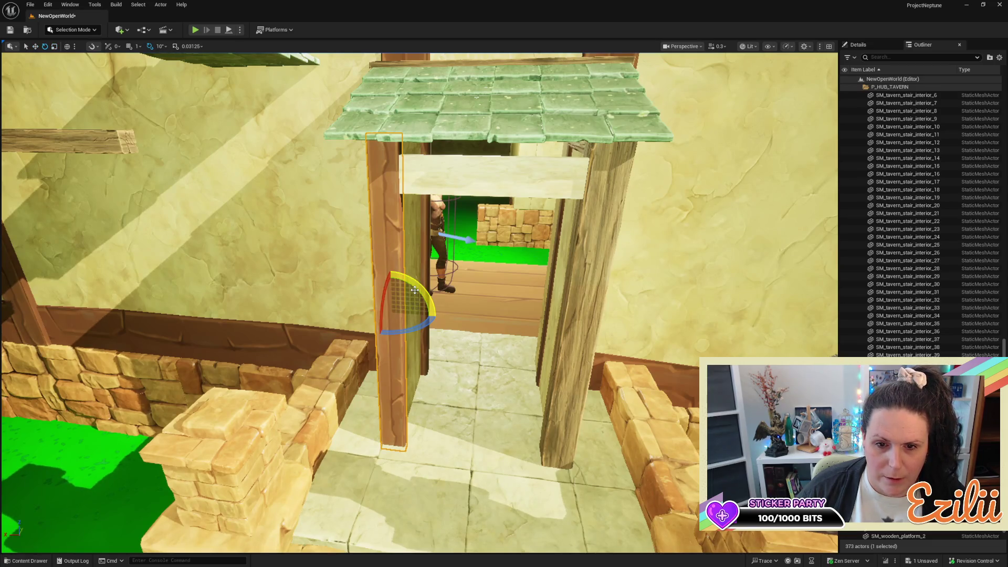
{"action": "left_click_drag", "start_coordinate": [346, 310], "coordinate": [407, 272]}
{"action": "left_click_drag", "start_coordinate": [435, 301], "coordinate": [438, 317]}
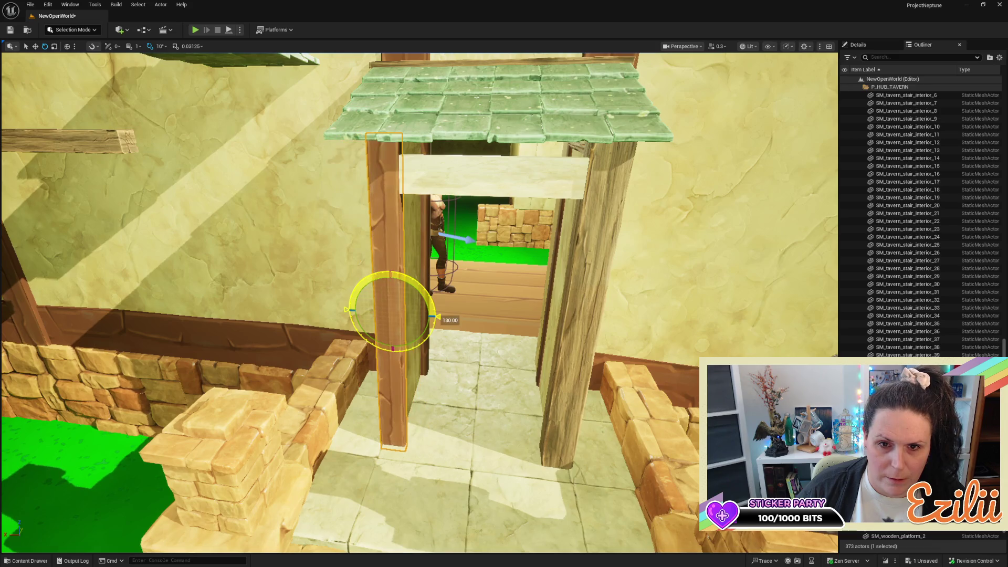
{"action": "left_click_drag", "start_coordinate": [437, 277], "coordinate": [389, 276]}
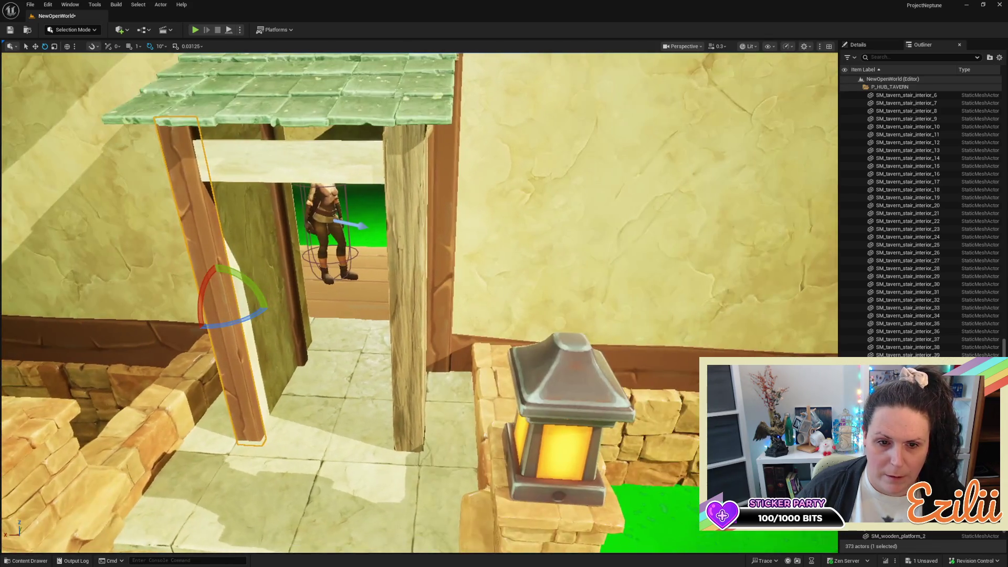
Delete the right doorway post SM_Beam_Large_7, leaving the left post selected
{"action": "left_click", "coordinate": [411, 285]}
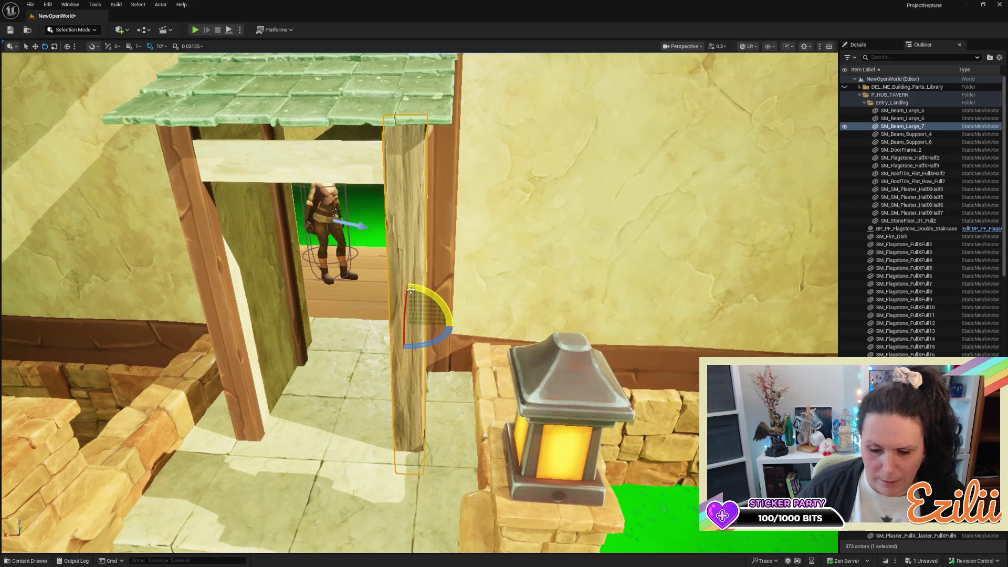
{"action": "key", "text": "Delete"}
{"action": "left_click", "coordinate": [218, 294]}
{"action": "mouse_move", "coordinate": [217, 295]}
{"action": "left_mouse_down"}
{"action": "mouse_move", "coordinate": [189, 262]}
{"action": "mouse_move", "coordinate": [338, 329]}
{"action": "mouse_move", "coordinate": [315, 304]}
{"action": "mouse_move", "coordinate": [305, 303]}
{"action": "mouse_move", "coordinate": [440, 378]}
{"action": "left_mouse_up"}
Duplicate the selected posts across to the doorway's right side and shift the copy into place
{"action": "left_click", "coordinate": [327, 304], "text": "ctrl"}
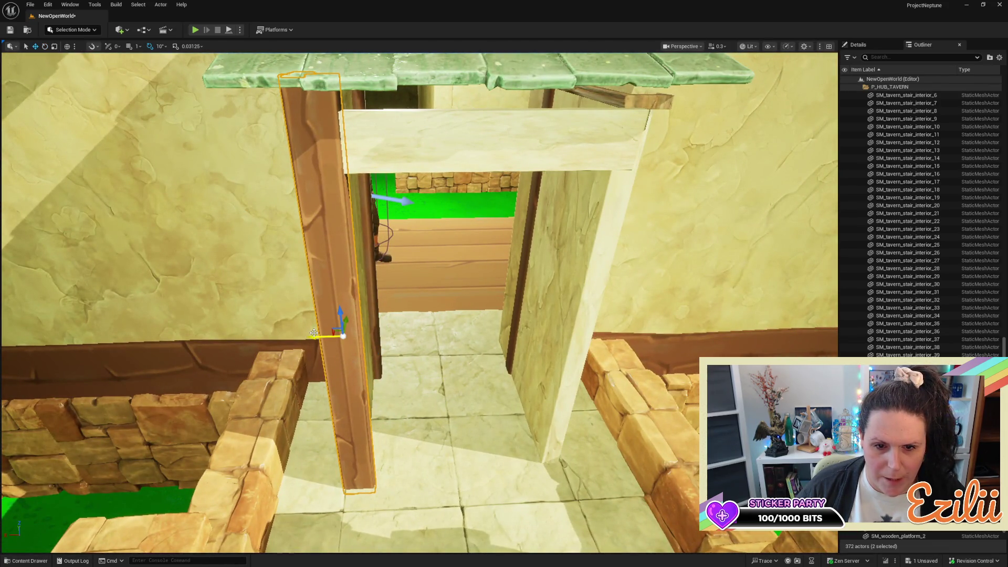
{"action": "mouse_move", "coordinate": [312, 335]}
{"action": "left_mouse_down"}
{"action": "mouse_move", "coordinate": [548, 339]}
{"action": "mouse_move", "coordinate": [604, 365]}
{"action": "mouse_move", "coordinate": [597, 360]}
{"action": "left_mouse_up"}
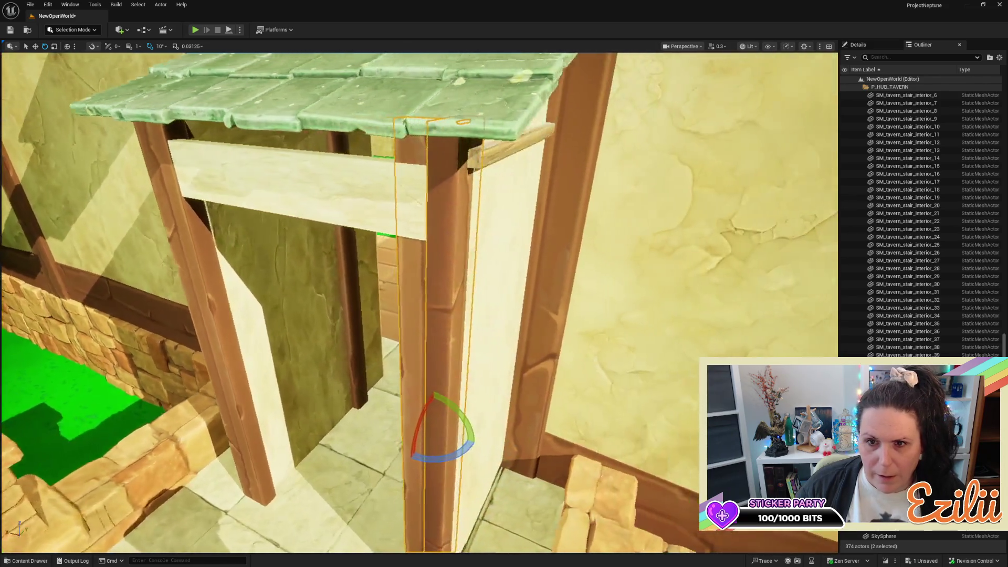
{"action": "key", "text": "w"}
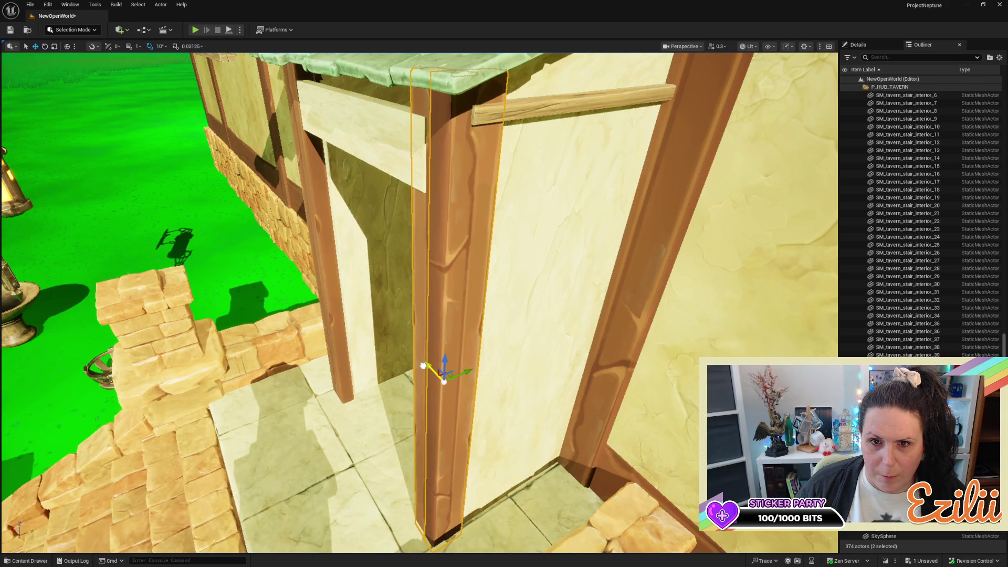
{"action": "mouse_move", "coordinate": [456, 376]}
{"action": "left_mouse_down"}
{"action": "mouse_move", "coordinate": [507, 383]}
{"action": "mouse_move", "coordinate": [471, 382]}
{"action": "left_mouse_up"}
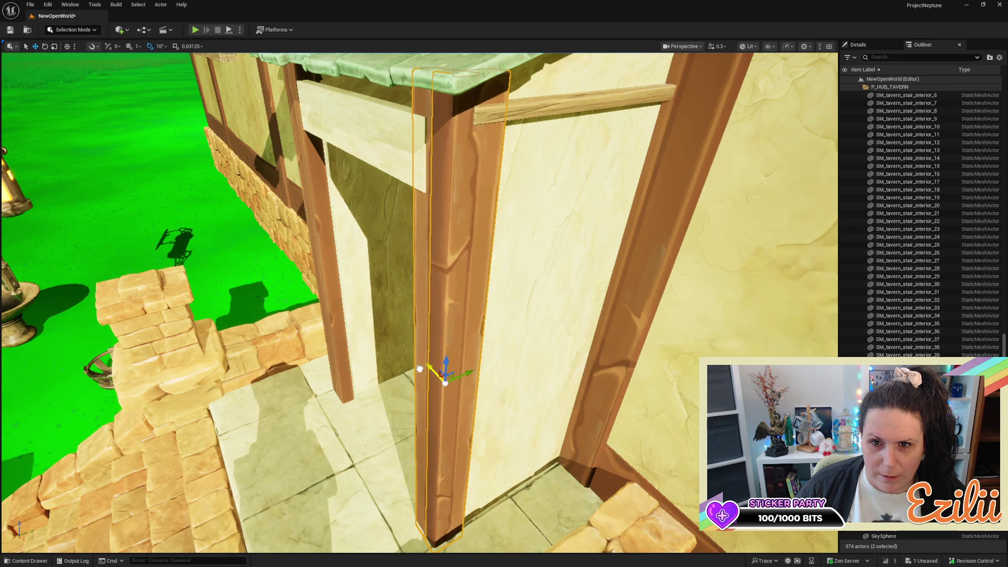
Slide the selected wooden piece left, viewing it from the stone stairs and the lantern
{"action": "mouse_move", "coordinate": [422, 369]}
{"action": "left_mouse_down"}
{"action": "mouse_move", "coordinate": [379, 368]}
{"action": "mouse_move", "coordinate": [415, 363]}
{"action": "mouse_move", "coordinate": [415, 436]}
{"action": "left_mouse_up"}
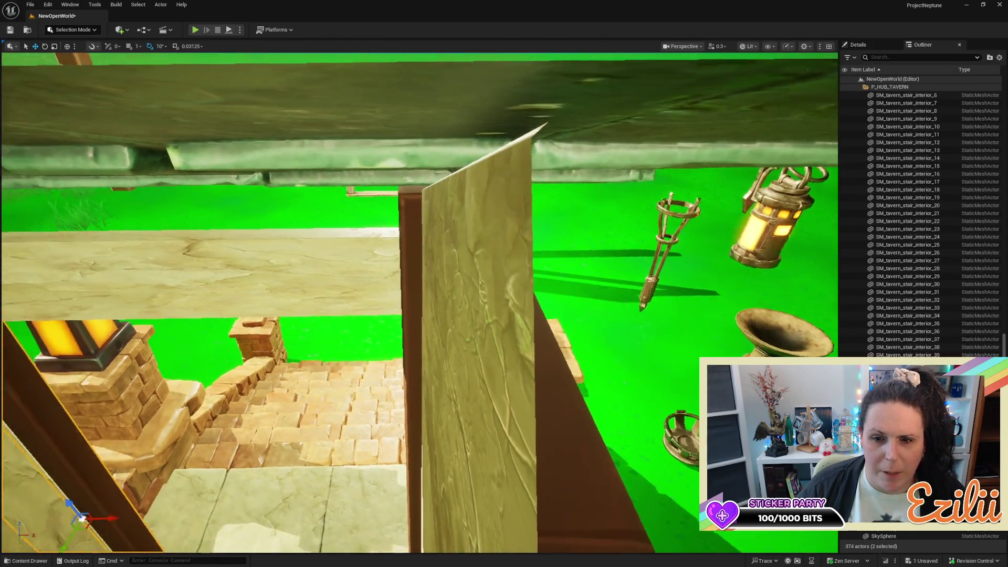
{"action": "left_click_drag", "start_coordinate": [415, 368], "coordinate": [415, 368]}
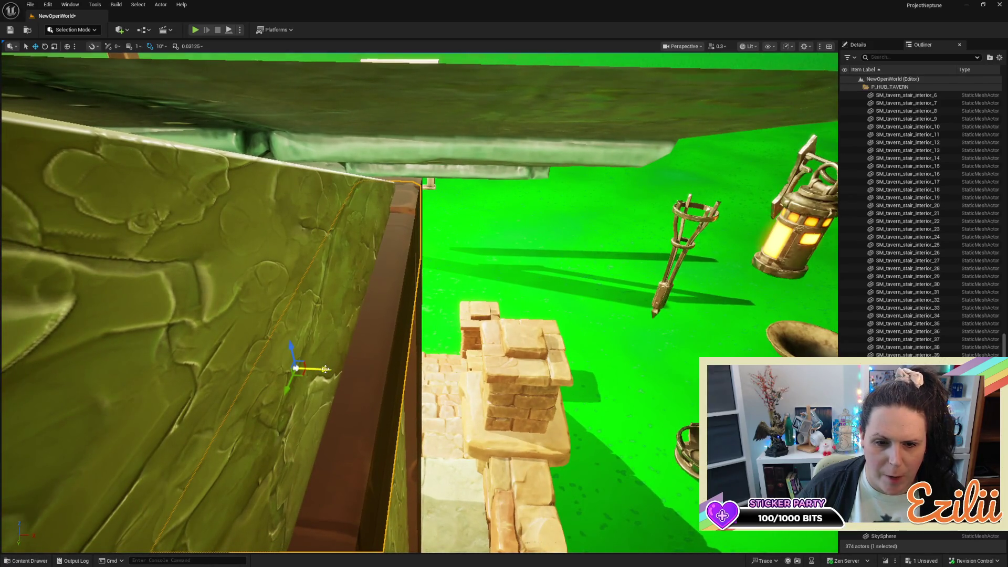
{"action": "left_click_drag", "start_coordinate": [84, 361], "coordinate": [407, 394]}
{"action": "left_click_drag", "start_coordinate": [603, 347], "coordinate": [66, 313]}
{"action": "mouse_move", "coordinate": [173, 328]}
{"action": "left_mouse_down"}
{"action": "mouse_move", "coordinate": [123, 315]}
{"action": "mouse_move", "coordinate": [261, 306]}
{"action": "left_mouse_up"}
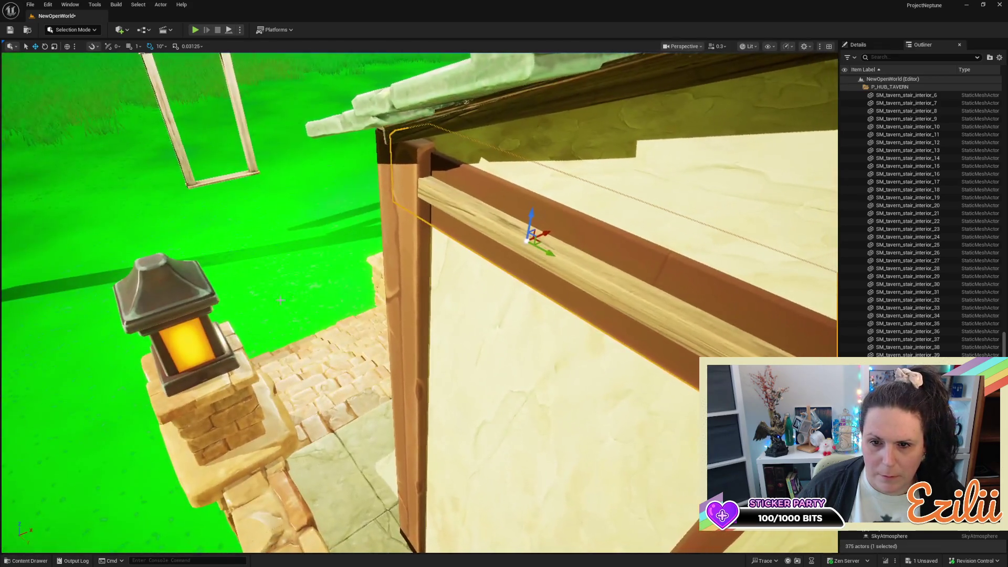
Delete the SM_Beam_Suppport_4 plank and raise the upper horizontal beam to the roof corner
{"action": "left_click", "coordinate": [582, 268]}
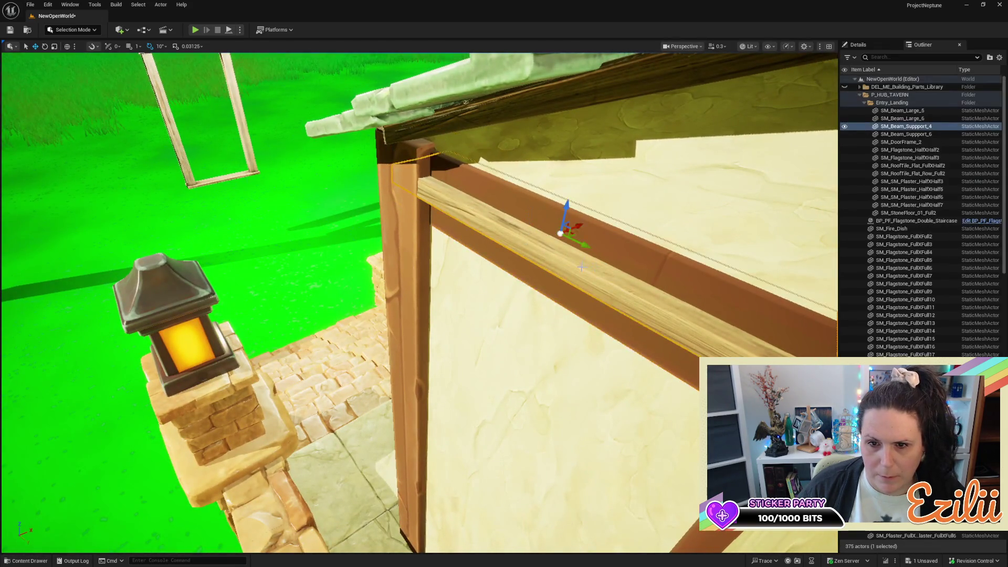
{"action": "key", "text": "Delete"}
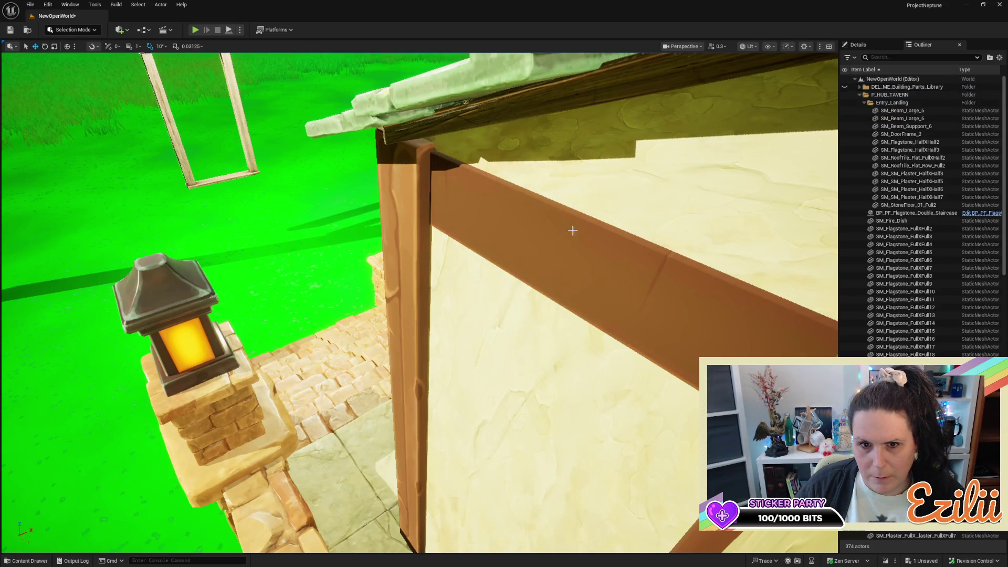
{"action": "left_click", "coordinate": [562, 235]}
{"action": "mouse_move", "coordinate": [543, 231]}
{"action": "left_mouse_down"}
{"action": "mouse_move", "coordinate": [501, 260]}
{"action": "mouse_move", "coordinate": [486, 257]}
{"action": "left_mouse_up"}
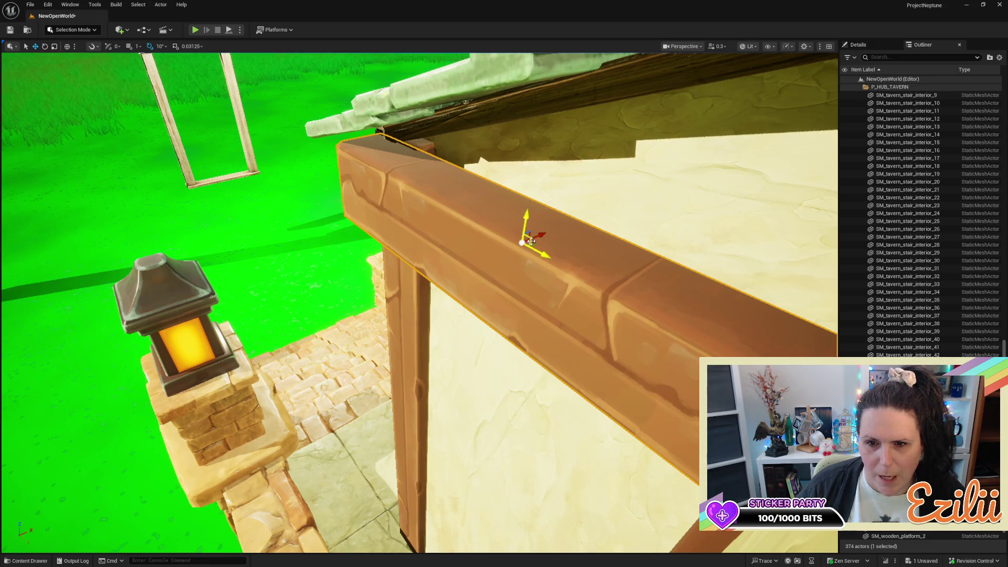
{"action": "mouse_move", "coordinate": [542, 238]}
{"action": "left_mouse_down"}
{"action": "mouse_move", "coordinate": [582, 233]}
{"action": "mouse_move", "coordinate": [567, 215]}
{"action": "mouse_move", "coordinate": [578, 252]}
{"action": "left_mouse_up"}
{"action": "mouse_move", "coordinate": [420, 294]}
{"action": "left_mouse_down"}
{"action": "mouse_move", "coordinate": [420, 221]}
{"action": "mouse_move", "coordinate": [463, 221]}
{"action": "mouse_move", "coordinate": [357, 226]}
{"action": "mouse_move", "coordinate": [360, 239]}
{"action": "mouse_move", "coordinate": [368, 221]}
{"action": "mouse_move", "coordinate": [576, 235]}
{"action": "left_mouse_up"}
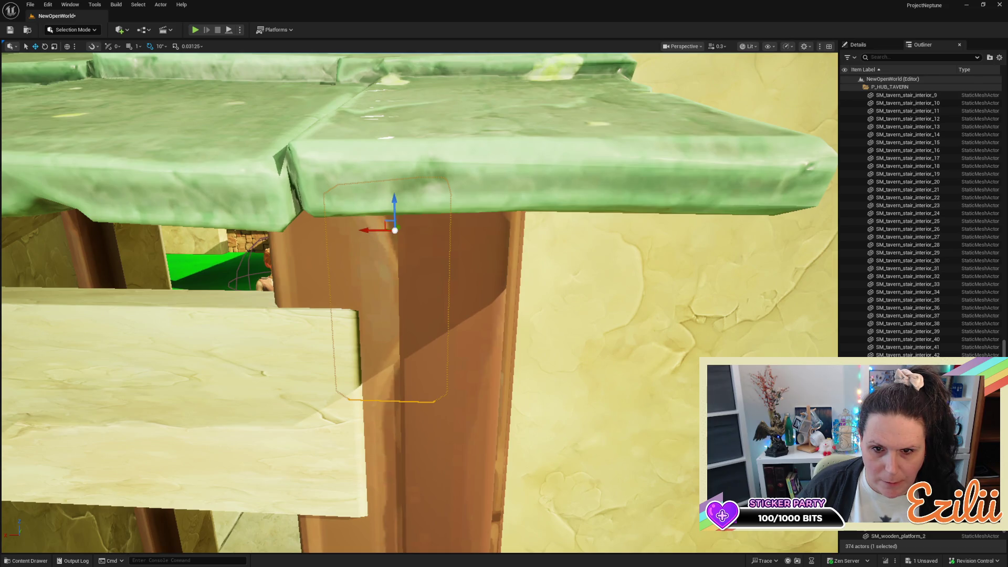
Slide the right doorway post slightly left along Y until it sits against the wall
{"action": "left_click_drag", "start_coordinate": [389, 231], "coordinate": [395, 231]}
{"action": "mouse_move", "coordinate": [524, 265]}
{"action": "left_mouse_down"}
{"action": "mouse_move", "coordinate": [583, 255]}
{"action": "mouse_move", "coordinate": [527, 266]}
{"action": "mouse_move", "coordinate": [551, 263]}
{"action": "mouse_move", "coordinate": [547, 248]}
{"action": "left_mouse_up"}
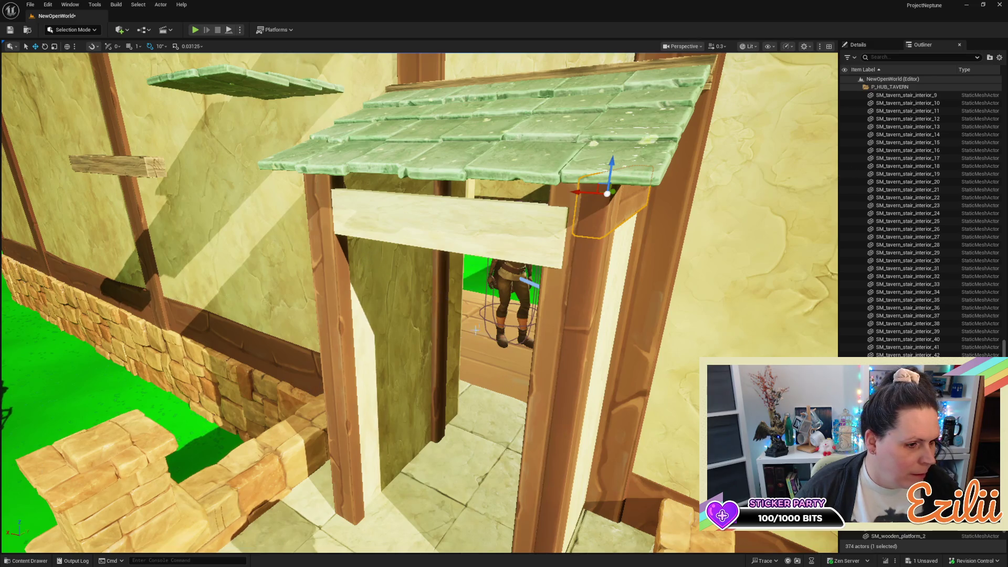
{"action": "key", "text": "a"}
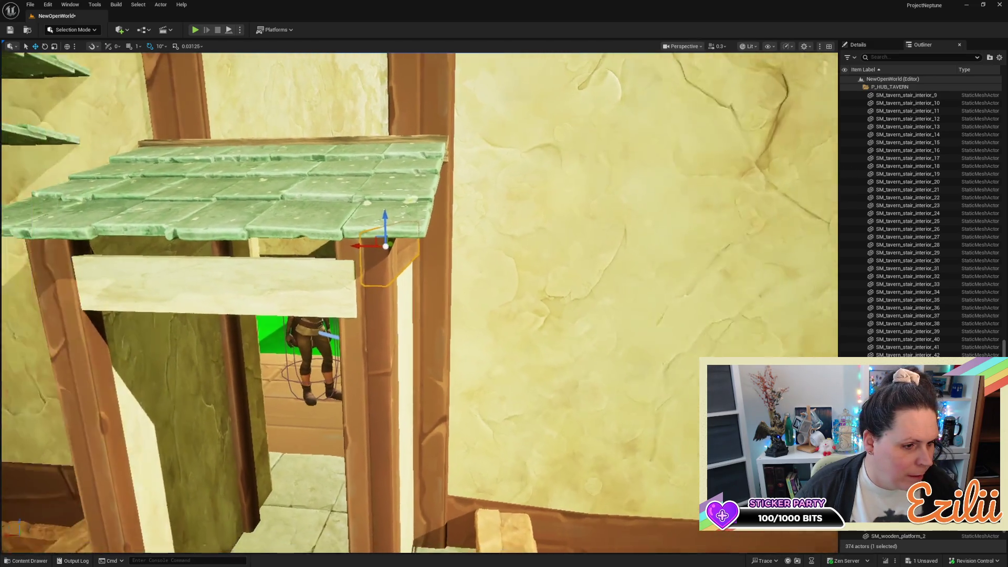
{"action": "key", "text": "d"}
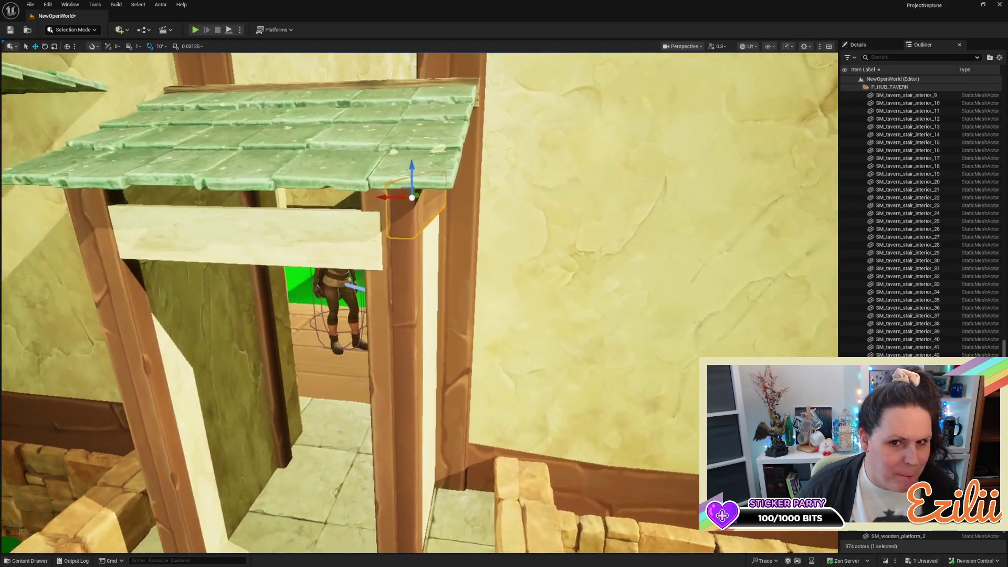
{"action": "key", "text": "a"}
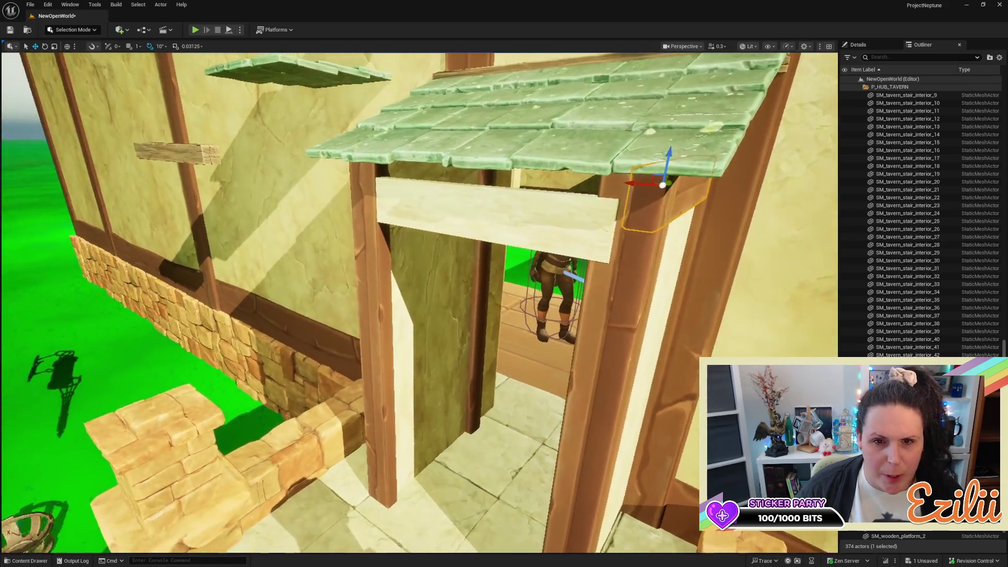
{"action": "key", "text": "w"}
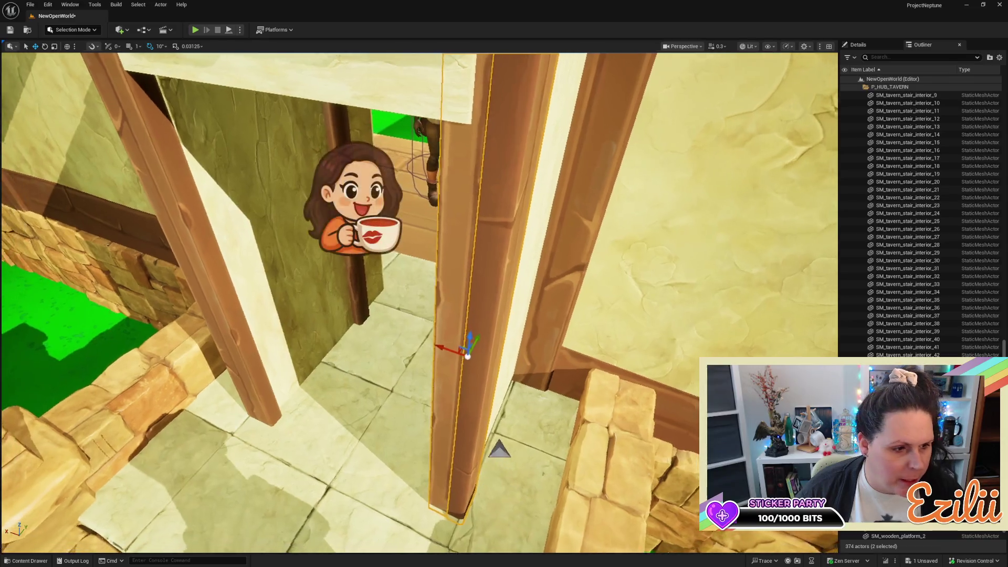
{"action": "key", "text": "q"}
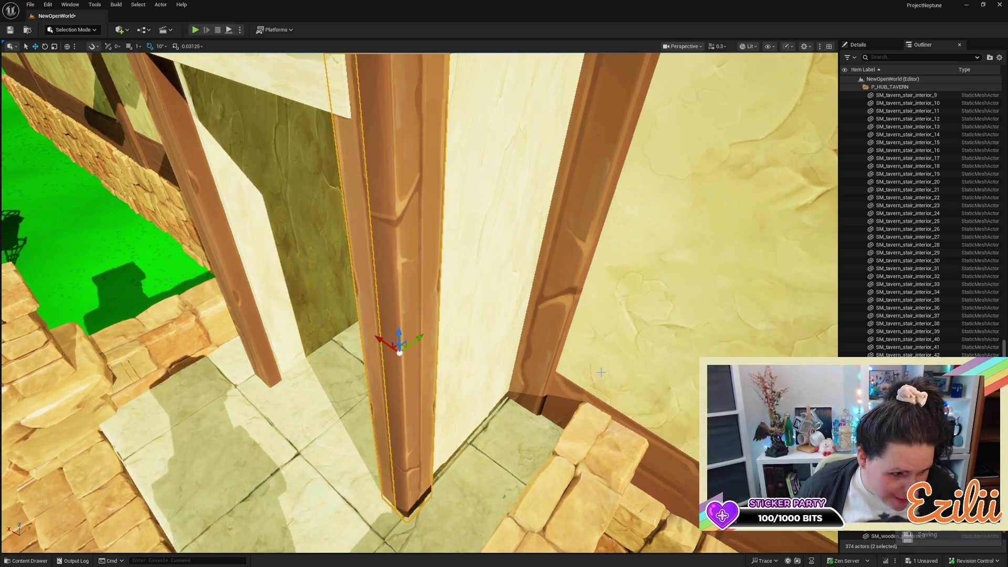
{"action": "left_click_drag", "start_coordinate": [582, 378], "coordinate": [574, 432]}
{"action": "left_click_drag", "start_coordinate": [457, 404], "coordinate": [457, 404]}
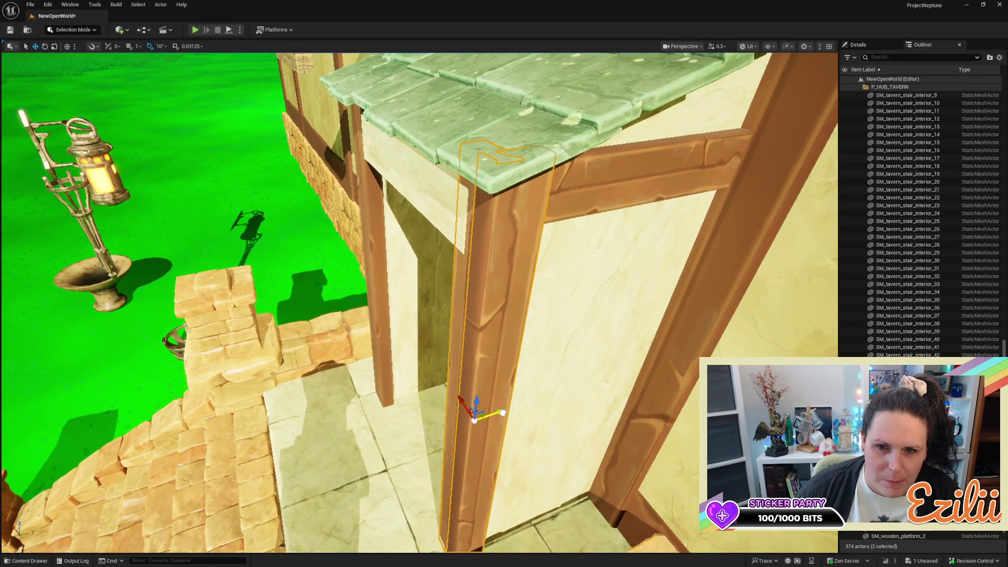
{"action": "left_click_drag", "start_coordinate": [503, 414], "coordinate": [541, 386]}
{"action": "left_click", "coordinate": [446, 300]}
{"action": "left_click_drag", "start_coordinate": [446, 300], "coordinate": [437, 316]}
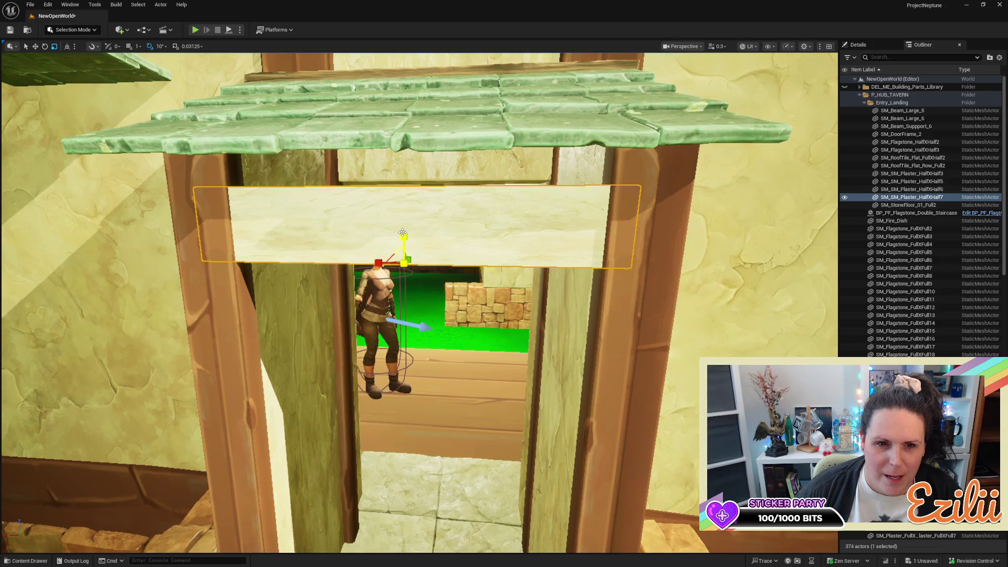
{"action": "left_click_drag", "start_coordinate": [437, 317], "coordinate": [437, 317]}
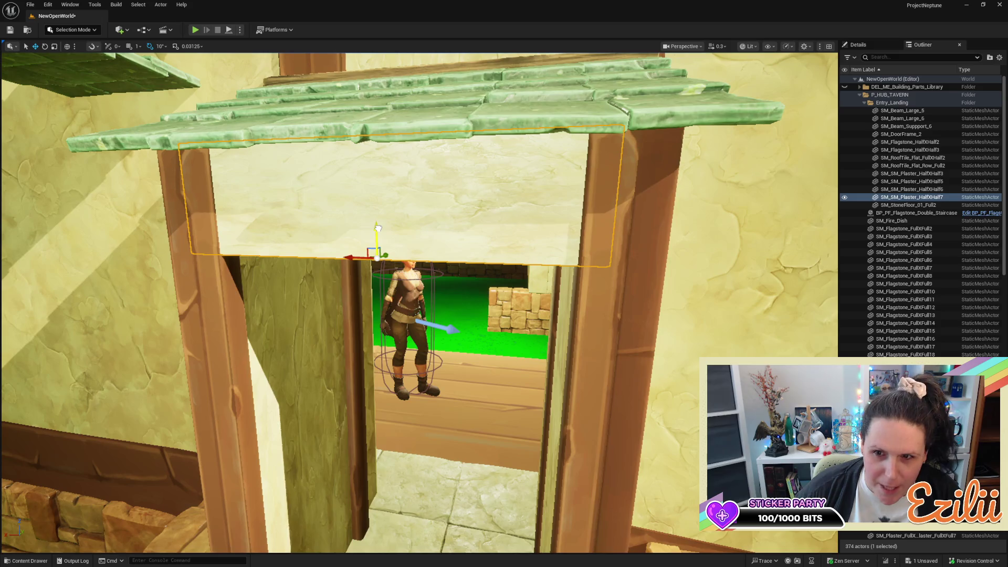
{"action": "left_click_drag", "start_coordinate": [392, 235], "coordinate": [403, 241]}
{"action": "left_click_drag", "start_coordinate": [389, 201], "coordinate": [389, 200]}
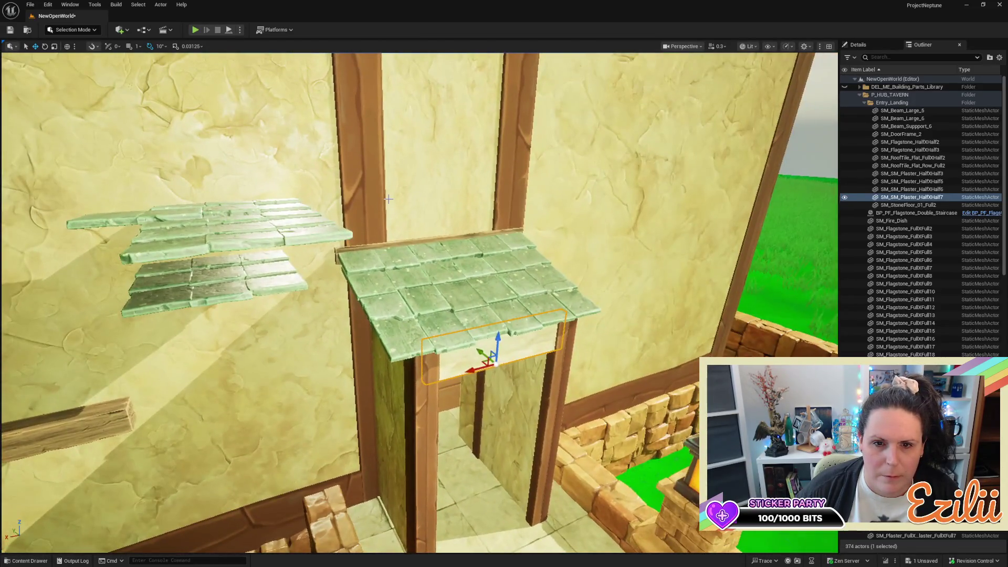
{"action": "left_click_drag", "start_coordinate": [392, 289], "coordinate": [438, 398]}
{"action": "left_click", "coordinate": [437, 398]}
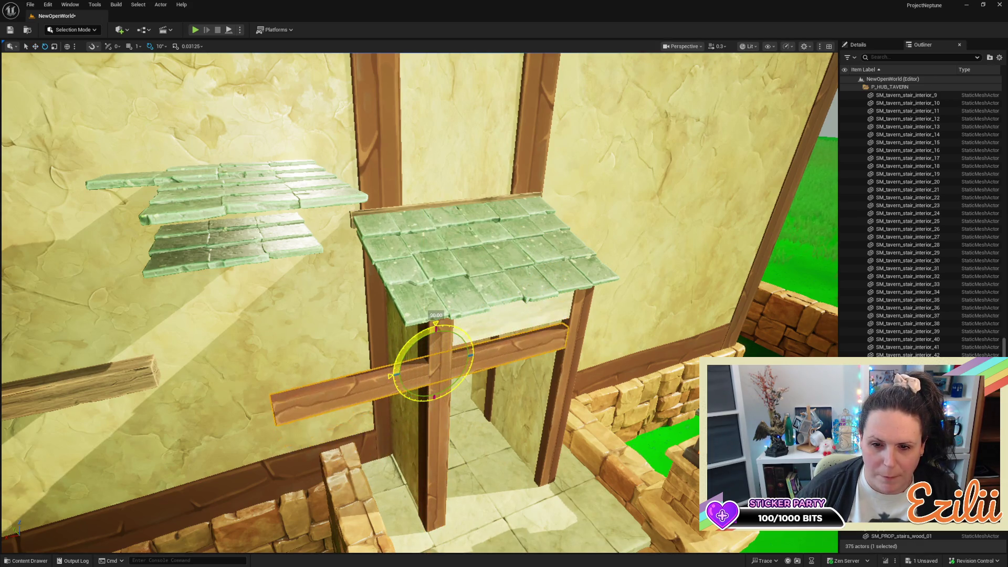
Turn the beam -90°, raise it, and scale it along X to span the doorway posts
{"action": "mouse_move", "coordinate": [430, 370]}
{"action": "left_mouse_down"}
{"action": "mouse_move", "coordinate": [415, 410]}
{"action": "mouse_move", "coordinate": [389, 399]}
{"action": "left_mouse_up"}
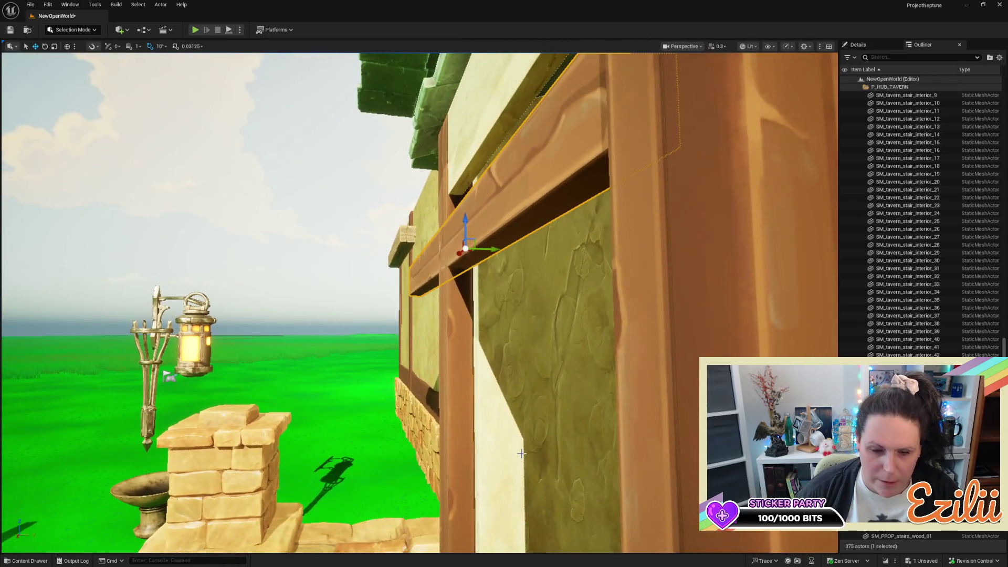
{"action": "left_click_drag", "start_coordinate": [434, 262], "coordinate": [421, 321]}
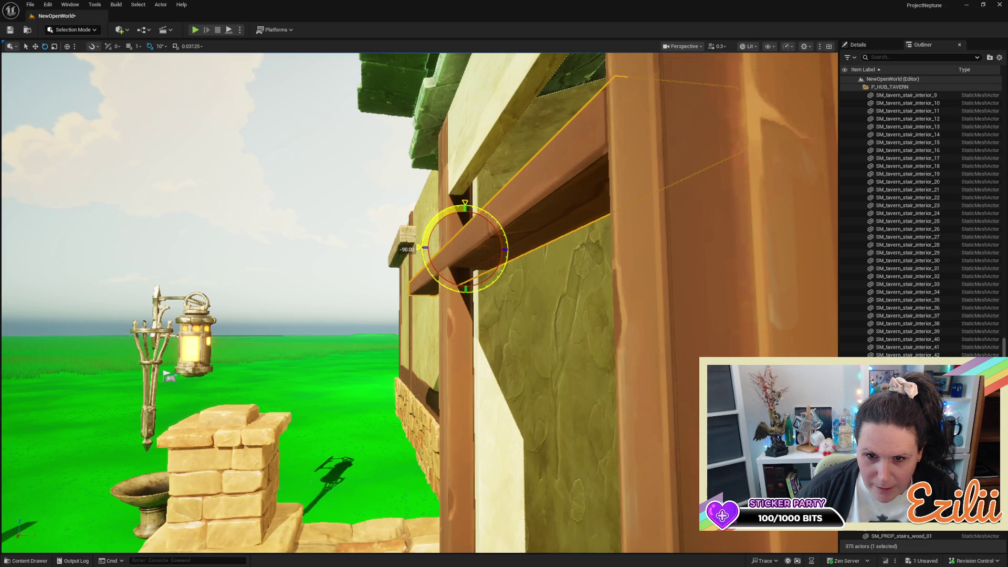
{"action": "key", "text": "w"}
{"action": "mouse_move", "coordinate": [465, 231]}
{"action": "left_mouse_down"}
{"action": "mouse_move", "coordinate": [462, 143]}
{"action": "mouse_move", "coordinate": [467, 173]}
{"action": "left_mouse_up"}
{"action": "scroll", "coordinate": [283, 225], "scroll_direction": "down", "scroll_amount": 5}
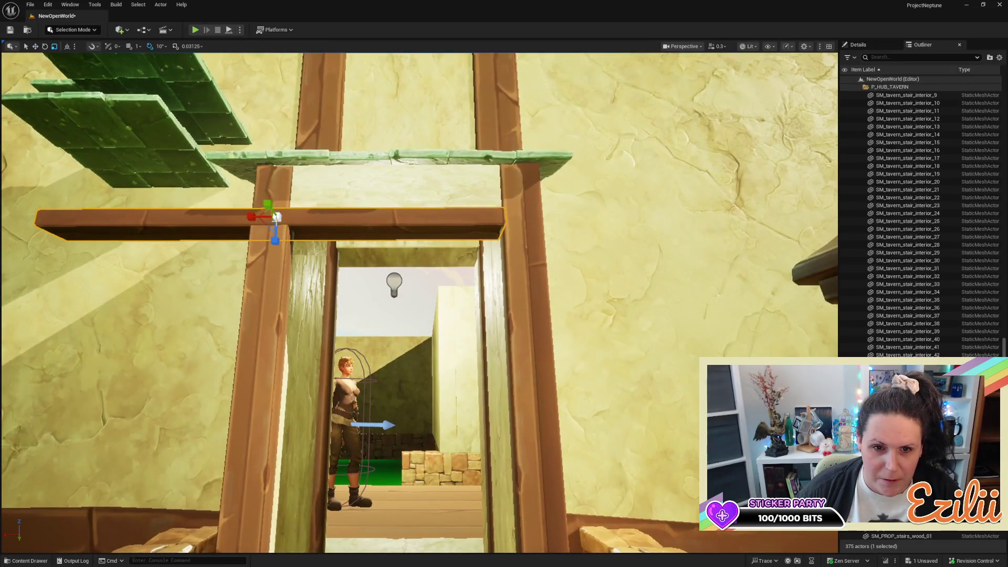
{"action": "mouse_move", "coordinate": [279, 218]}
{"action": "left_mouse_down"}
{"action": "mouse_move", "coordinate": [256, 214]}
{"action": "mouse_move", "coordinate": [352, 218]}
{"action": "mouse_move", "coordinate": [368, 235]}
{"action": "mouse_move", "coordinate": [420, 252]}
{"action": "mouse_move", "coordinate": [477, 219]}
{"action": "left_mouse_up"}
{"action": "key", "text": "w"}
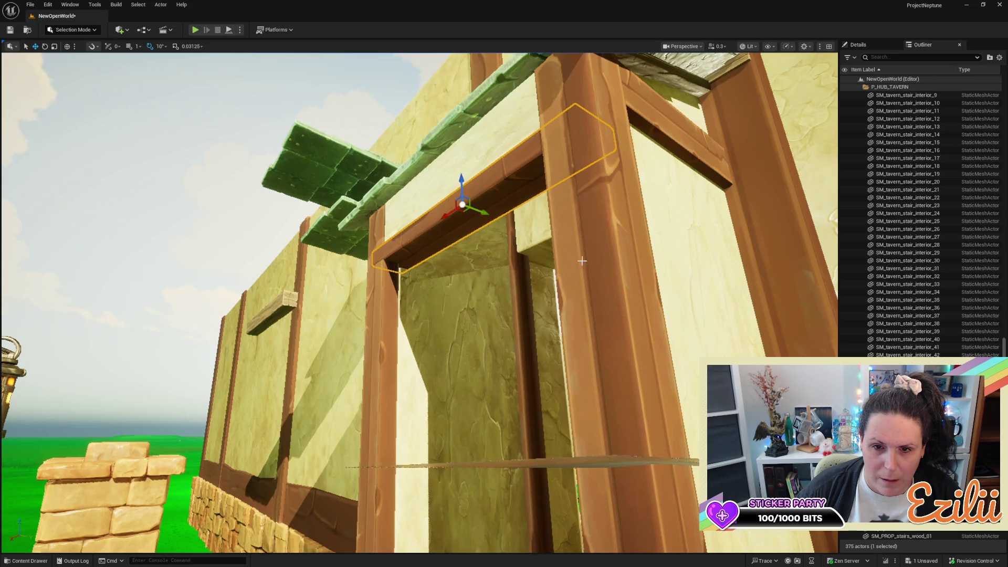
{"action": "left_click", "coordinate": [385, 318]}
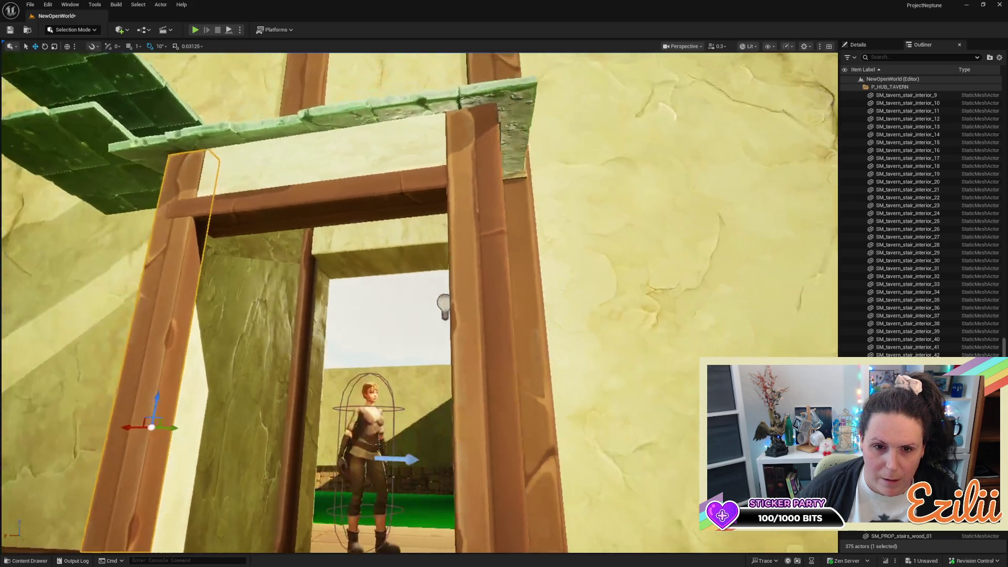
{"action": "key", "text": "f"}
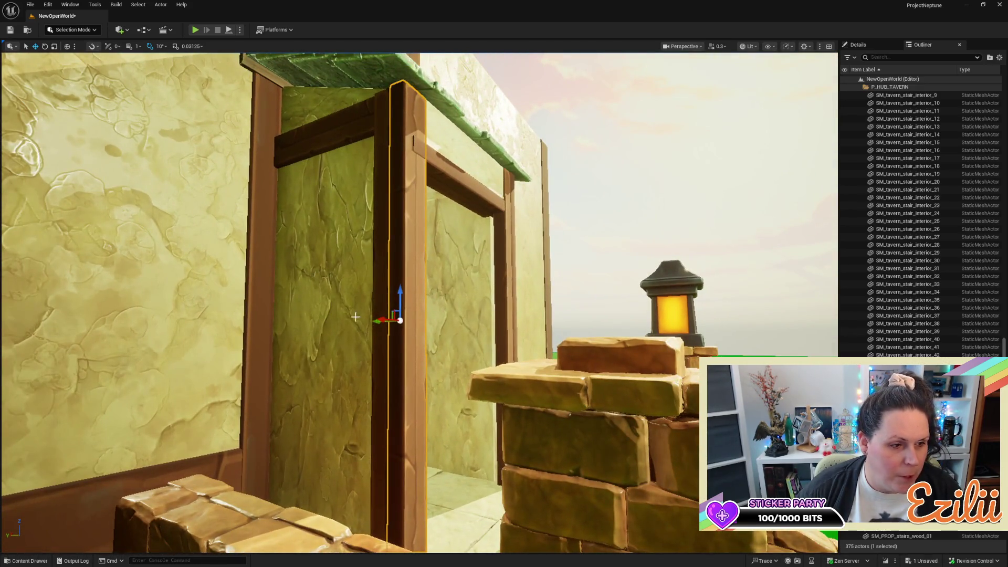
{"action": "left_click", "coordinate": [375, 285]}
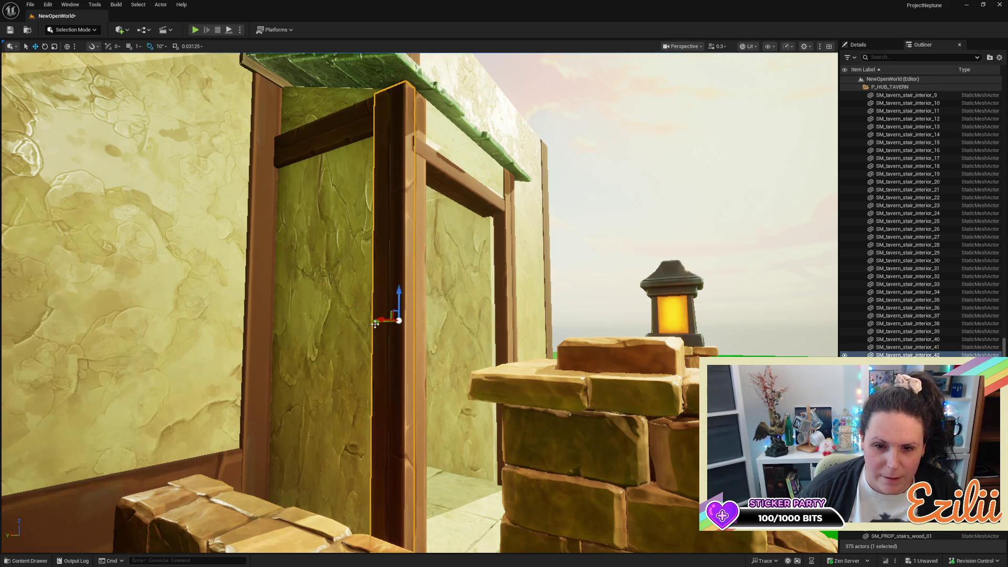
{"action": "key", "text": "f"}
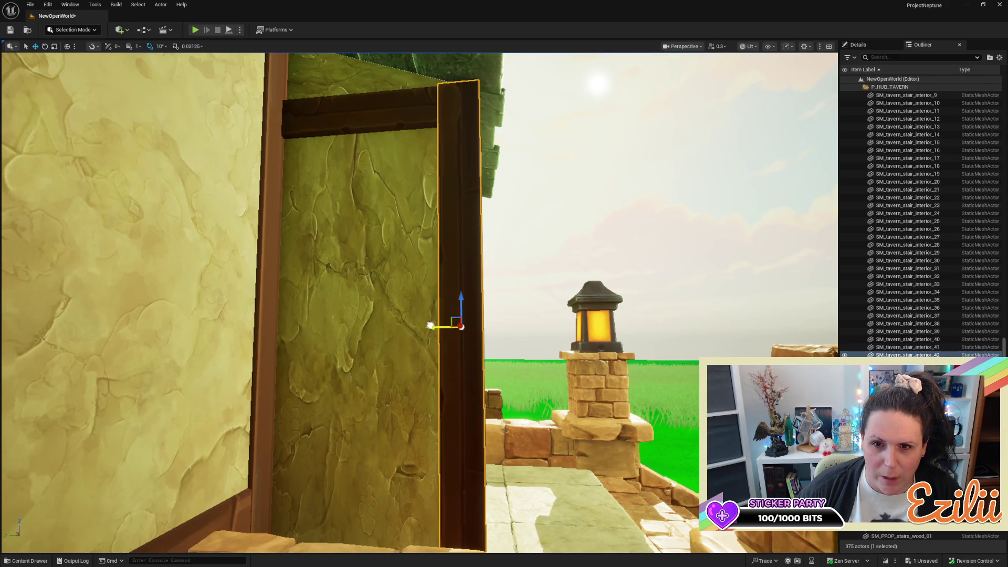
{"action": "mouse_move", "coordinate": [431, 326]}
{"action": "left_mouse_down"}
{"action": "mouse_move", "coordinate": [450, 320]}
{"action": "mouse_move", "coordinate": [440, 289]}
{"action": "mouse_move", "coordinate": [466, 445]}
{"action": "left_mouse_up"}
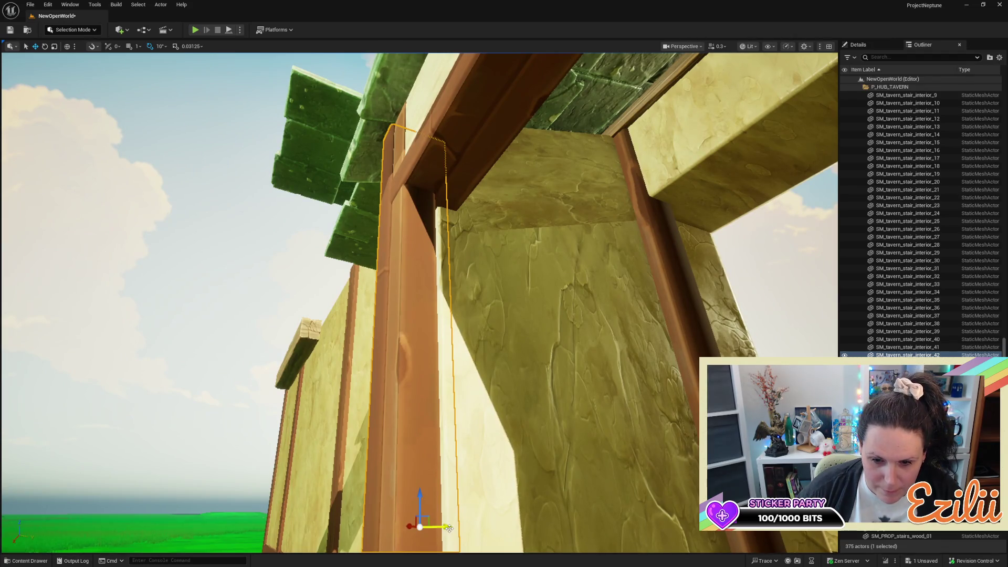
{"action": "left_click_drag", "start_coordinate": [448, 528], "coordinate": [447, 529]}
{"action": "key", "text": "ctrl+z"}
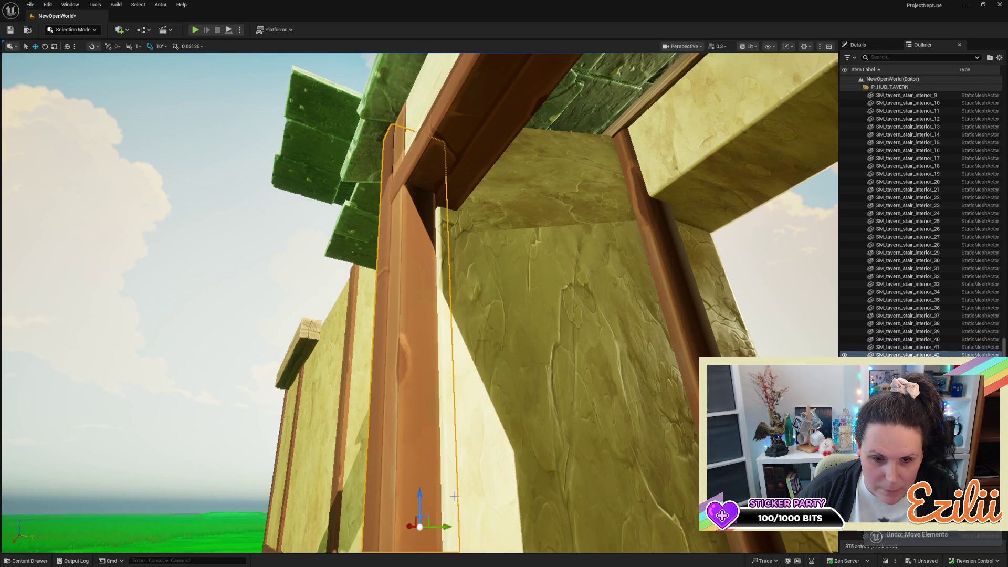
{"action": "key", "text": "ctrl+z"}
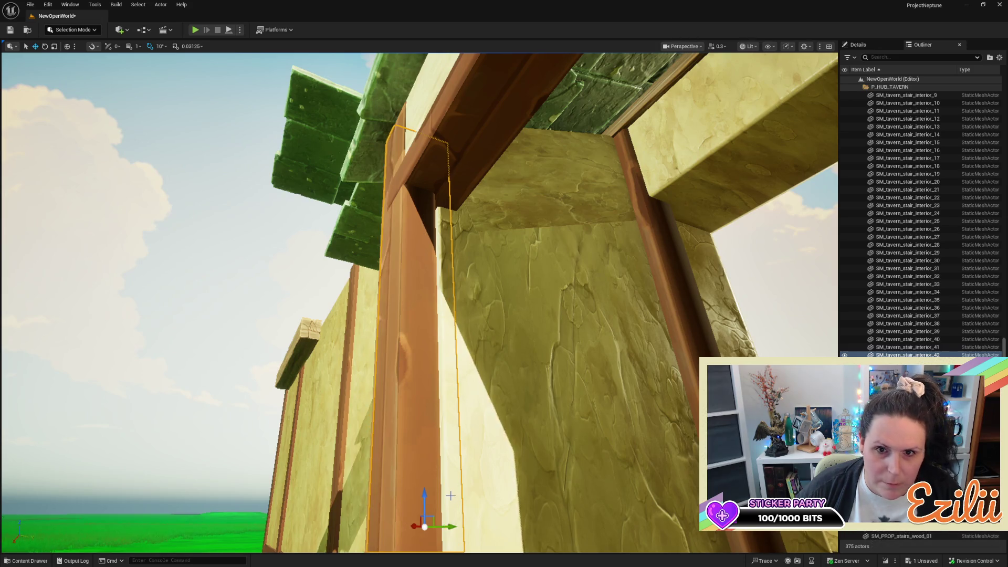
{"action": "mouse_move", "coordinate": [451, 496]}
{"action": "left_mouse_down"}
{"action": "mouse_move", "coordinate": [450, 368]}
{"action": "mouse_move", "coordinate": [451, 441]}
{"action": "mouse_move", "coordinate": [436, 451]}
{"action": "mouse_move", "coordinate": [436, 473]}
{"action": "left_mouse_up"}
{"action": "left_click_drag", "start_coordinate": [397, 268], "coordinate": [399, 268]}
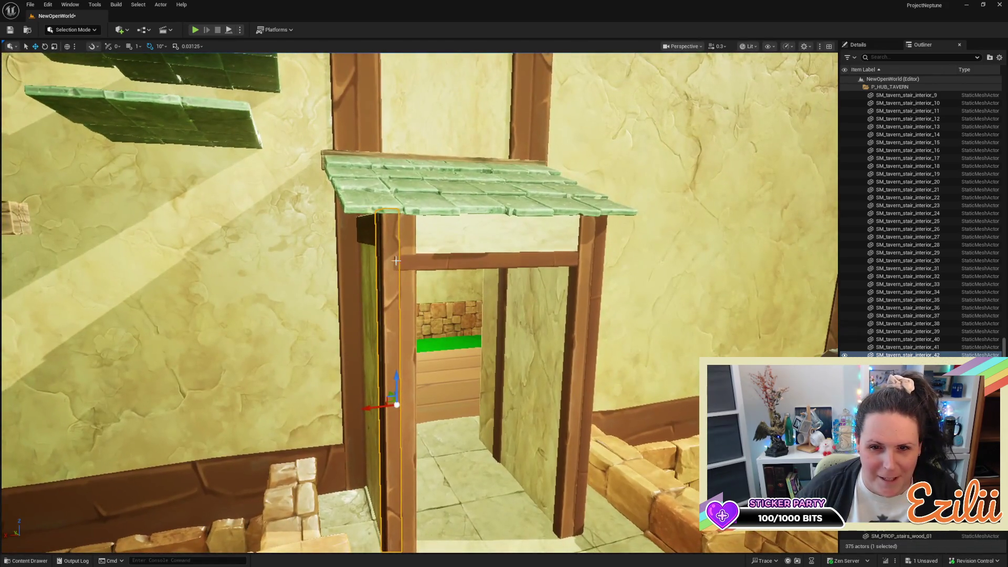
{"action": "left_click", "coordinate": [403, 227], "text": "ctrl"}
{"action": "mouse_move", "coordinate": [403, 227]}
{"action": "left_mouse_down"}
{"action": "mouse_move", "coordinate": [417, 152]}
{"action": "mouse_move", "coordinate": [423, 335]}
{"action": "left_mouse_up"}
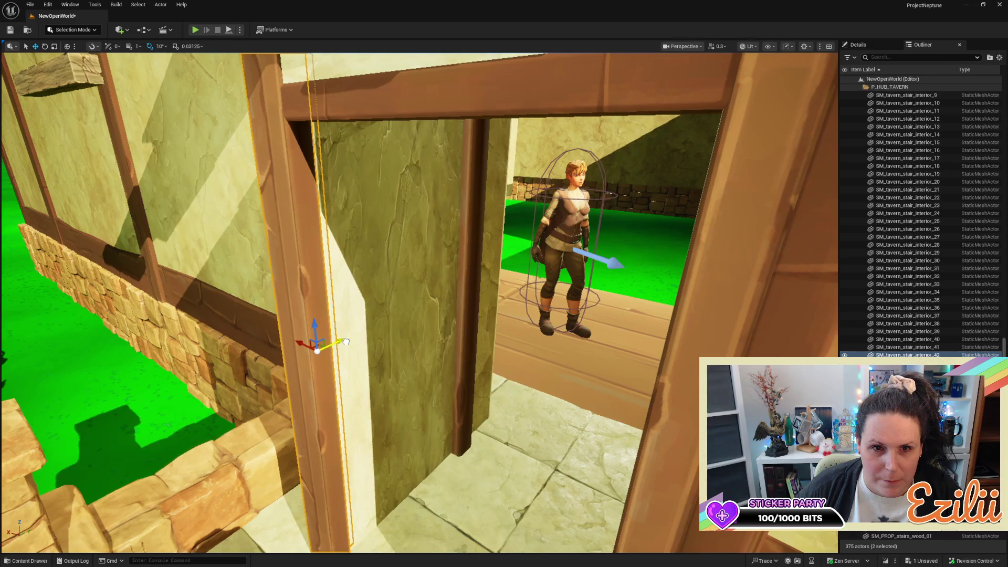
{"action": "mouse_move", "coordinate": [375, 339]}
{"action": "left_mouse_down"}
{"action": "mouse_move", "coordinate": [431, 365]}
{"action": "mouse_move", "coordinate": [368, 362]}
{"action": "mouse_move", "coordinate": [384, 368]}
{"action": "left_mouse_up"}
{"action": "left_click", "coordinate": [486, 373]}
{"action": "mouse_move", "coordinate": [485, 374]}
{"action": "left_mouse_down"}
{"action": "mouse_move", "coordinate": [476, 402]}
{"action": "mouse_move", "coordinate": [394, 320]}
{"action": "left_mouse_up"}
{"action": "left_click_drag", "start_coordinate": [474, 366], "coordinate": [453, 376]}
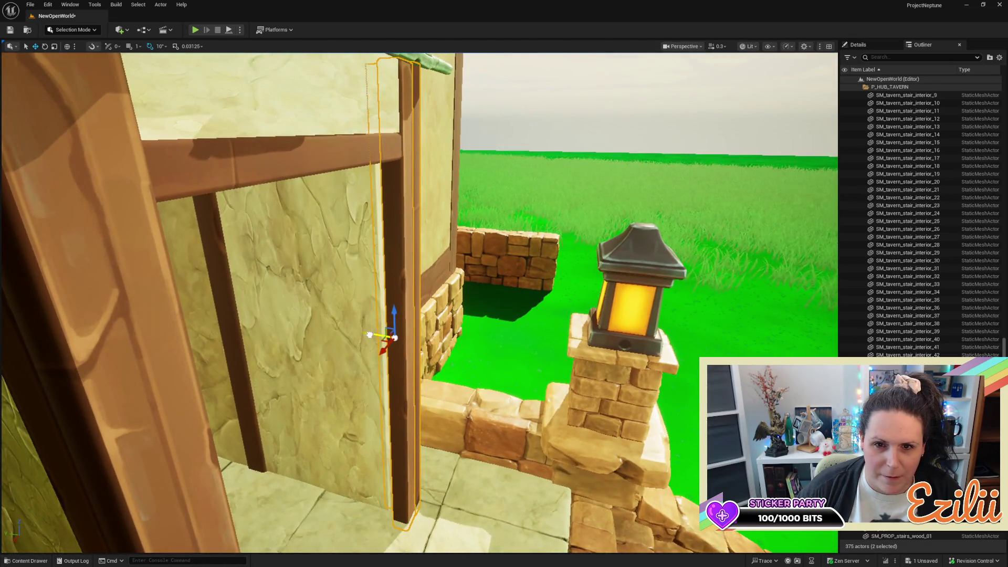
{"action": "left_click_drag", "start_coordinate": [465, 340], "coordinate": [458, 333]}
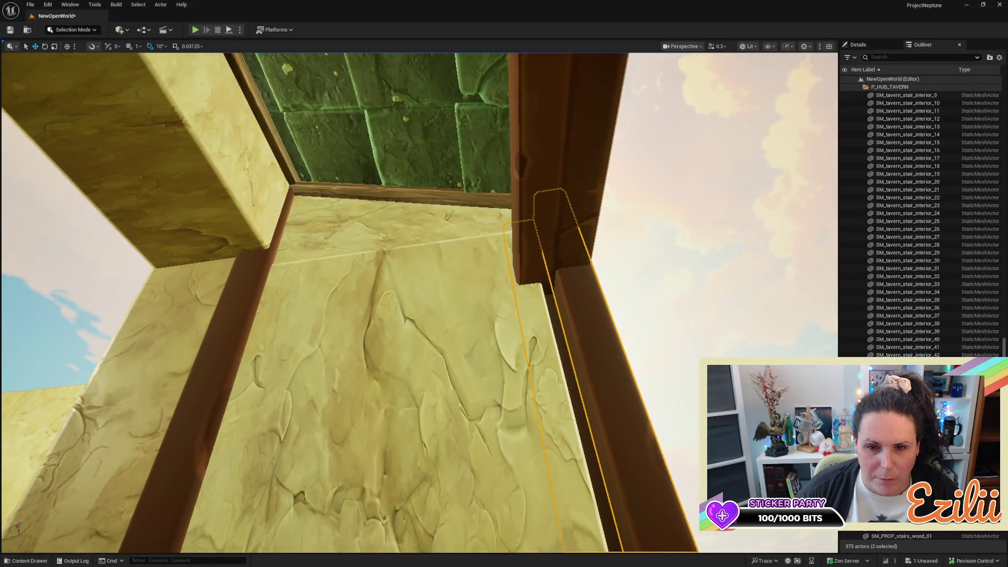
{"action": "mouse_move", "coordinate": [420, 302]}
{"action": "left_mouse_down"}
{"action": "mouse_move", "coordinate": [421, 189]}
{"action": "mouse_move", "coordinate": [420, 289]}
{"action": "mouse_move", "coordinate": [479, 289]}
{"action": "left_mouse_up"}
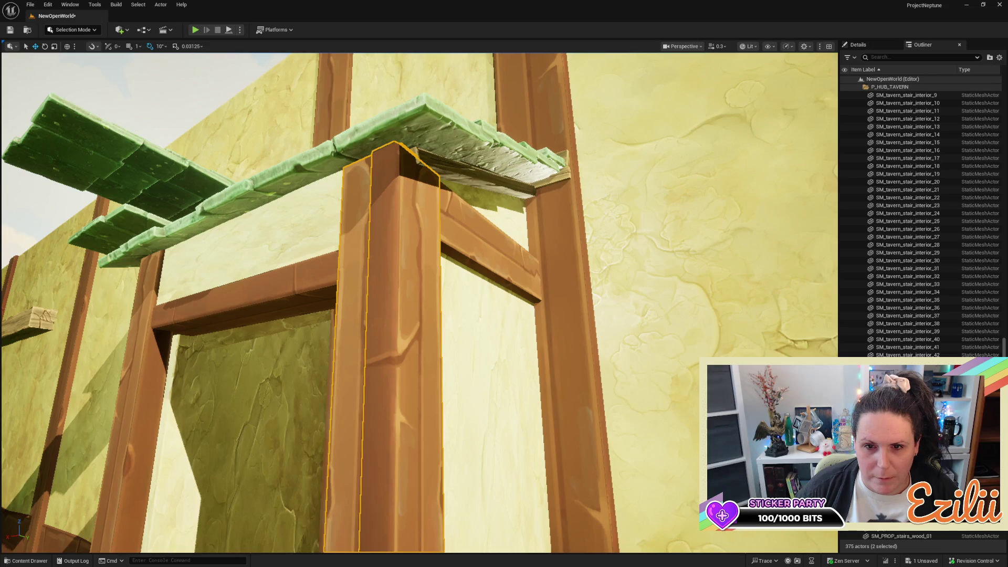
Delete the extra actor and duplicate the horizontal beam above the doorway
{"action": "key", "text": "Delete"}
{"action": "left_click", "coordinate": [489, 243]}
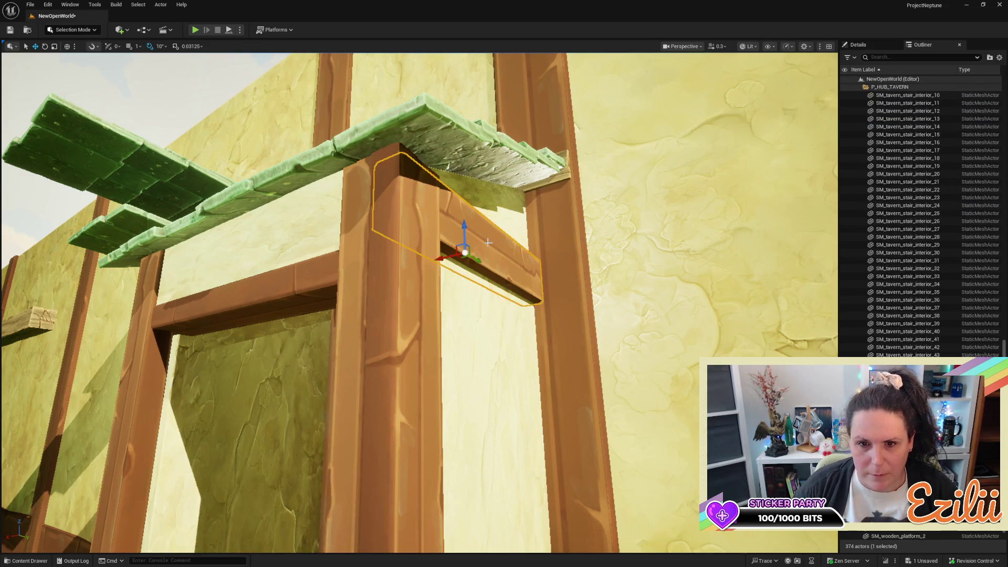
{"action": "mouse_move", "coordinate": [452, 257]}
{"action": "left_mouse_down", "text": "alt"}
{"action": "mouse_move", "coordinate": [419, 263]}
{"action": "mouse_move", "coordinate": [441, 264]}
{"action": "left_mouse_up", "text": "alt"}
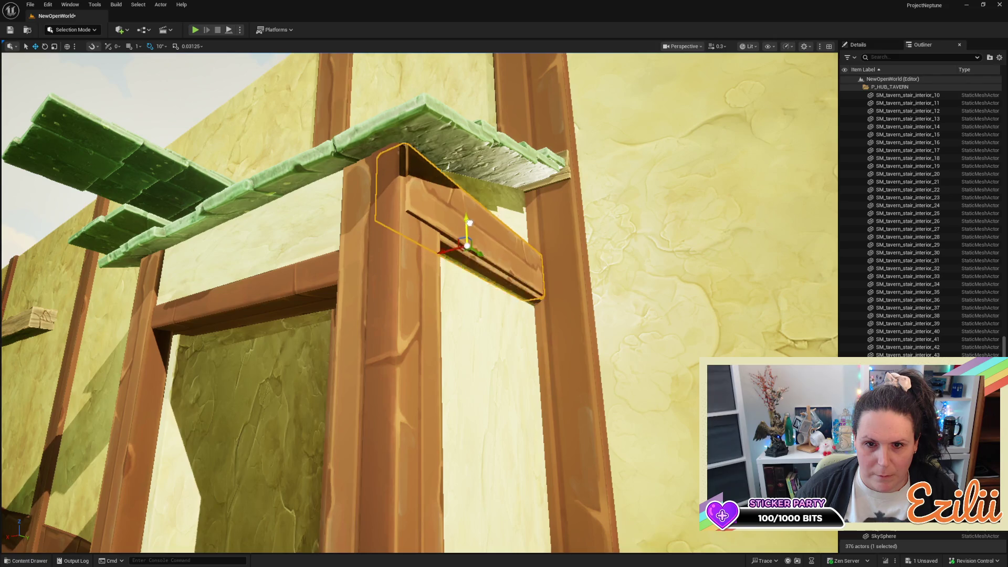
{"action": "mouse_move", "coordinate": [469, 222]}
{"action": "left_mouse_down"}
{"action": "mouse_move", "coordinate": [473, 273]}
{"action": "mouse_move", "coordinate": [504, 235]}
{"action": "mouse_move", "coordinate": [499, 221]}
{"action": "mouse_move", "coordinate": [486, 233]}
{"action": "mouse_move", "coordinate": [499, 221]}
{"action": "left_mouse_up"}
Tilt the copied beam about 50 degrees to the roof pitch and raise it under the roof
{"action": "key", "text": "e"}
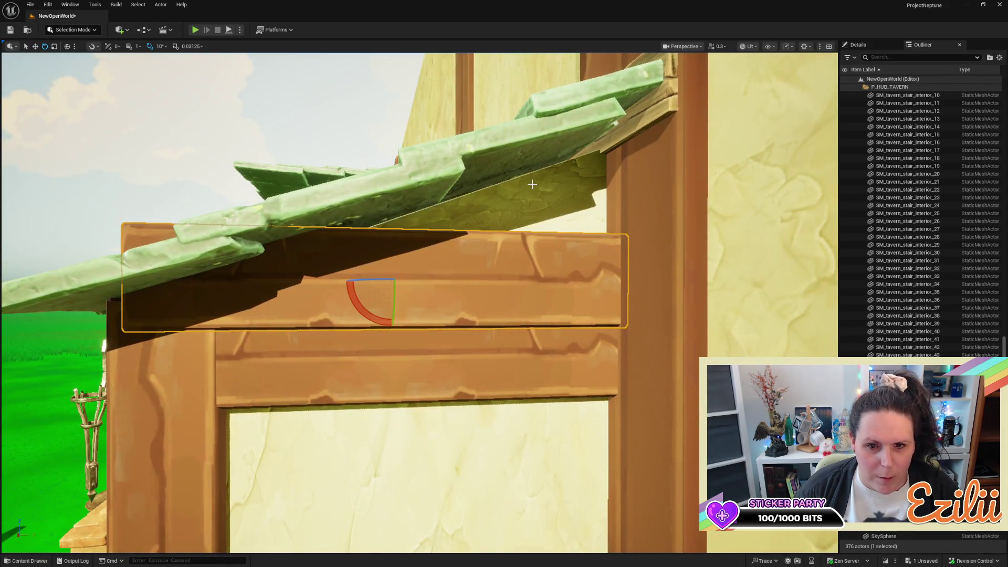
{"action": "left_click_drag", "start_coordinate": [387, 345], "coordinate": [387, 345]}
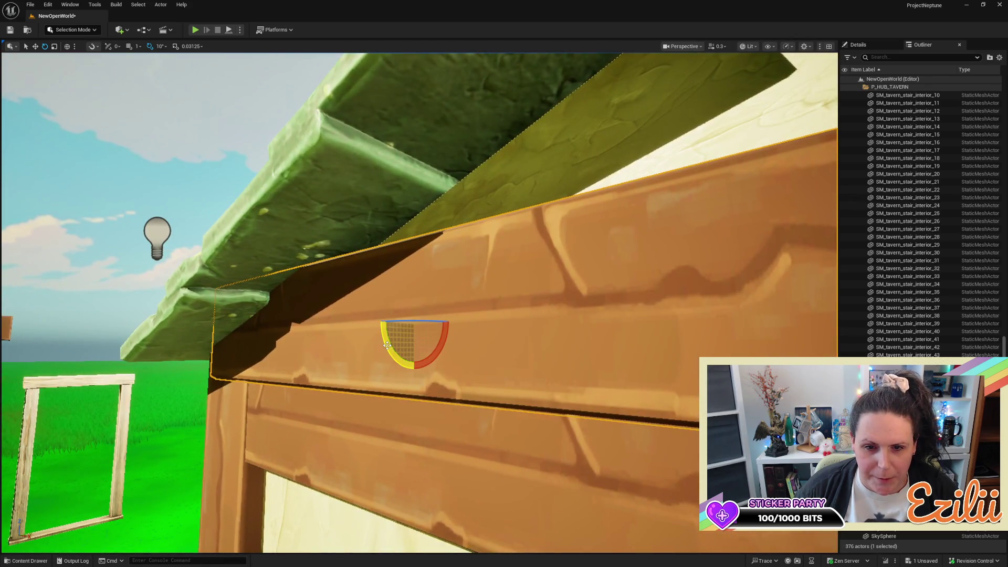
{"action": "mouse_move", "coordinate": [442, 326]}
{"action": "left_mouse_down"}
{"action": "mouse_move", "coordinate": [437, 362]}
{"action": "mouse_move", "coordinate": [420, 370]}
{"action": "mouse_move", "coordinate": [368, 352]}
{"action": "left_mouse_up"}
{"action": "key", "text": "d"}
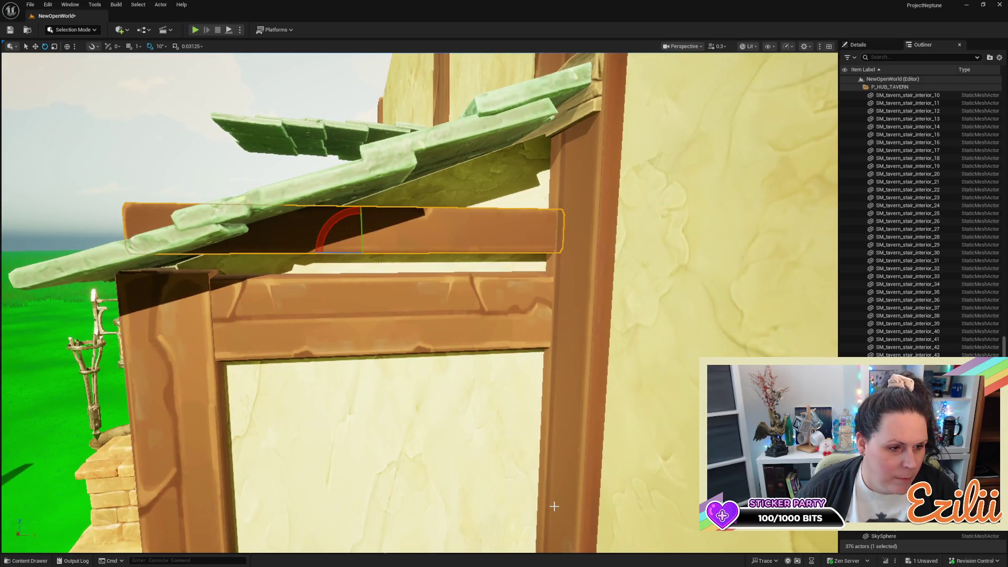
{"action": "key", "text": "w"}
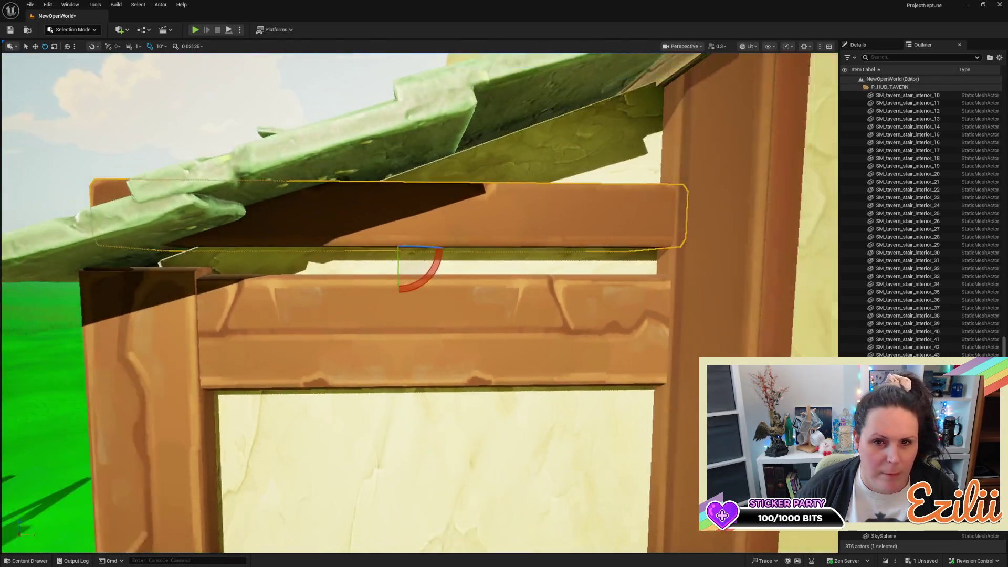
{"action": "key", "text": "s"}
{"action": "mouse_move", "coordinate": [434, 288]}
{"action": "left_mouse_down"}
{"action": "mouse_move", "coordinate": [418, 286]}
{"action": "mouse_move", "coordinate": [430, 285]}
{"action": "left_mouse_up"}
{"action": "key", "text": "w"}
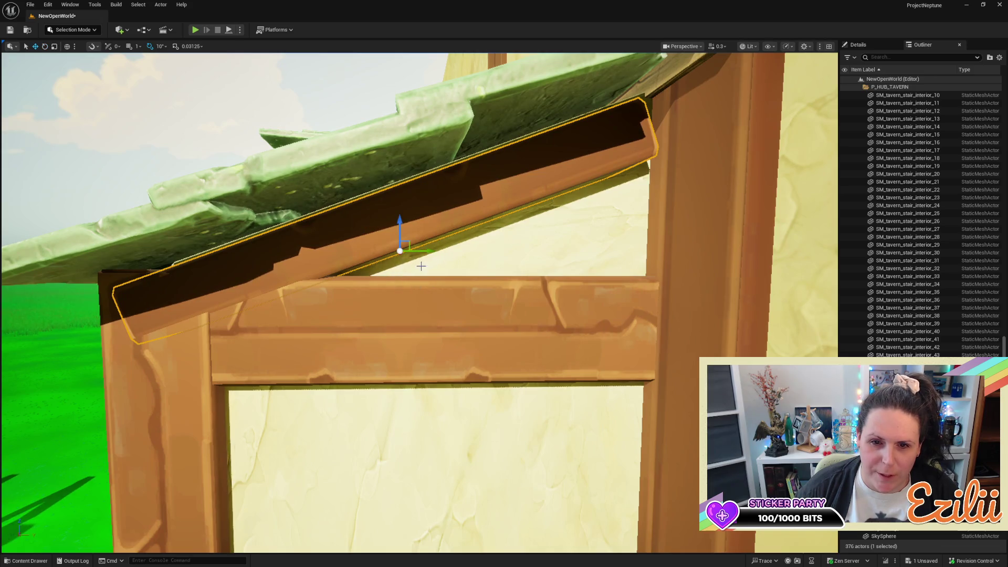
{"action": "left_click_drag", "start_coordinate": [403, 223], "coordinate": [407, 199]}
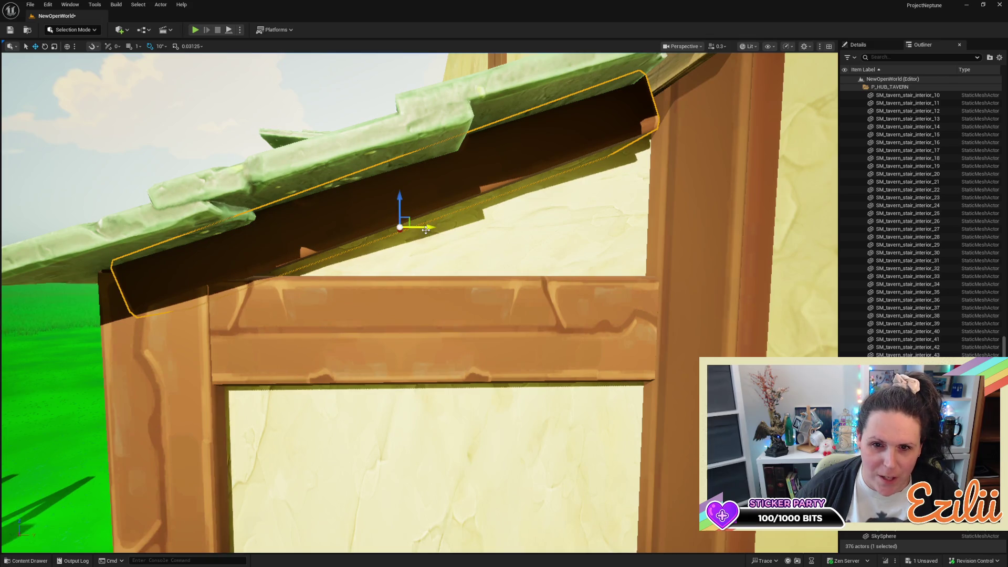
Shorten the tilted brace from both ends to fit beneath the sloped canopy
{"action": "mouse_move", "coordinate": [492, 263]}
{"action": "left_mouse_down"}
{"action": "mouse_move", "coordinate": [688, 160]}
{"action": "mouse_move", "coordinate": [665, 143]}
{"action": "mouse_move", "coordinate": [620, 155]}
{"action": "left_mouse_up"}
{"action": "scroll", "coordinate": [661, 143], "scroll_direction": "up", "scroll_amount": 5}
{"action": "key", "text": "f"}
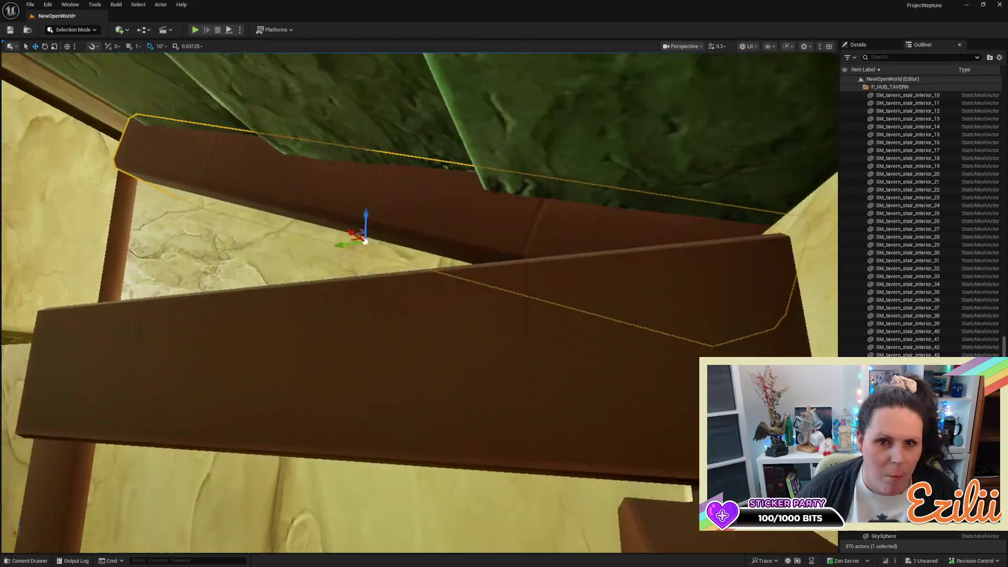
{"action": "scroll", "coordinate": [373, 262], "scroll_direction": "up", "scroll_amount": 5}
{"action": "left_click_drag", "start_coordinate": [420, 303], "coordinate": [404, 292]}
{"action": "left_click_drag", "start_coordinate": [620, 229], "coordinate": [589, 205]}
{"action": "mouse_move", "coordinate": [316, 326]}
{"action": "left_mouse_down"}
{"action": "mouse_move", "coordinate": [304, 318]}
{"action": "mouse_move", "coordinate": [316, 326]}
{"action": "left_mouse_up"}
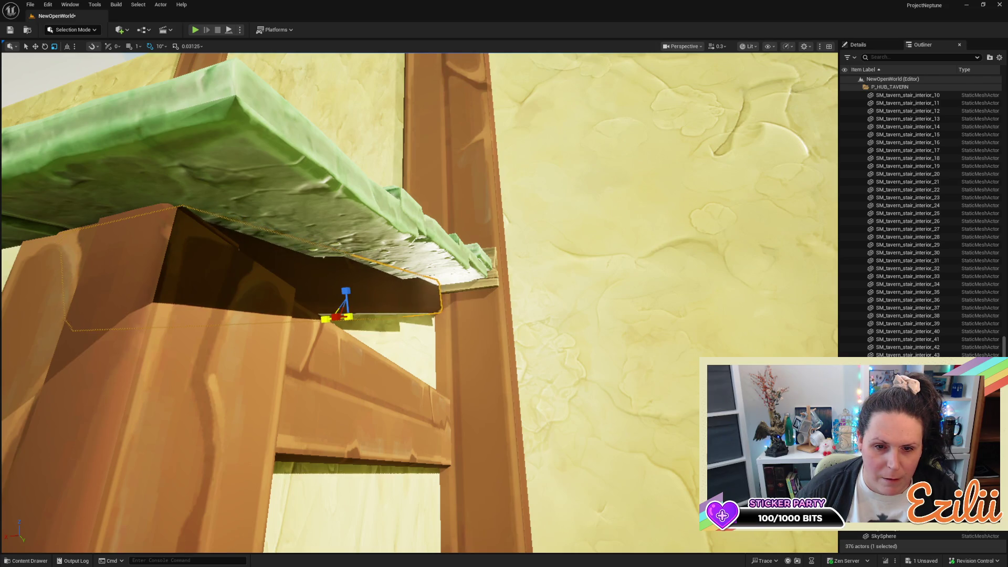
{"action": "left_click_drag", "start_coordinate": [326, 319], "coordinate": [322, 319]}
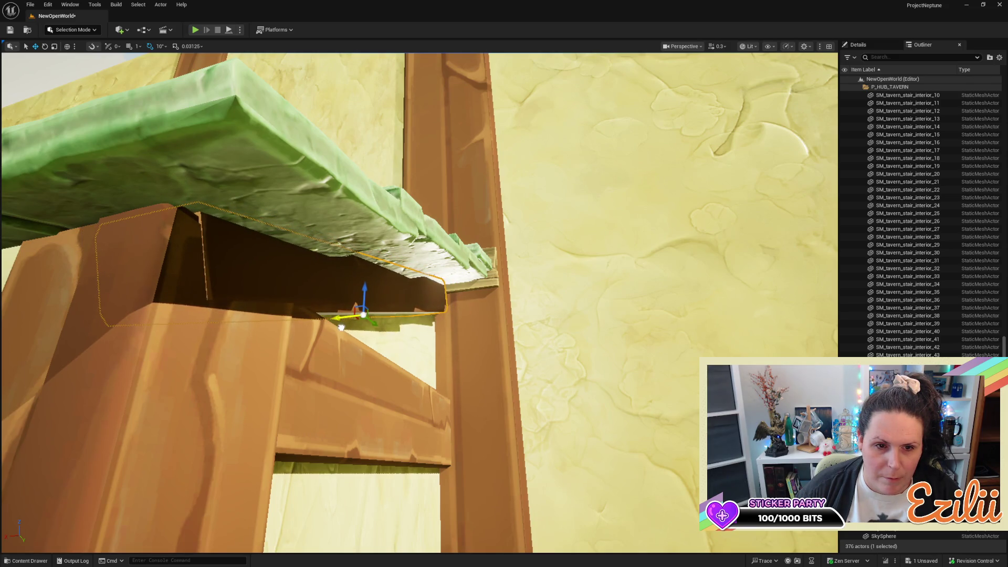
{"action": "mouse_move", "coordinate": [341, 328]}
{"action": "left_mouse_down"}
{"action": "mouse_move", "coordinate": [473, 384]}
{"action": "mouse_move", "coordinate": [414, 497]}
{"action": "left_mouse_up"}
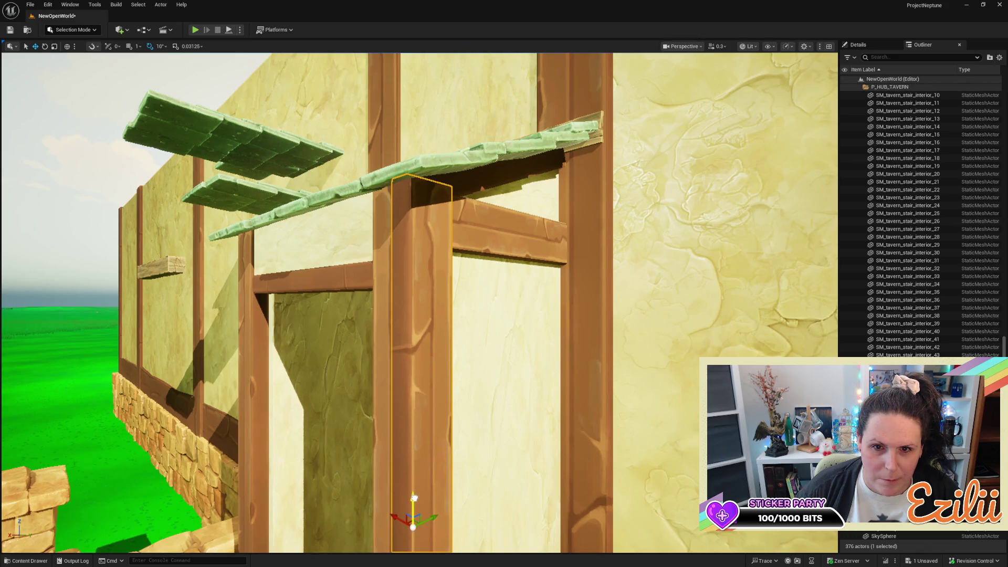
Raise the right corridor door post slightly along Z
{"action": "mouse_move", "coordinate": [420, 367]}
{"action": "left_mouse_down"}
{"action": "mouse_move", "coordinate": [380, 273]}
{"action": "mouse_move", "coordinate": [352, 236]}
{"action": "left_mouse_up"}
{"action": "mouse_move", "coordinate": [388, 333]}
{"action": "left_mouse_down"}
{"action": "mouse_move", "coordinate": [388, 304]}
{"action": "mouse_move", "coordinate": [388, 332]}
{"action": "left_mouse_up"}
{"action": "left_click", "coordinate": [385, 318]}
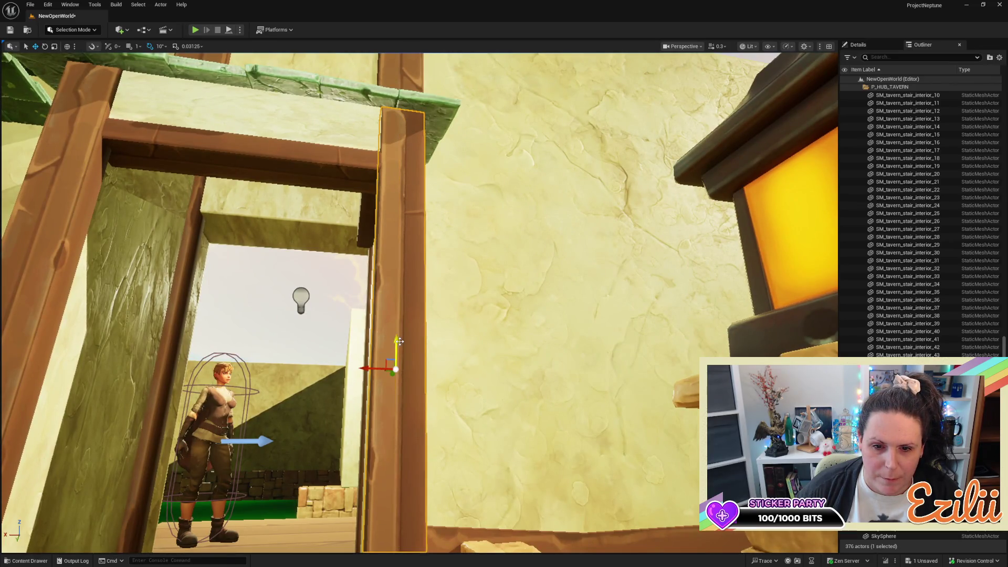
{"action": "left_click_drag", "start_coordinate": [397, 342], "coordinate": [397, 340]}
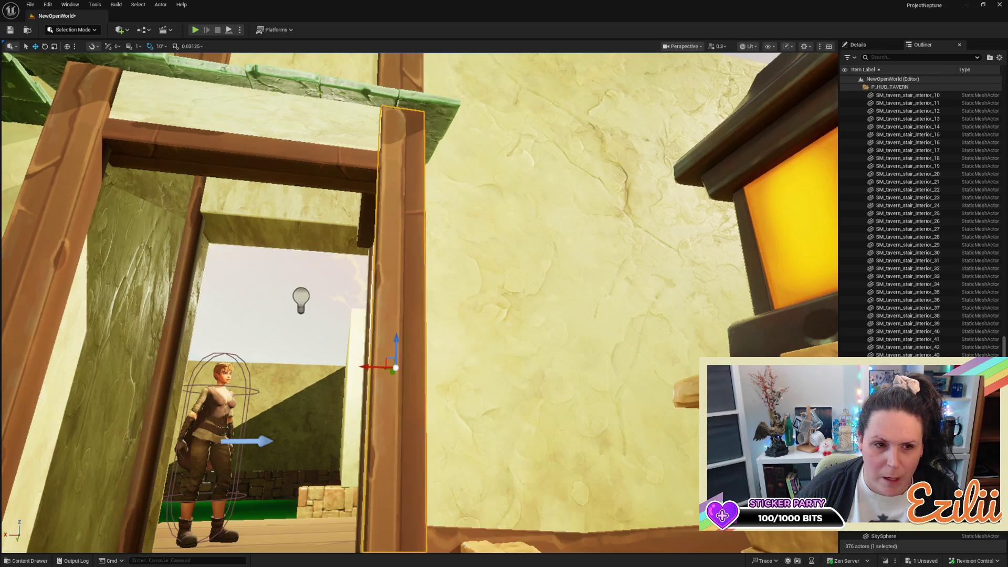
{"action": "scroll", "coordinate": [206, 318], "scroll_direction": "down", "scroll_amount": 5}
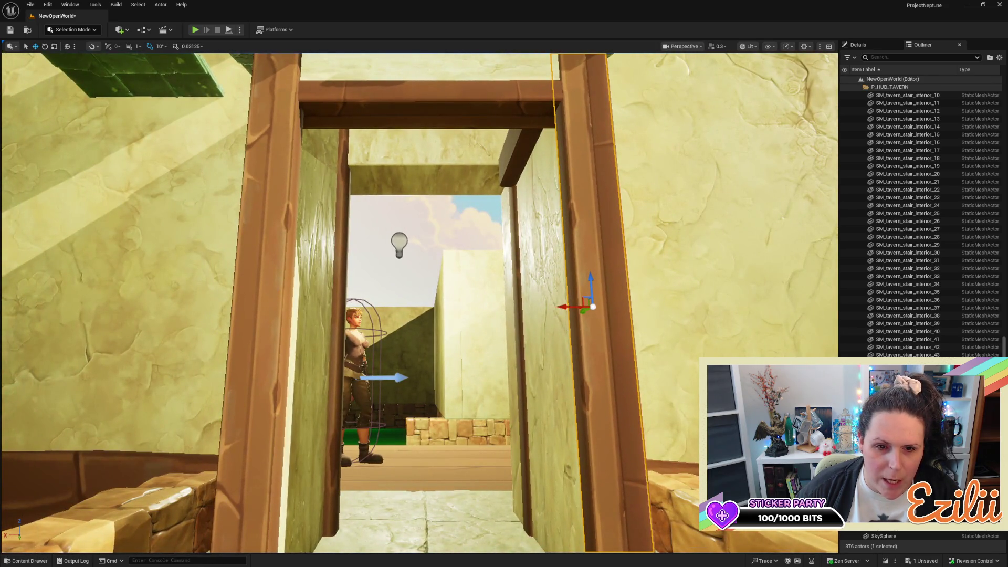
Rotate the left door post -180 degrees
{"action": "left_click", "coordinate": [294, 294]}
{"action": "scroll", "coordinate": [294, 294], "scroll_direction": "down", "scroll_amount": 3}
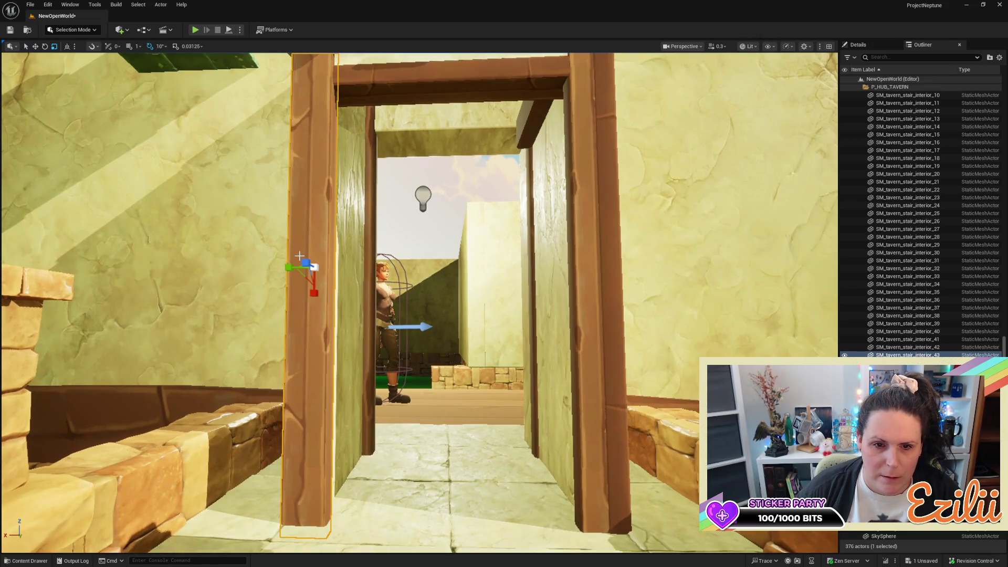
{"action": "key", "text": "e"}
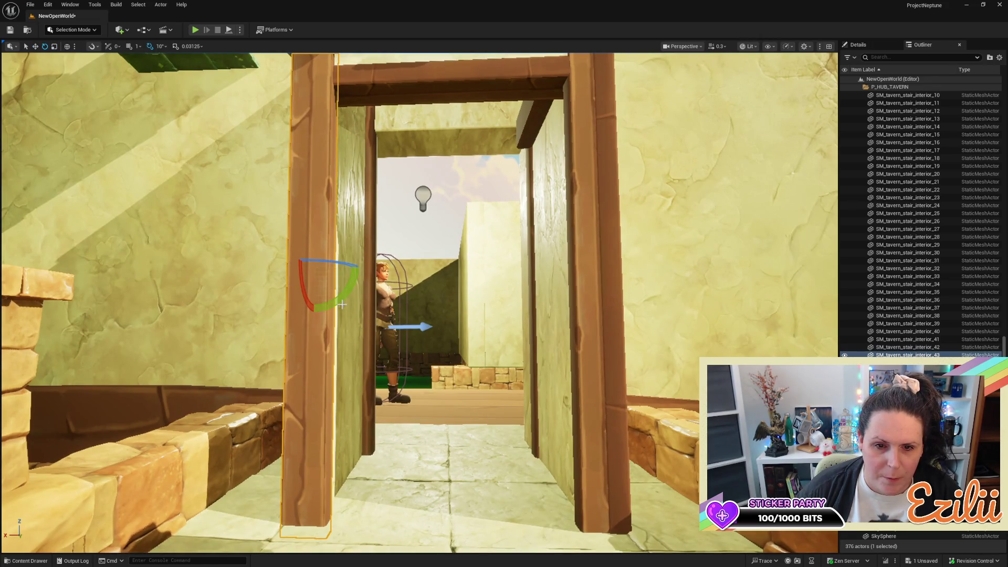
{"action": "mouse_move", "coordinate": [342, 304]}
{"action": "left_mouse_down"}
{"action": "mouse_move", "coordinate": [268, 308]}
{"action": "mouse_move", "coordinate": [294, 316]}
{"action": "mouse_move", "coordinate": [361, 269]}
{"action": "mouse_move", "coordinate": [326, 310]}
{"action": "mouse_move", "coordinate": [362, 271]}
{"action": "left_mouse_up"}
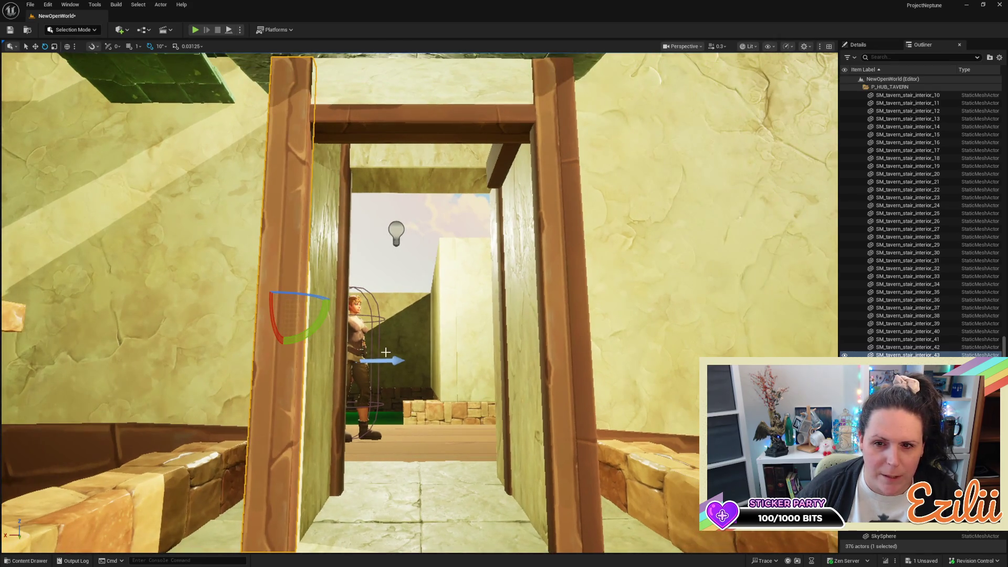
{"action": "key", "text": "Escape"}
Select both paired doorway posts and shift them slightly sideways along Y
{"action": "mouse_move", "coordinate": [379, 364]}
{"action": "left_mouse_down"}
{"action": "mouse_move", "coordinate": [362, 316]}
{"action": "mouse_move", "coordinate": [310, 291]}
{"action": "mouse_move", "coordinate": [307, 283]}
{"action": "mouse_move", "coordinate": [336, 279]}
{"action": "mouse_move", "coordinate": [310, 273]}
{"action": "mouse_move", "coordinate": [363, 313]}
{"action": "left_mouse_up"}
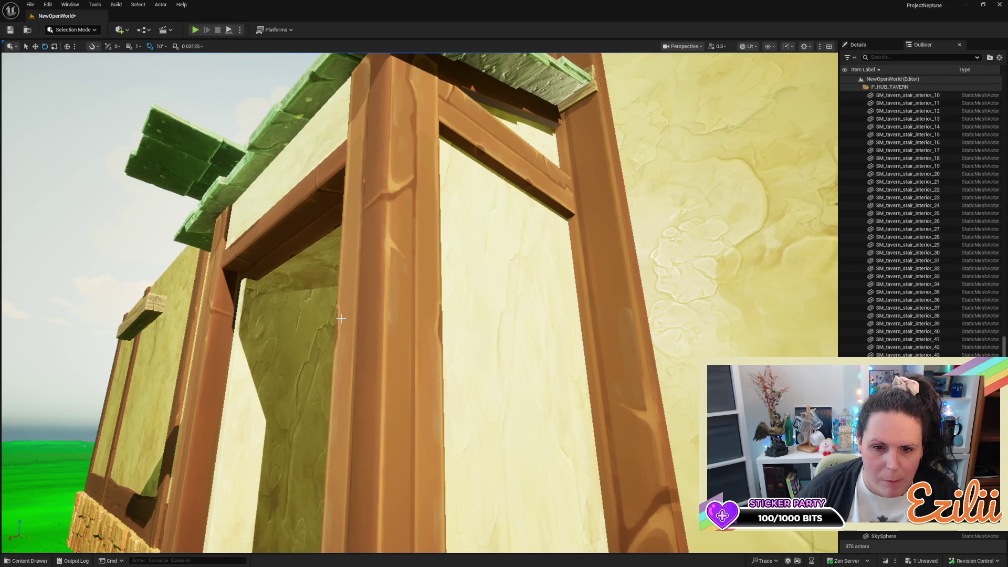
{"action": "left_click", "coordinate": [387, 323]}
{"action": "left_click", "coordinate": [428, 366], "text": "ctrl"}
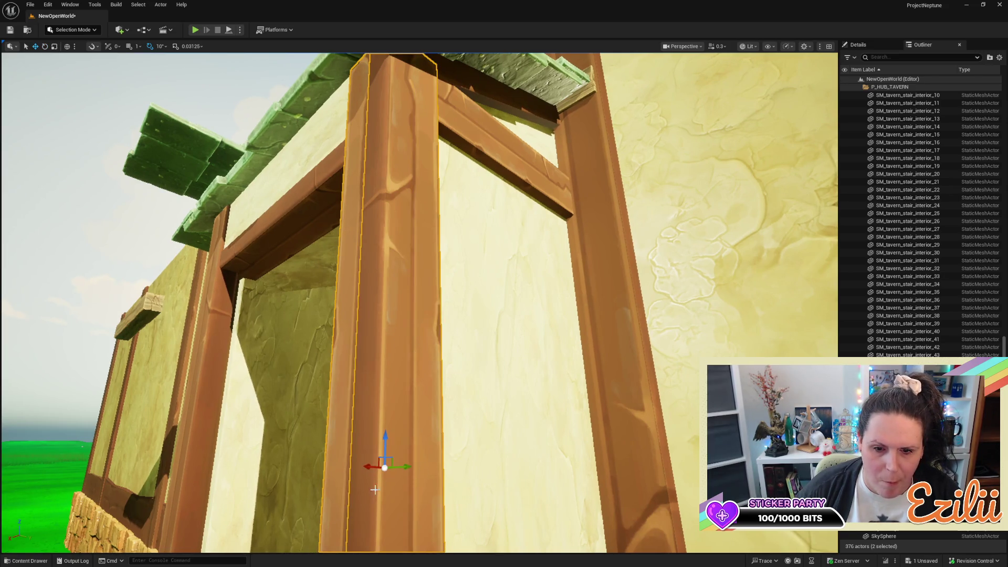
{"action": "mouse_move", "coordinate": [410, 468]}
{"action": "left_mouse_down"}
{"action": "mouse_move", "coordinate": [408, 399]}
{"action": "mouse_move", "coordinate": [395, 378]}
{"action": "mouse_move", "coordinate": [333, 369]}
{"action": "left_mouse_up"}
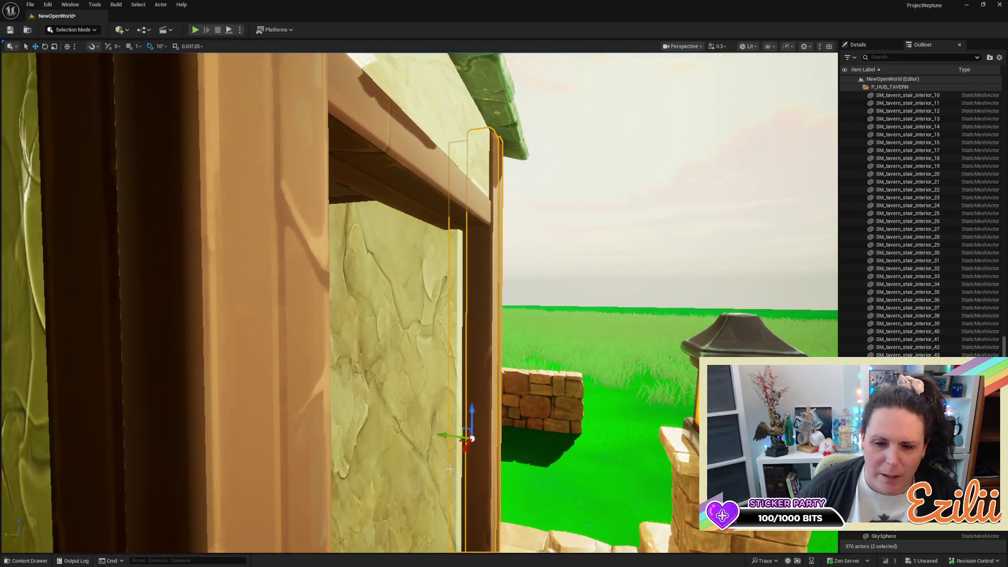
{"action": "left_click", "coordinate": [447, 437]}
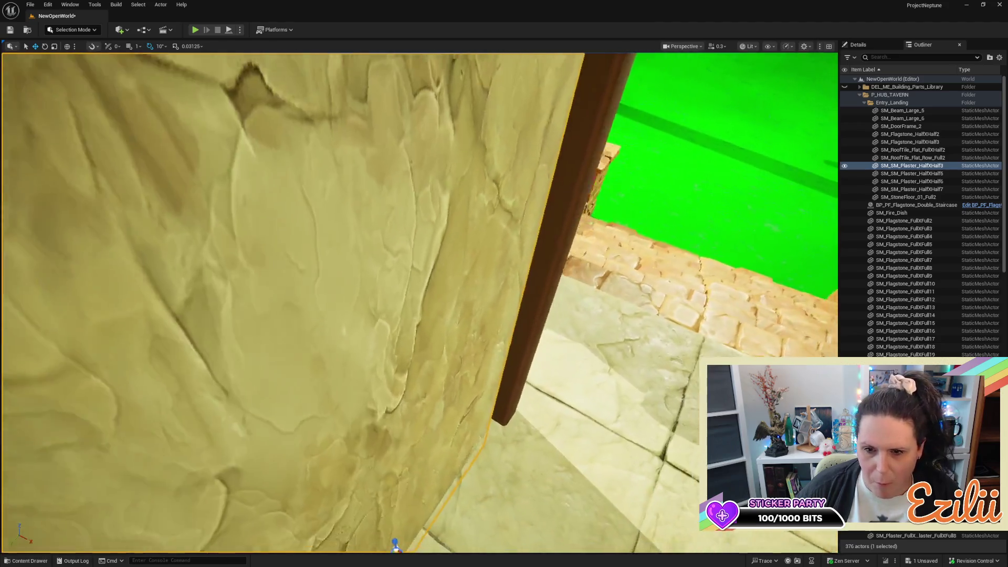
{"action": "left_click_drag", "start_coordinate": [420, 315], "coordinate": [420, 347]}
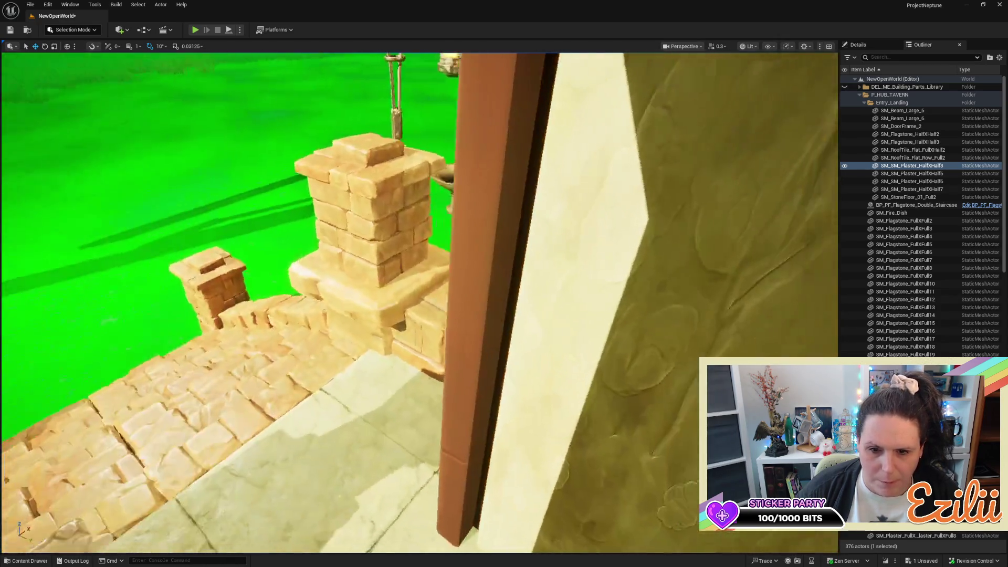
{"action": "left_click_drag", "start_coordinate": [420, 347], "coordinate": [473, 347]}
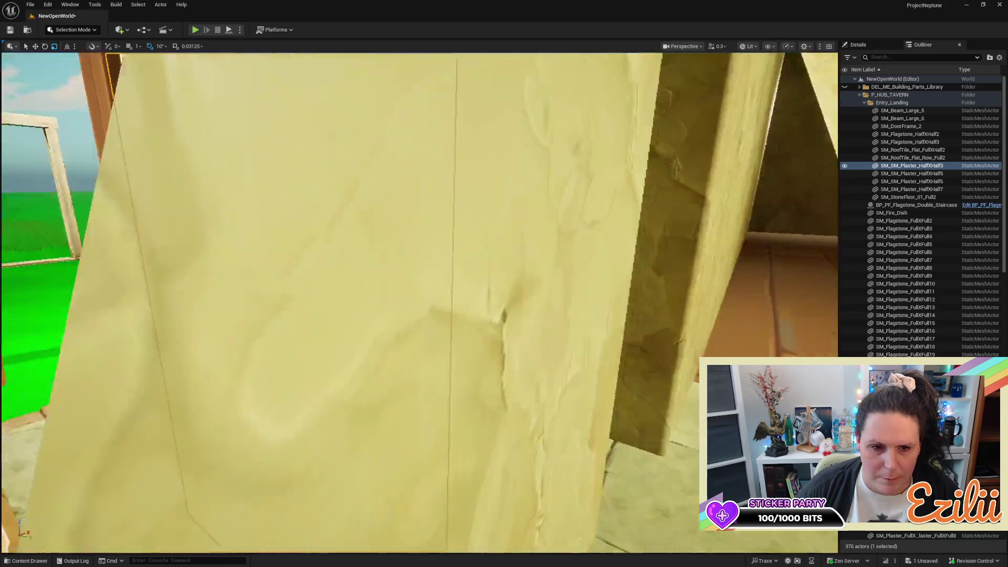
{"action": "key", "text": "f"}
{"action": "scroll", "coordinate": [420, 303], "scroll_direction": "down", "scroll_amount": 5}
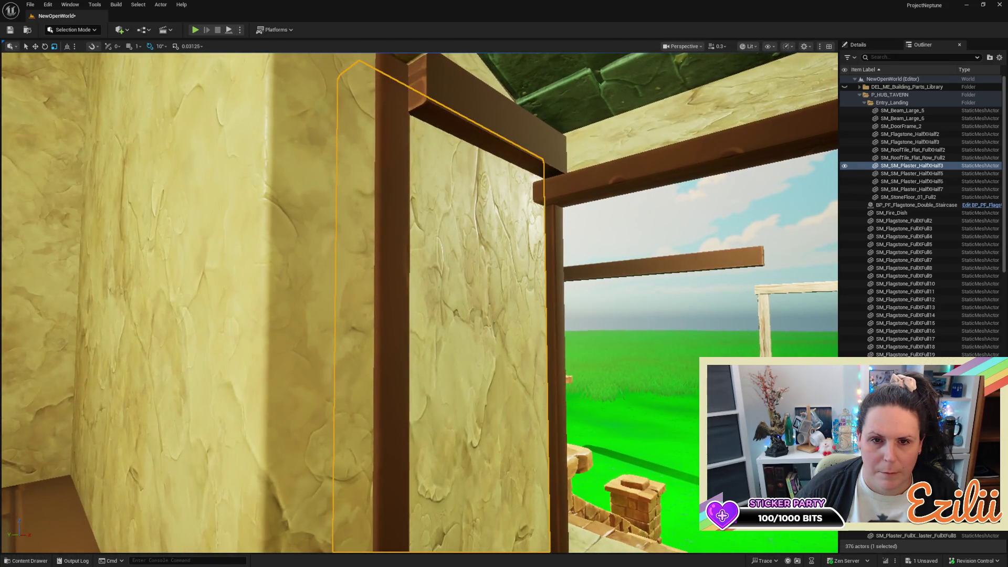
{"action": "mouse_move", "coordinate": [420, 302]}
{"action": "left_mouse_down"}
{"action": "mouse_move", "coordinate": [231, 302]}
{"action": "mouse_move", "coordinate": [218, 243]}
{"action": "left_mouse_up"}
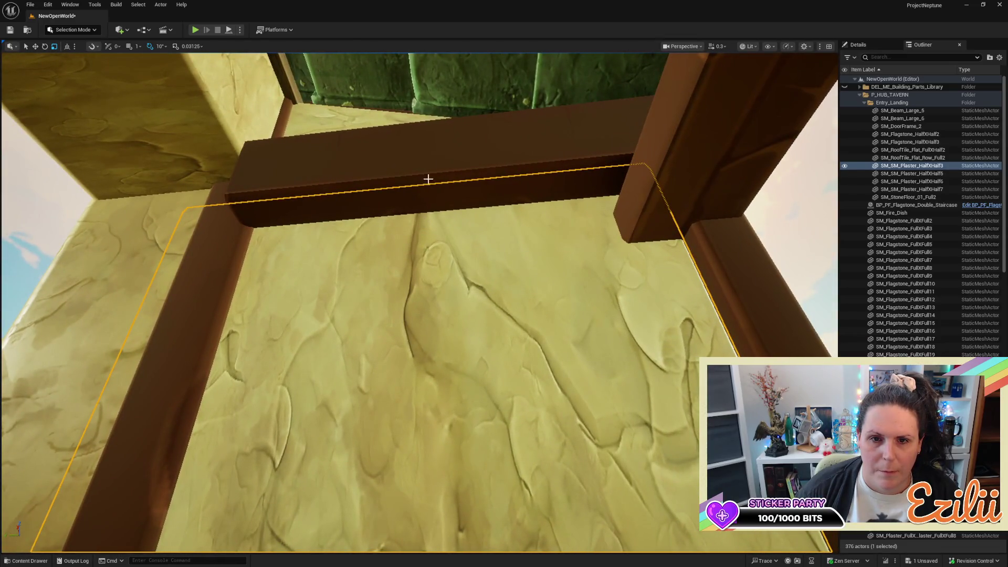
Rotate the beam under the corridor ceiling about 130 degrees, undoing an initial 10-degree tilt
{"action": "left_click", "coordinate": [432, 139]}
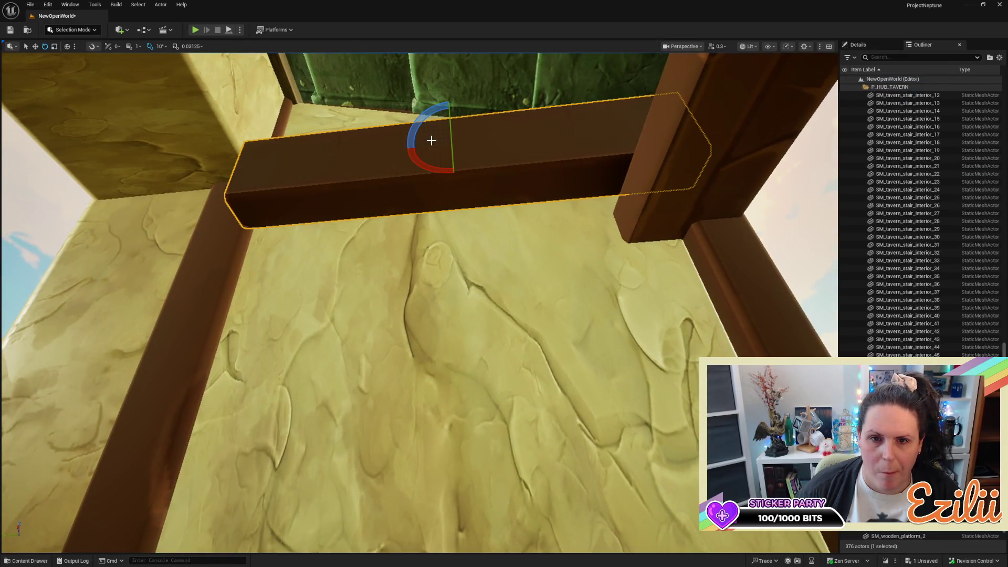
{"action": "mouse_move", "coordinate": [449, 101]}
{"action": "left_mouse_down"}
{"action": "mouse_move", "coordinate": [465, 103]}
{"action": "mouse_move", "coordinate": [448, 101]}
{"action": "left_mouse_up"}
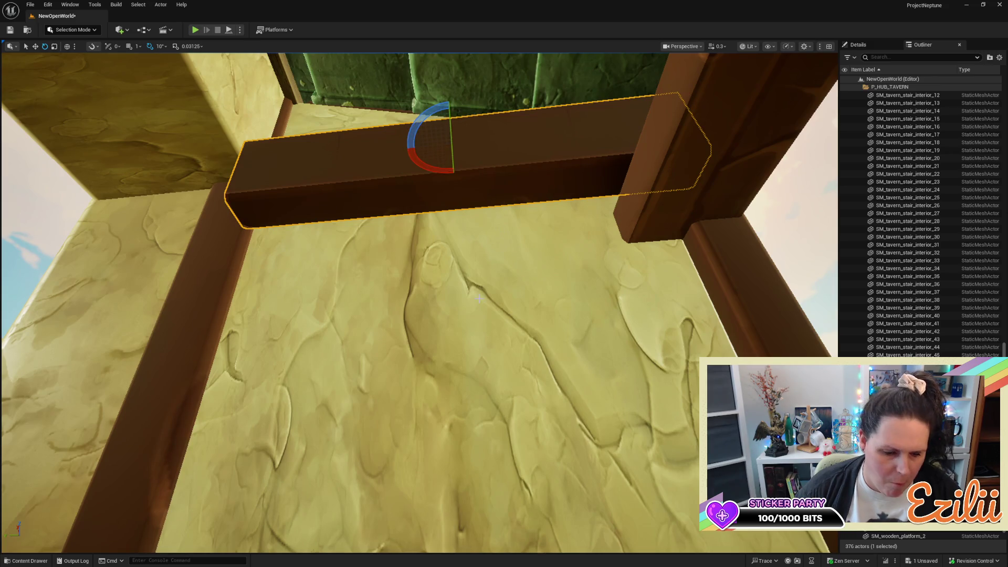
{"action": "key", "text": "ctrl+z"}
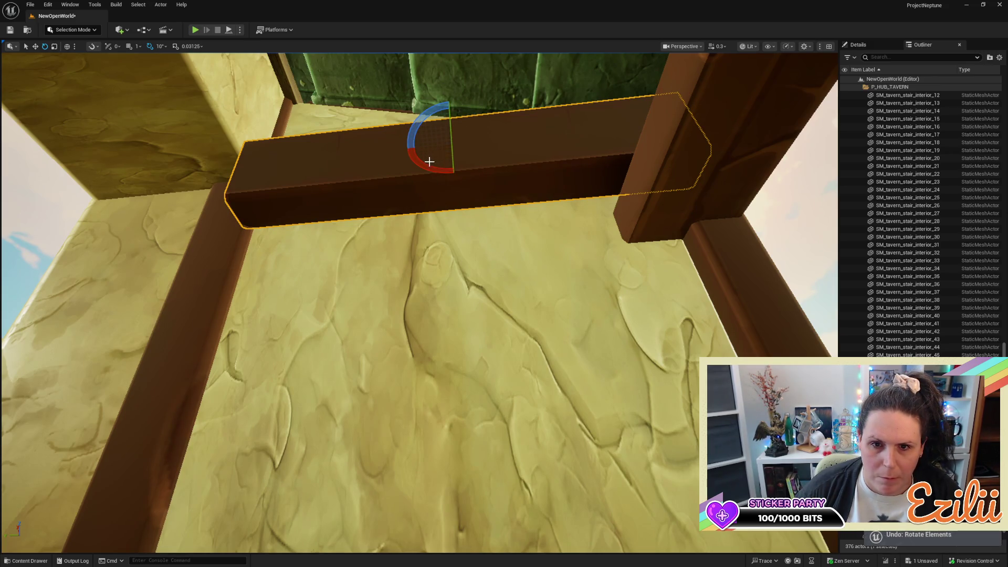
{"action": "mouse_move", "coordinate": [430, 161]}
{"action": "left_mouse_down"}
{"action": "mouse_move", "coordinate": [444, 137]}
{"action": "mouse_move", "coordinate": [447, 181]}
{"action": "mouse_move", "coordinate": [389, 272]}
{"action": "left_mouse_up"}
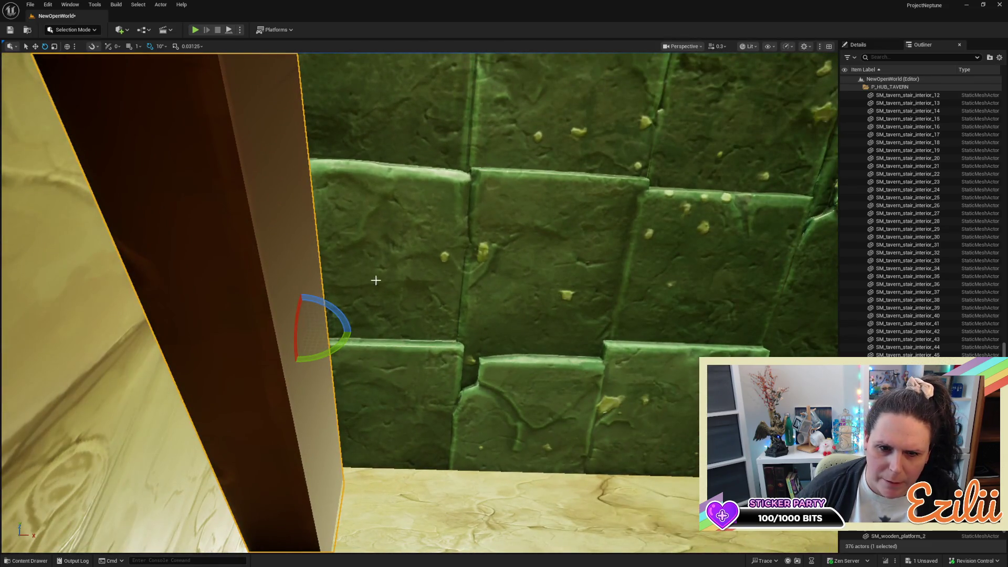
{"action": "mouse_move", "coordinate": [336, 308]}
{"action": "left_mouse_down"}
{"action": "mouse_move", "coordinate": [279, 373]}
{"action": "mouse_move", "coordinate": [242, 331]}
{"action": "left_mouse_up"}
Slide the beam left, resize it, and shift it up into place under the ceiling
{"action": "key", "text": "w"}
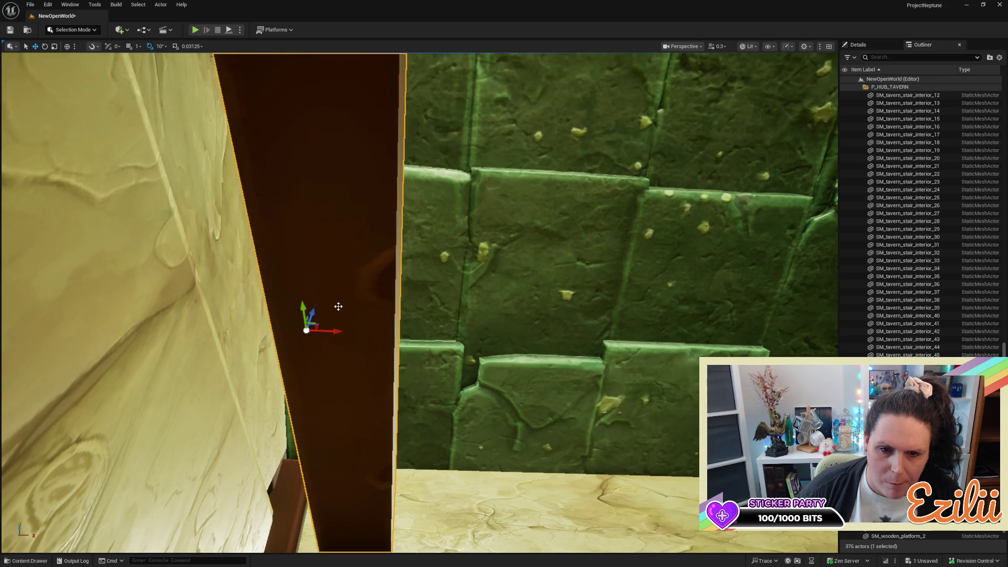
{"action": "left_click_drag", "start_coordinate": [334, 331], "coordinate": [150, 326]}
{"action": "mouse_move", "coordinate": [233, 330]}
{"action": "left_mouse_down", "text": "alt"}
{"action": "mouse_move", "coordinate": [247, 347]}
{"action": "mouse_move", "coordinate": [252, 316]}
{"action": "mouse_move", "coordinate": [297, 326]}
{"action": "mouse_move", "coordinate": [210, 292]}
{"action": "left_mouse_up", "text": "alt"}
{"action": "mouse_move", "coordinate": [452, 346]}
{"action": "left_mouse_down", "text": "alt"}
{"action": "mouse_move", "coordinate": [442, 339]}
{"action": "mouse_move", "coordinate": [452, 347]}
{"action": "left_mouse_up", "text": "alt"}
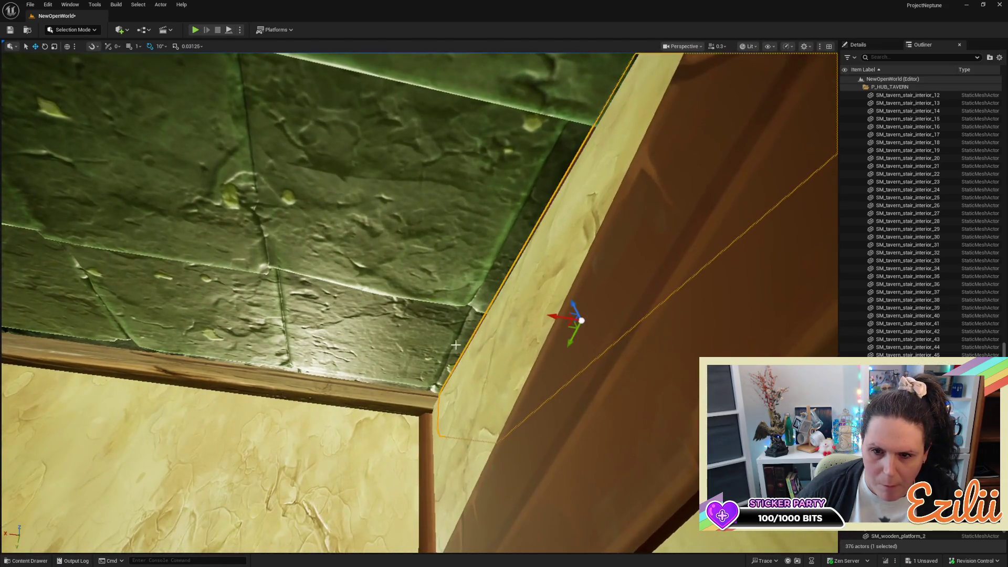
{"action": "key", "text": "r"}
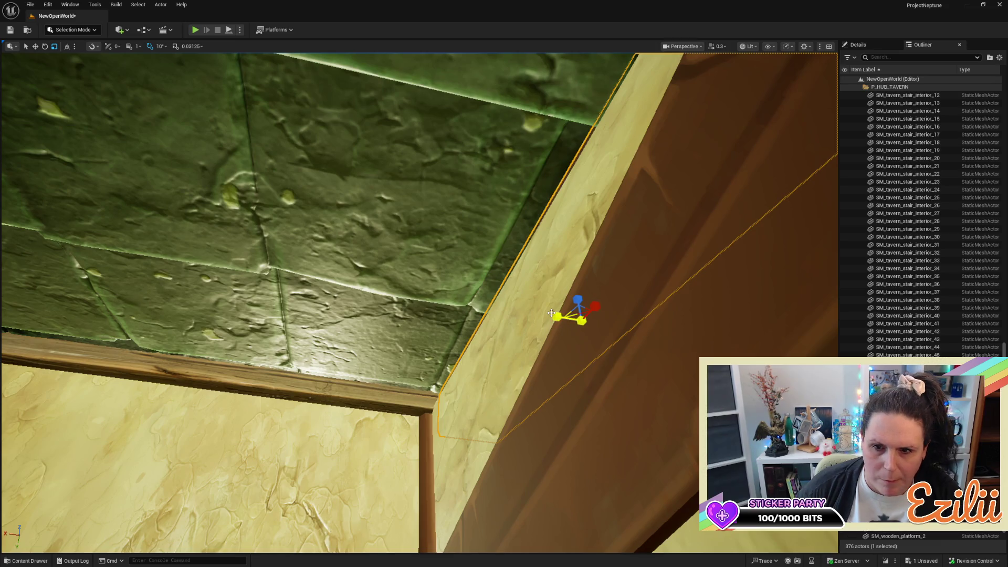
{"action": "mouse_move", "coordinate": [557, 314]}
{"action": "left_mouse_down"}
{"action": "mouse_move", "coordinate": [541, 307]}
{"action": "mouse_move", "coordinate": [553, 314]}
{"action": "mouse_move", "coordinate": [499, 331]}
{"action": "mouse_move", "coordinate": [483, 305]}
{"action": "mouse_move", "coordinate": [734, 159]}
{"action": "left_mouse_up"}
{"action": "key", "text": "w"}
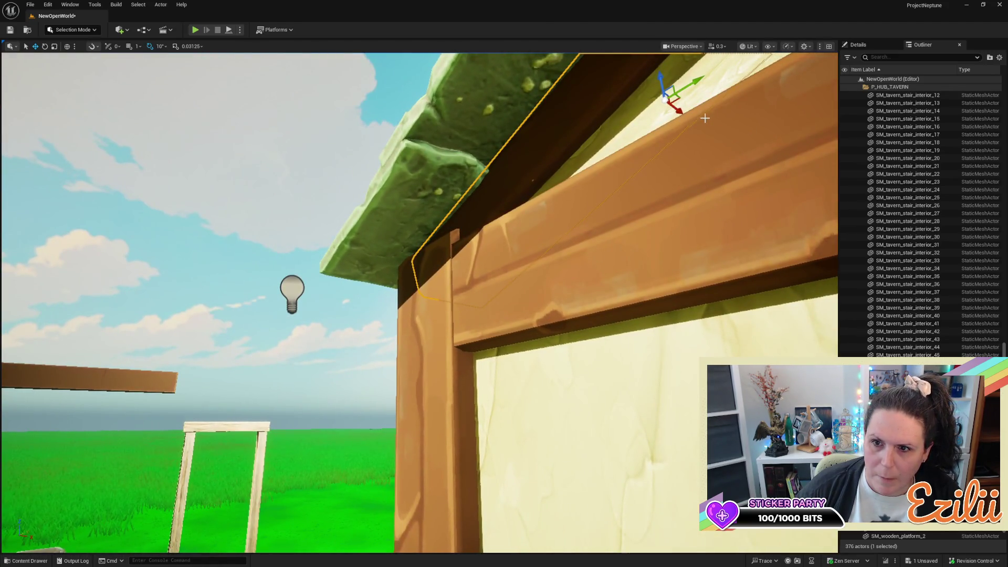
{"action": "mouse_move", "coordinate": [679, 109]}
{"action": "left_mouse_down"}
{"action": "mouse_move", "coordinate": [683, 152]}
{"action": "mouse_move", "coordinate": [662, 179]}
{"action": "mouse_move", "coordinate": [640, 136]}
{"action": "left_mouse_up"}
{"action": "left_click_drag", "start_coordinate": [705, 207], "coordinate": [705, 207]}
Delete the leftover SM_Beam_Large_6 beam
{"action": "key", "text": "e"}
{"action": "key", "text": "w"}
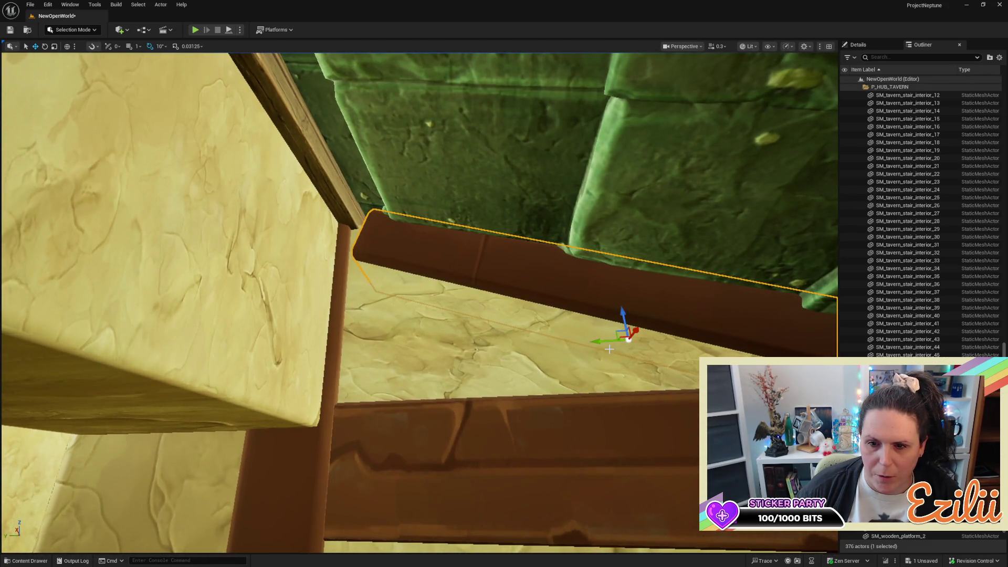
{"action": "key", "text": "r"}
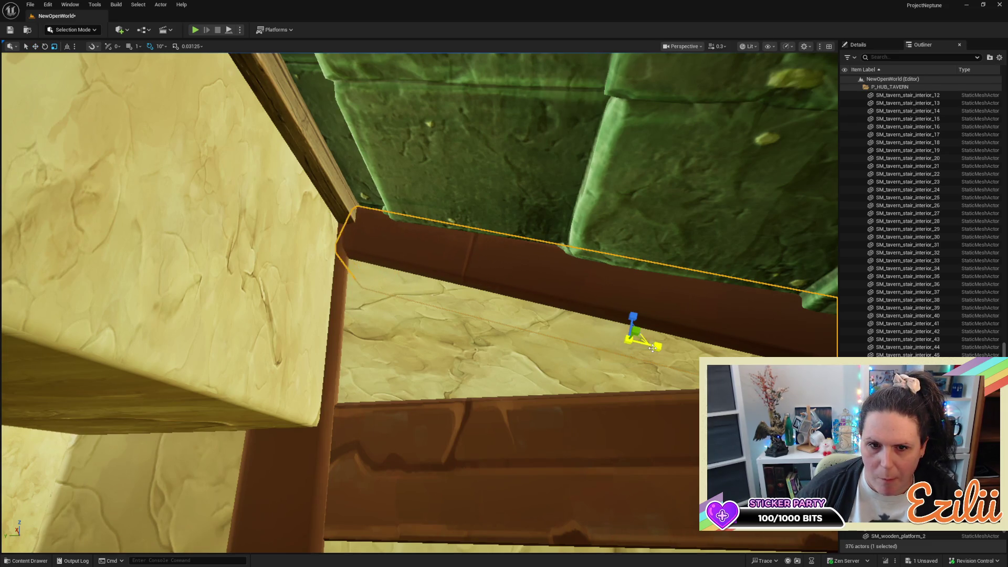
{"action": "left_click", "coordinate": [418, 214]}
{"action": "left_click", "coordinate": [326, 163]}
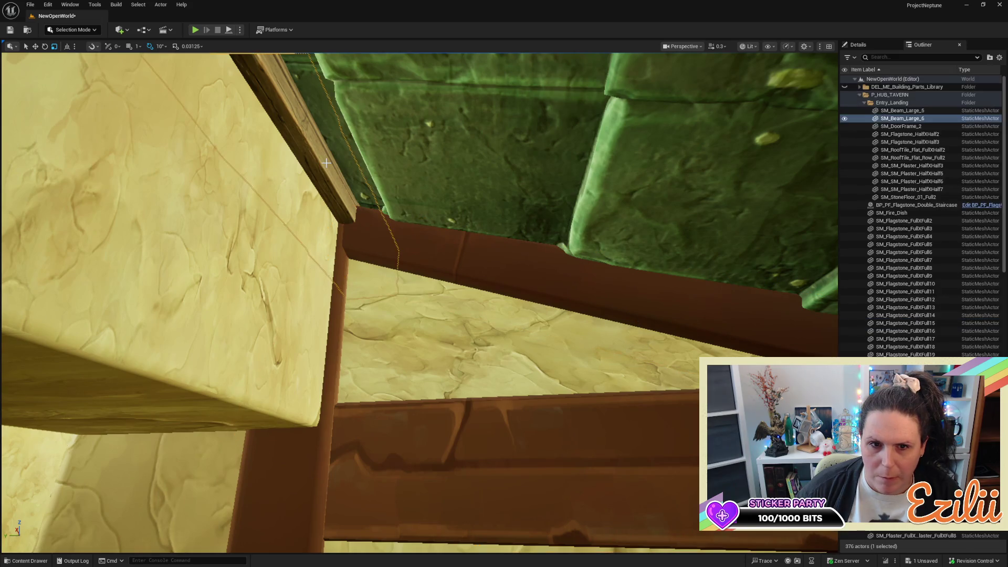
{"action": "key", "text": "Delete"}
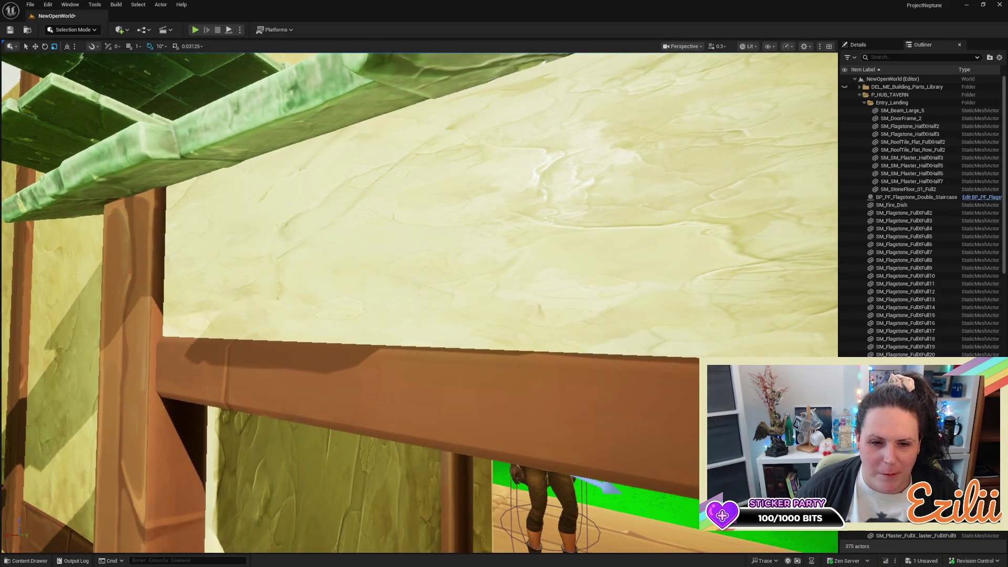
Lower the wooden lintel beam over the doorway along Z
{"action": "left_click", "coordinate": [440, 363]}
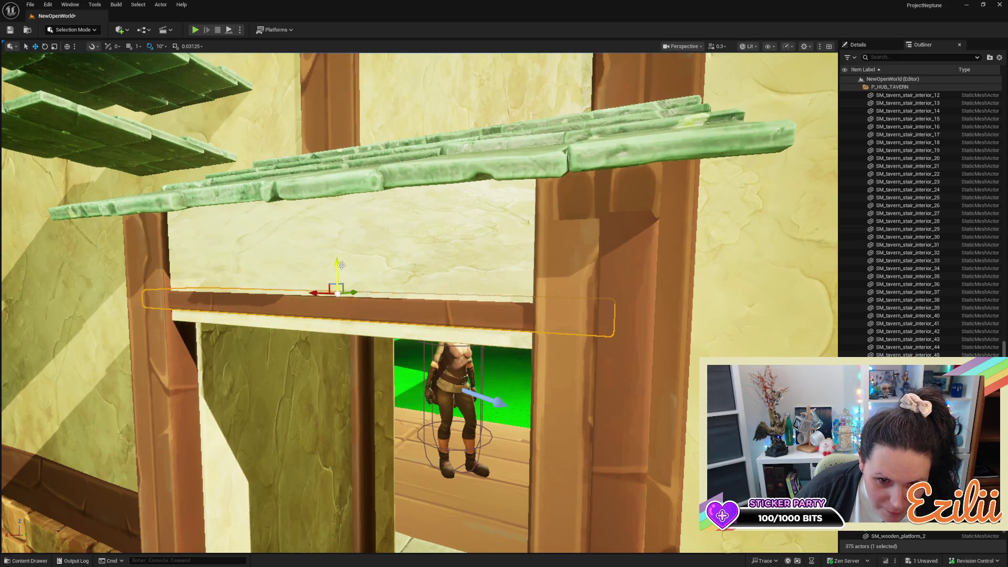
{"action": "mouse_move", "coordinate": [338, 268]}
{"action": "left_mouse_down"}
{"action": "mouse_move", "coordinate": [334, 284]}
{"action": "mouse_move", "coordinate": [335, 171]}
{"action": "left_mouse_up"}
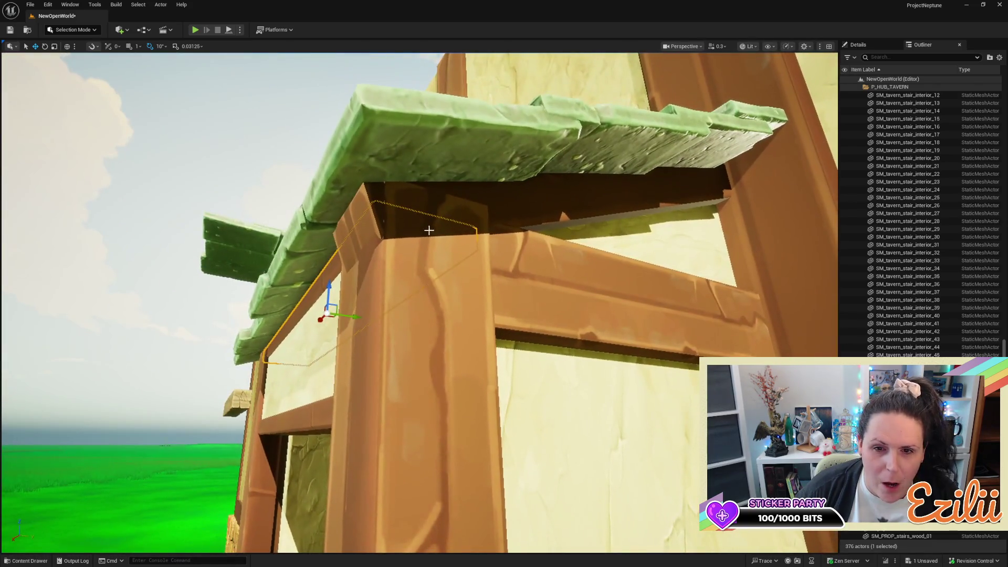
{"action": "left_click", "coordinate": [514, 205]}
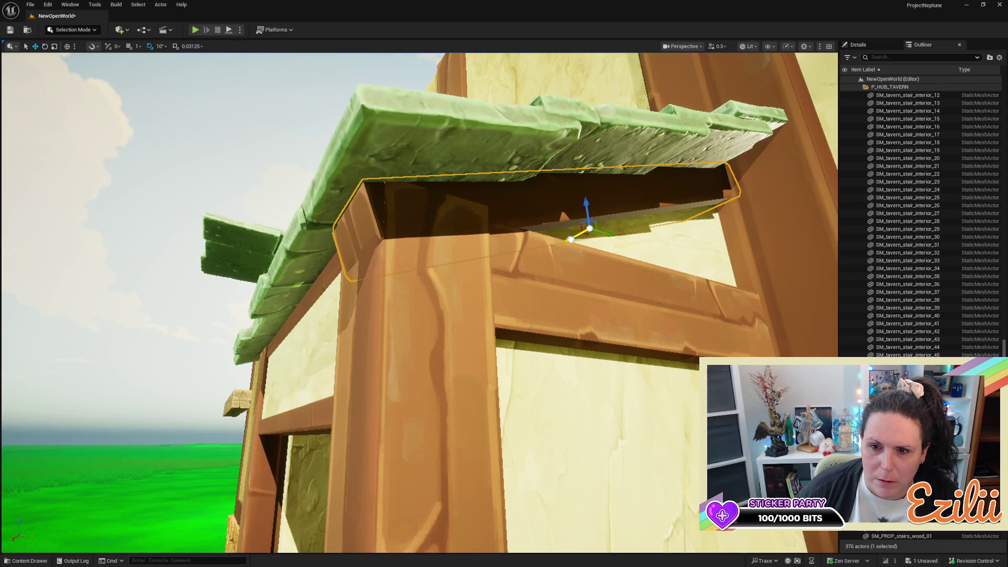
Slide the plank under the roof eave along its length in local coordinates
{"action": "left_click", "coordinate": [635, 271]}
{"action": "left_click", "coordinate": [567, 200]}
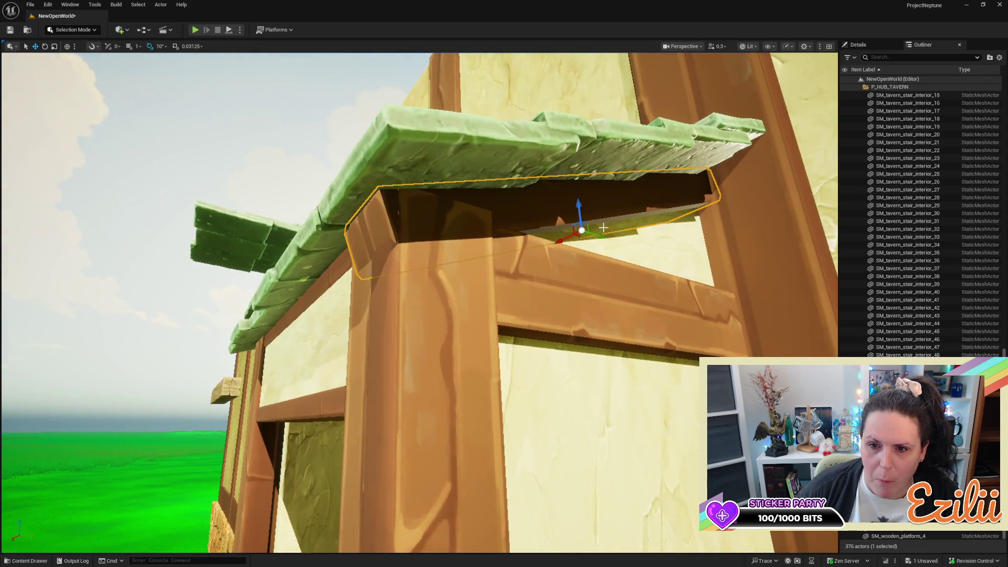
{"action": "left_click", "coordinate": [66, 46]}
{"action": "left_click_drag", "start_coordinate": [563, 231], "coordinate": [572, 226]}
{"action": "mouse_move", "coordinate": [603, 276]}
{"action": "left_mouse_down"}
{"action": "mouse_move", "coordinate": [575, 308]}
{"action": "mouse_move", "coordinate": [566, 282]}
{"action": "left_mouse_up"}
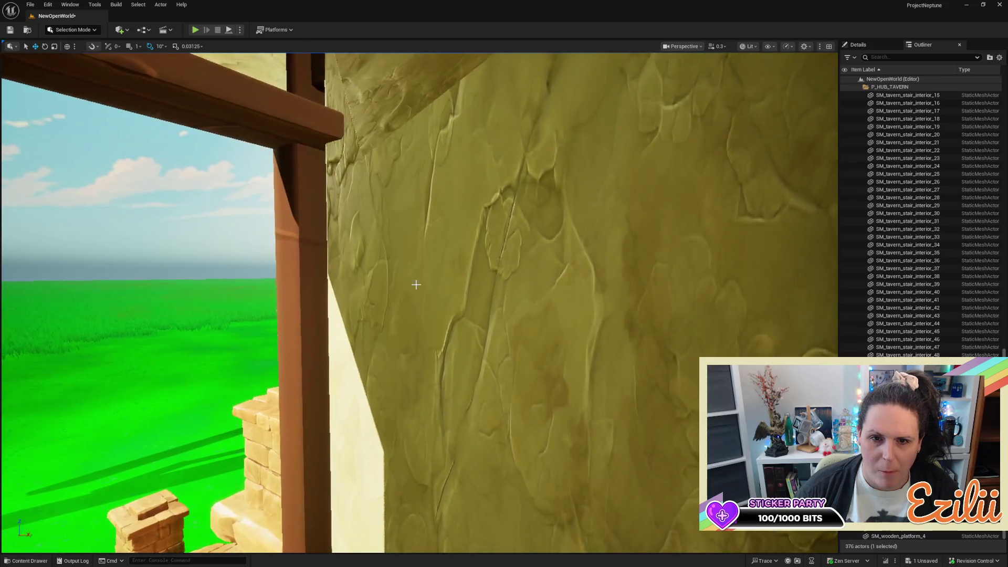
{"action": "left_click", "coordinate": [594, 360]}
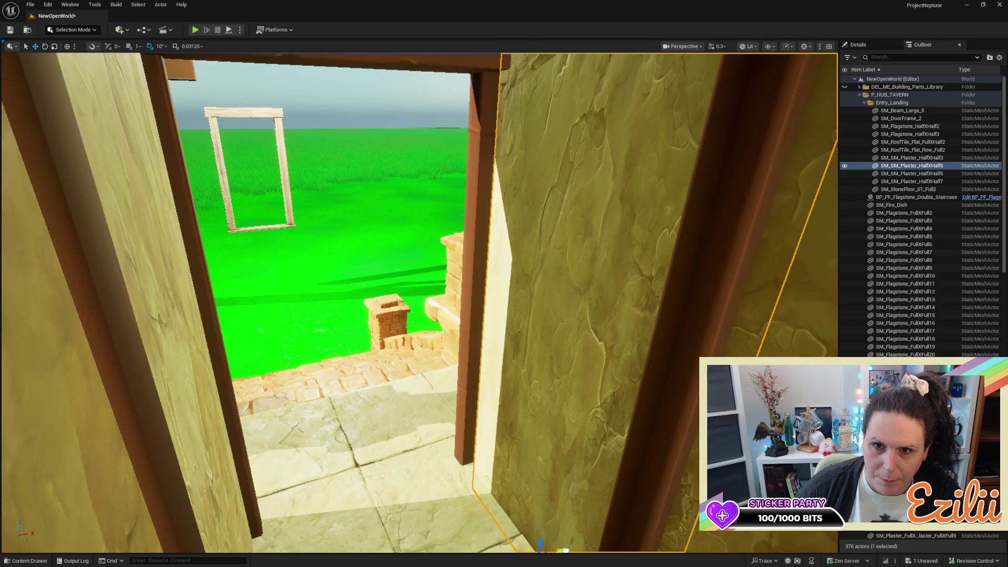
Shift the plaster wall panel slightly sideways along X to meet the doorway's wooden post
{"action": "key", "text": "f"}
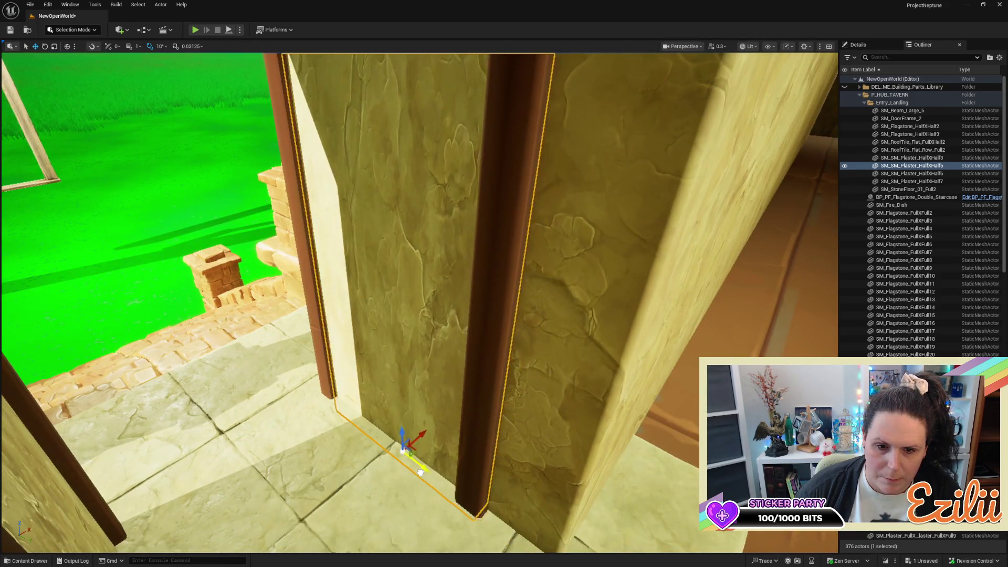
{"action": "mouse_move", "coordinate": [421, 472]}
{"action": "left_mouse_down"}
{"action": "mouse_move", "coordinate": [378, 389]}
{"action": "mouse_move", "coordinate": [336, 421]}
{"action": "mouse_move", "coordinate": [378, 459]}
{"action": "left_mouse_up"}
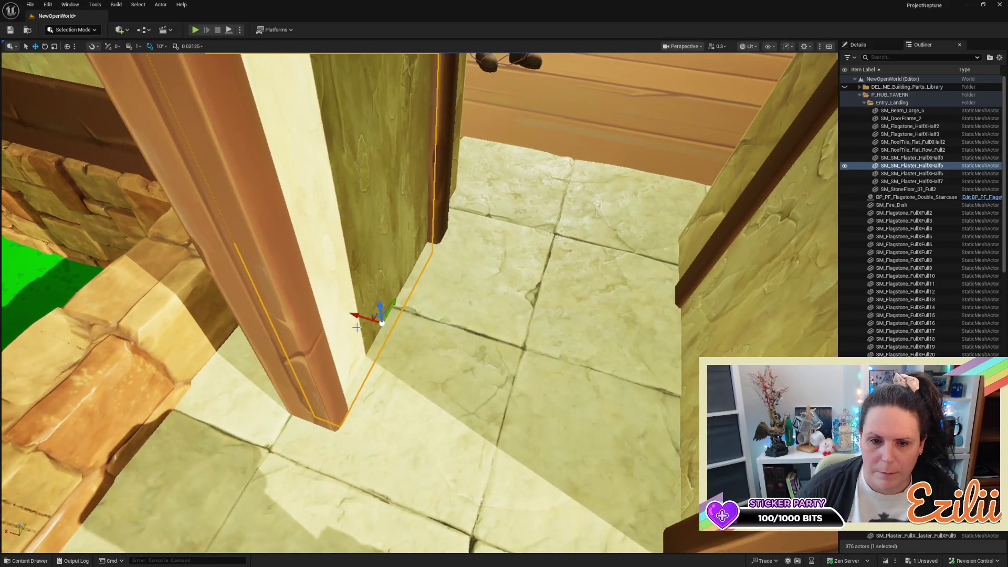
{"action": "mouse_move", "coordinate": [360, 318]}
{"action": "left_mouse_down"}
{"action": "mouse_move", "coordinate": [357, 358]}
{"action": "mouse_move", "coordinate": [315, 373]}
{"action": "left_mouse_up"}
{"action": "left_click_drag", "start_coordinate": [429, 459], "coordinate": [429, 481]}
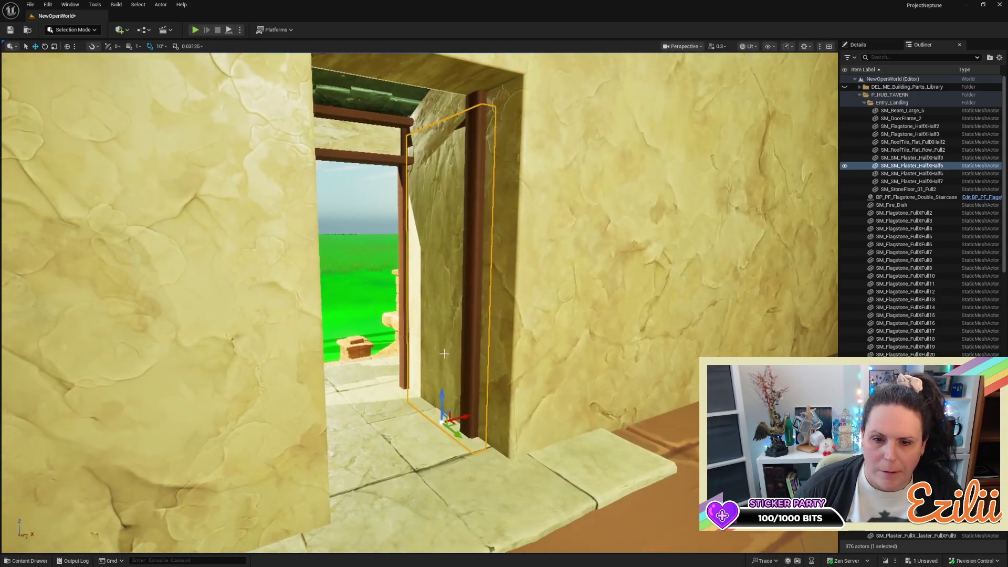
{"action": "left_click", "coordinate": [464, 417]}
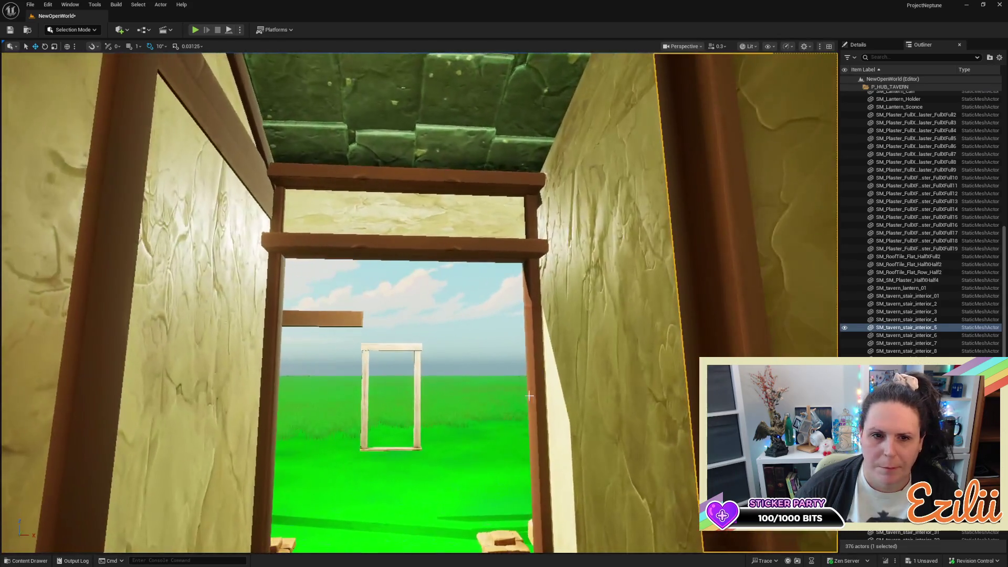
Copy the left ceiling beam to the corridor's right side and rotate it about 180°
{"action": "left_click", "coordinate": [235, 142]}
{"action": "mouse_move", "coordinate": [234, 142]}
{"action": "left_mouse_down", "text": "alt"}
{"action": "mouse_move", "coordinate": [473, 152]}
{"action": "mouse_move", "coordinate": [605, 195]}
{"action": "mouse_move", "coordinate": [531, 154]}
{"action": "mouse_move", "coordinate": [559, 142]}
{"action": "left_mouse_up", "text": "alt"}
{"action": "key", "text": "e"}
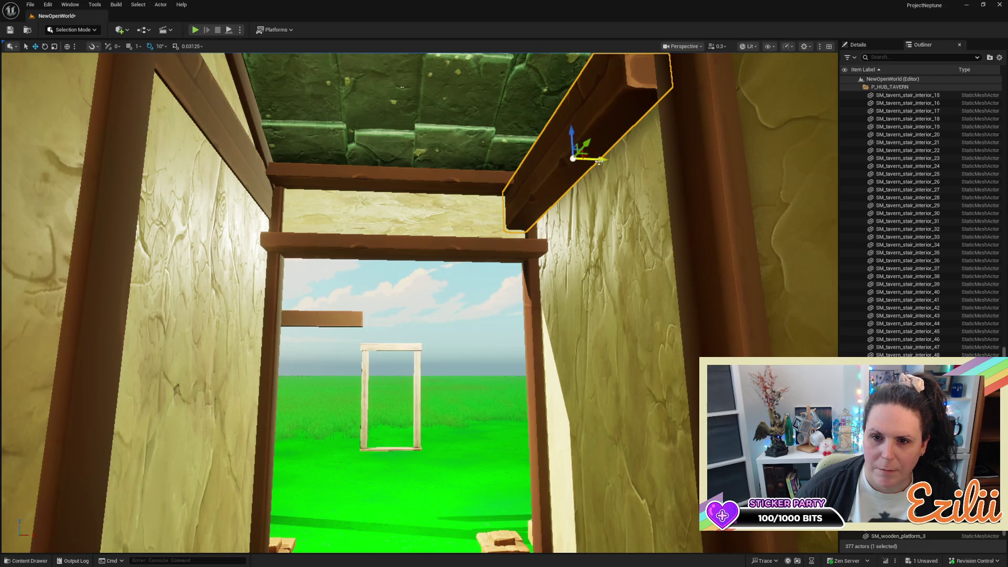
{"action": "mouse_move", "coordinate": [634, 158]}
{"action": "left_mouse_down"}
{"action": "mouse_move", "coordinate": [762, 144]}
{"action": "mouse_move", "coordinate": [727, 151]}
{"action": "mouse_move", "coordinate": [646, 122]}
{"action": "left_mouse_up"}
Slide the copied beam so its end seats against the corridor frame
{"action": "mouse_move", "coordinate": [587, 110]}
{"action": "left_mouse_down"}
{"action": "mouse_move", "coordinate": [583, 137]}
{"action": "mouse_move", "coordinate": [598, 150]}
{"action": "left_mouse_up"}
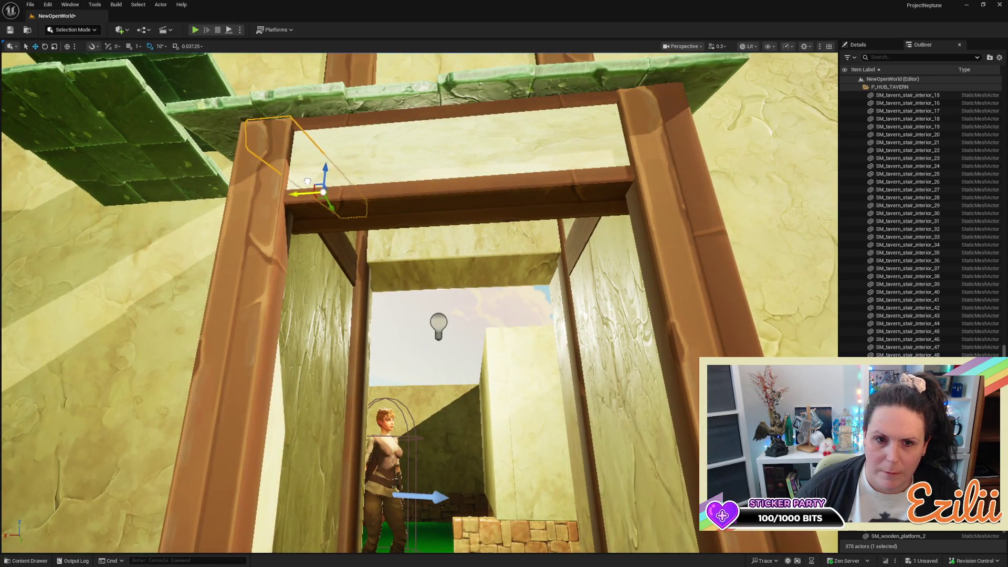
{"action": "mouse_move", "coordinate": [306, 182]}
{"action": "left_mouse_down"}
{"action": "mouse_move", "coordinate": [284, 171]}
{"action": "mouse_move", "coordinate": [283, 139]}
{"action": "left_mouse_up"}
{"action": "scroll", "coordinate": [329, 216], "scroll_direction": "up", "scroll_amount": 3}
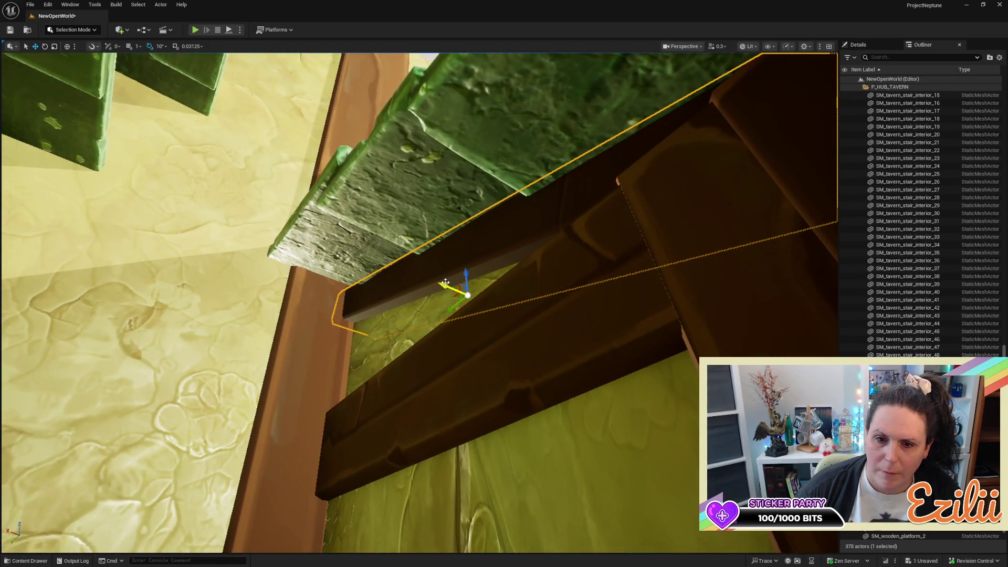
{"action": "mouse_move", "coordinate": [446, 284]}
{"action": "left_mouse_down"}
{"action": "mouse_move", "coordinate": [465, 356]}
{"action": "mouse_move", "coordinate": [605, 362]}
{"action": "left_mouse_up"}
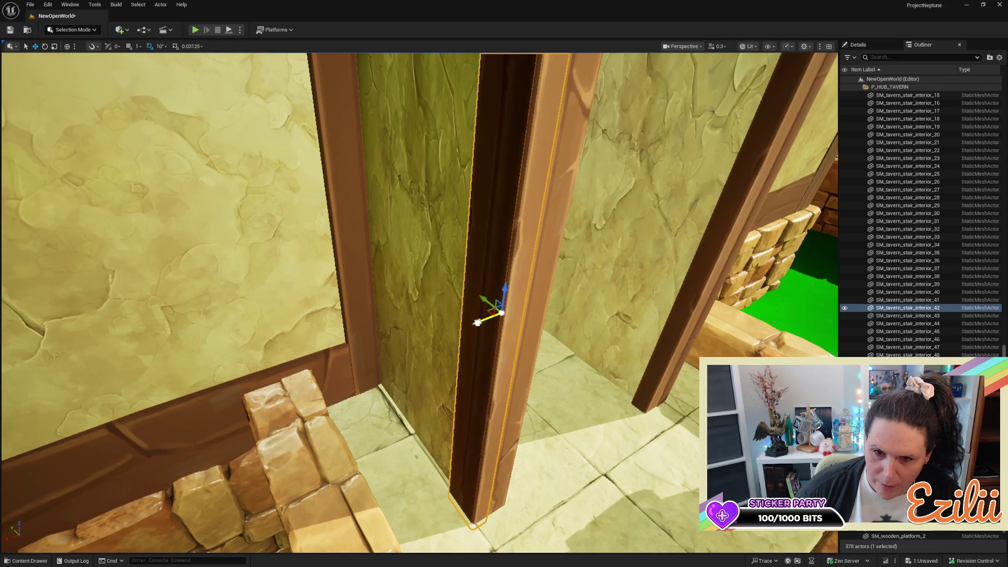
{"action": "mouse_move", "coordinate": [511, 314]}
{"action": "left_mouse_down"}
{"action": "mouse_move", "coordinate": [515, 355]}
{"action": "mouse_move", "coordinate": [545, 357]}
{"action": "mouse_move", "coordinate": [544, 291]}
{"action": "mouse_move", "coordinate": [565, 283]}
{"action": "mouse_move", "coordinate": [549, 275]}
{"action": "mouse_move", "coordinate": [533, 289]}
{"action": "left_mouse_up"}
{"action": "left_click", "coordinate": [295, 235]}
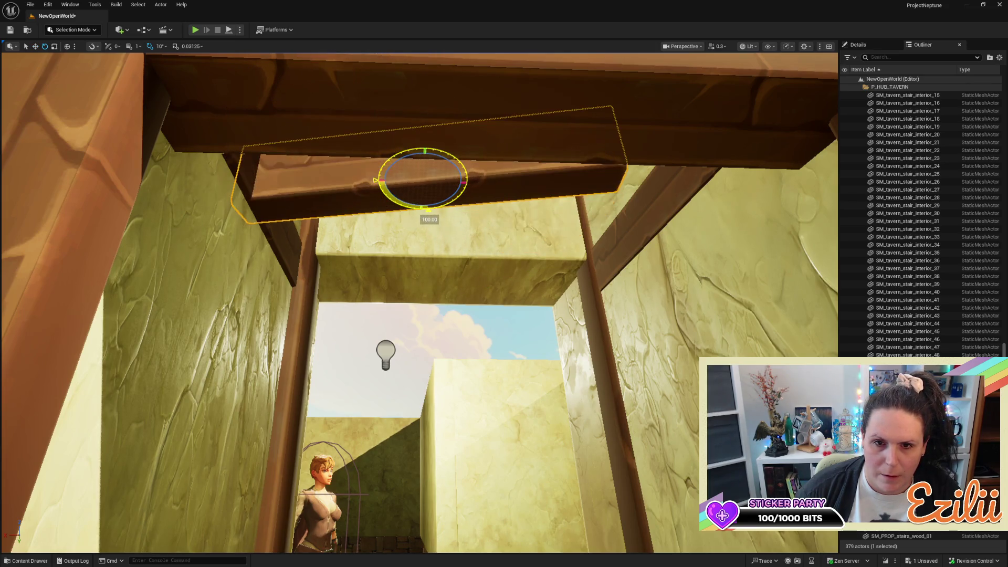
Slide the beam on the small tiled roof back along Y until it meets the wall
{"action": "mouse_move", "coordinate": [423, 159]}
{"action": "left_mouse_down"}
{"action": "mouse_move", "coordinate": [420, 189]}
{"action": "mouse_move", "coordinate": [415, 181]}
{"action": "left_mouse_up"}
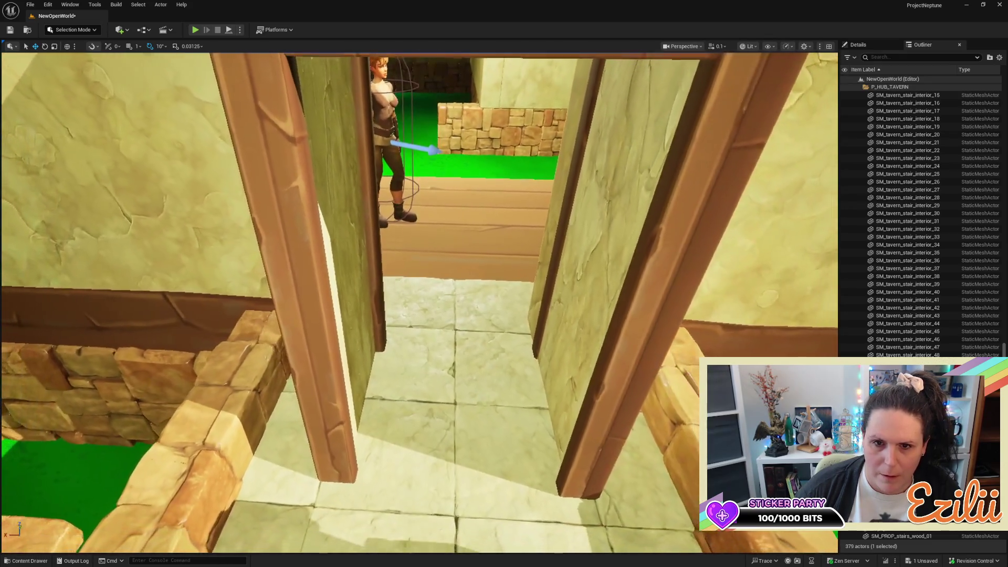
{"action": "key", "text": "f"}
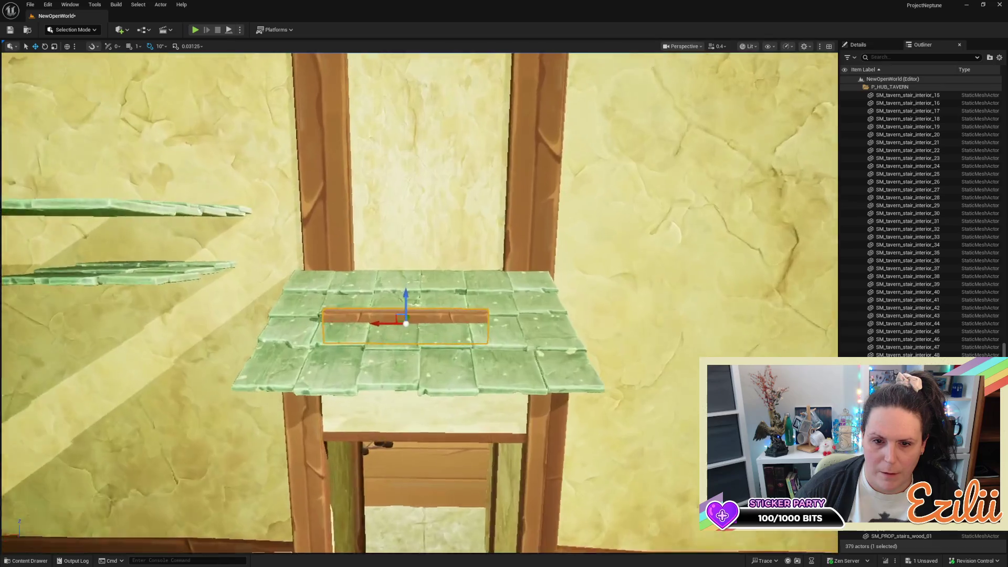
{"action": "left_click_drag", "start_coordinate": [462, 273], "coordinate": [469, 272]}
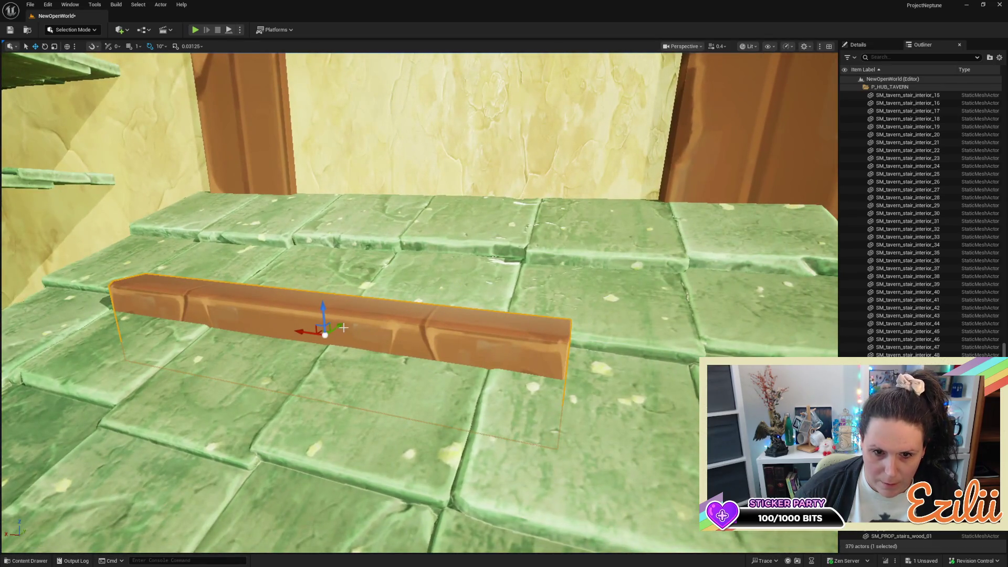
{"action": "mouse_move", "coordinate": [344, 323]}
{"action": "left_mouse_down"}
{"action": "mouse_move", "coordinate": [411, 244]}
{"action": "mouse_move", "coordinate": [425, 153]}
{"action": "left_mouse_up"}
{"action": "scroll", "coordinate": [418, 189], "scroll_direction": "down", "scroll_amount": 10}
{"action": "key", "text": "r"}
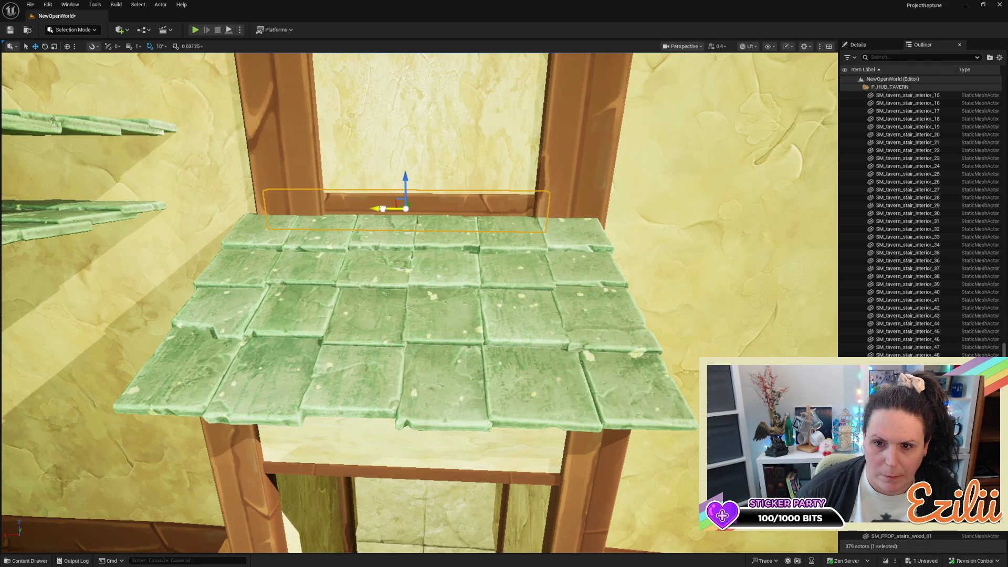
{"action": "left_click_drag", "start_coordinate": [383, 209], "coordinate": [440, 205]}
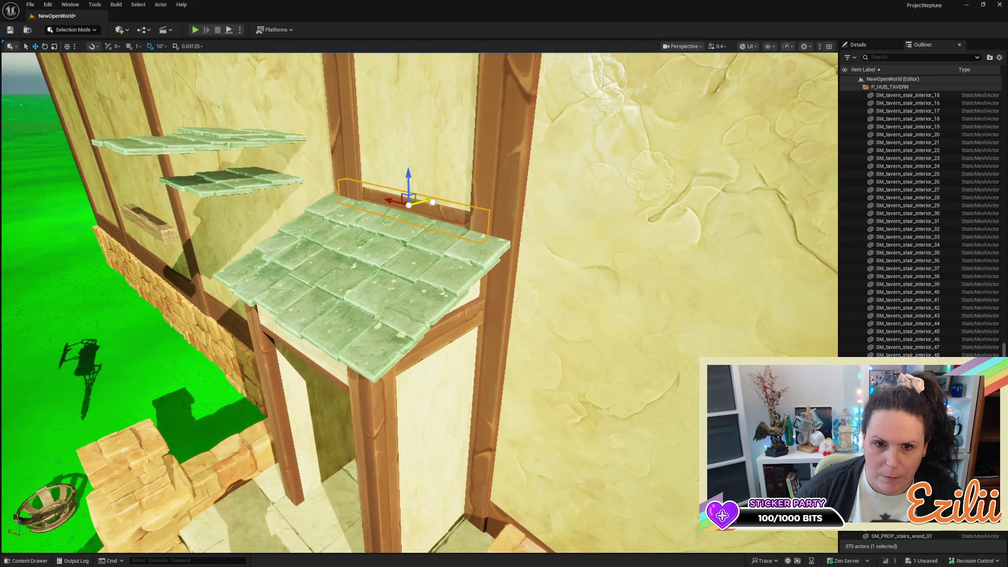
{"action": "mouse_move", "coordinate": [431, 205]}
{"action": "left_mouse_down"}
{"action": "mouse_move", "coordinate": [492, 203]}
{"action": "mouse_move", "coordinate": [523, 142]}
{"action": "mouse_move", "coordinate": [533, 79]}
{"action": "mouse_move", "coordinate": [523, 120]}
{"action": "mouse_move", "coordinate": [522, 69]}
{"action": "mouse_move", "coordinate": [523, 162]}
{"action": "left_mouse_up"}
{"action": "mouse_move", "coordinate": [484, 51]}
{"action": "left_mouse_down"}
{"action": "mouse_move", "coordinate": [484, 66]}
{"action": "mouse_move", "coordinate": [484, 51]}
{"action": "left_mouse_up"}
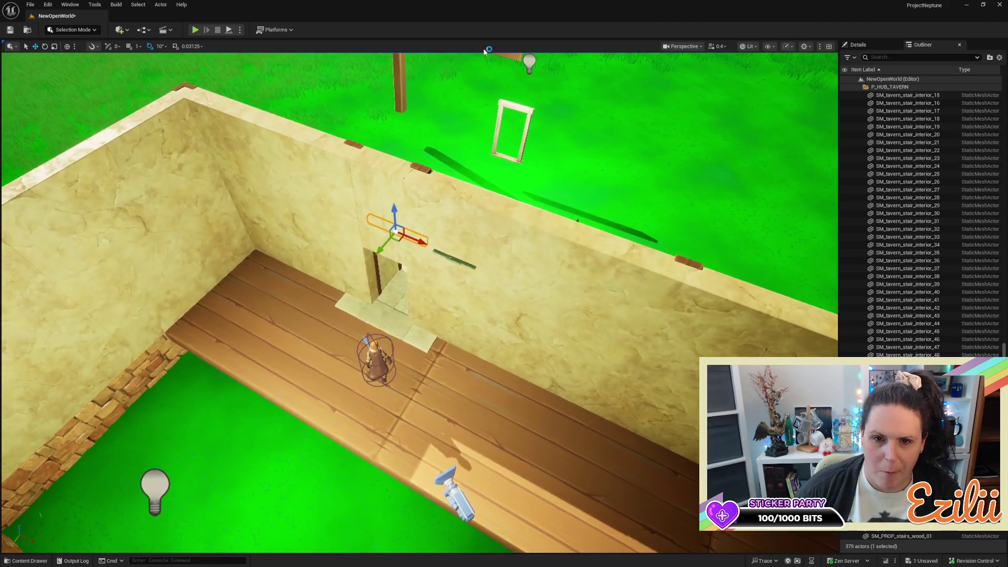
Duplicate the two doorway posts and rotate the copies by -180° and -90°
{"action": "left_click", "coordinate": [426, 167]}
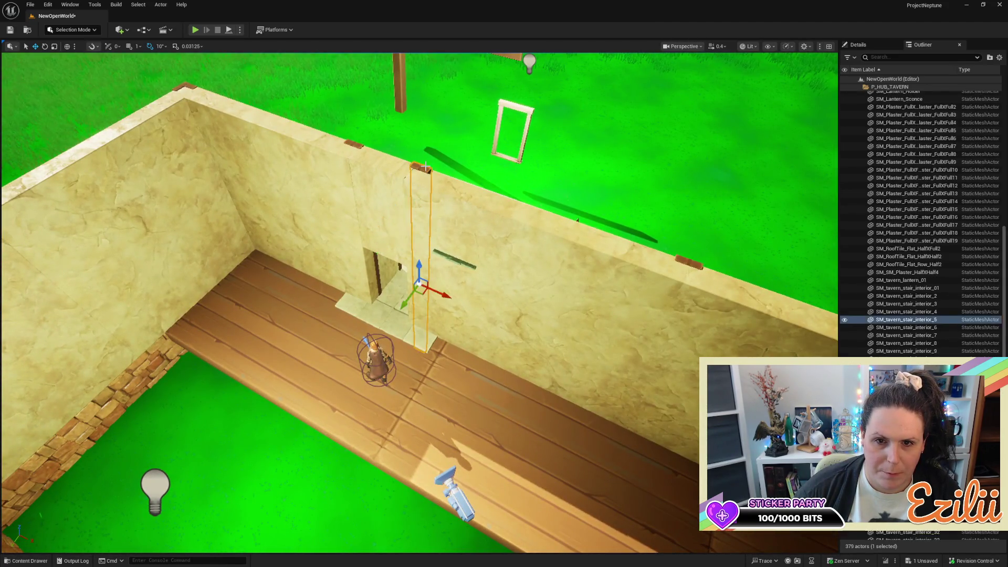
{"action": "left_click", "coordinate": [353, 142], "text": "ctrl"}
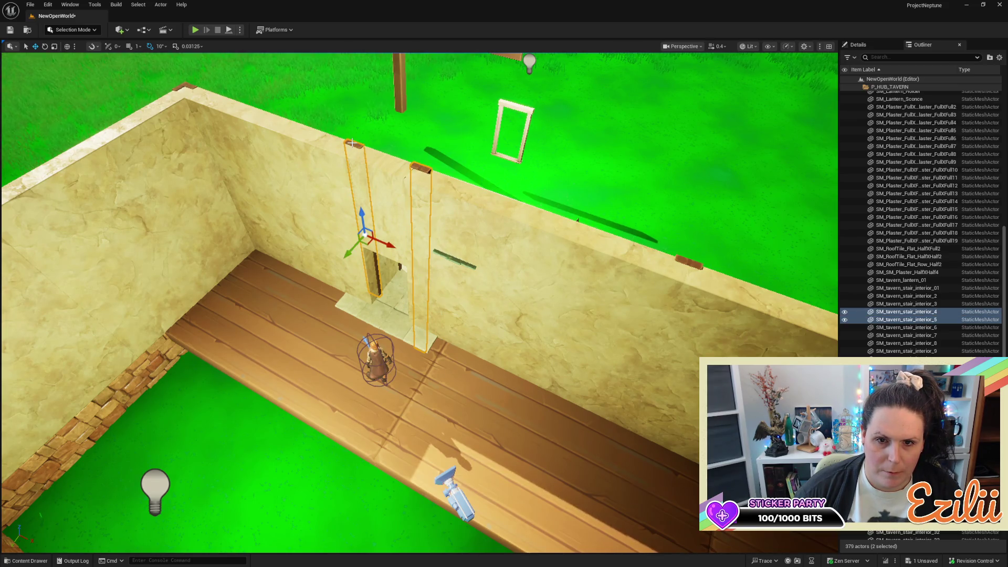
{"action": "left_click_drag", "start_coordinate": [353, 254], "coordinate": [341, 265]}
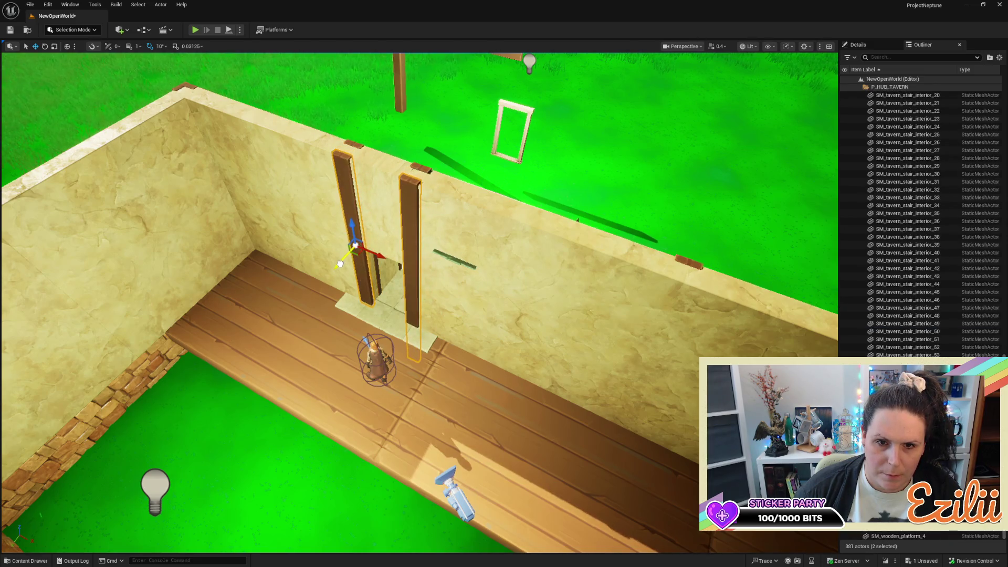
{"action": "left_click", "coordinate": [349, 207]}
{"action": "key", "text": "e"}
{"action": "left_click_drag", "start_coordinate": [359, 279], "coordinate": [318, 274]}
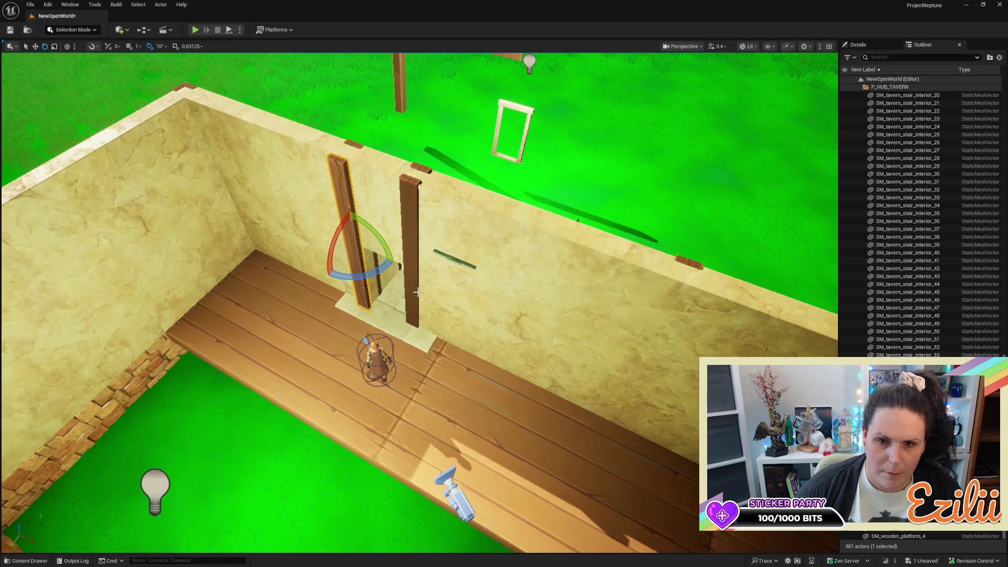
{"action": "left_click", "coordinate": [409, 266]}
{"action": "left_click_drag", "start_coordinate": [447, 299], "coordinate": [458, 327]}
Move the two rotated post copies into place on either side of the upstairs doorway
{"action": "key", "text": "w"}
{"action": "left_click_drag", "start_coordinate": [397, 317], "coordinate": [404, 314]}
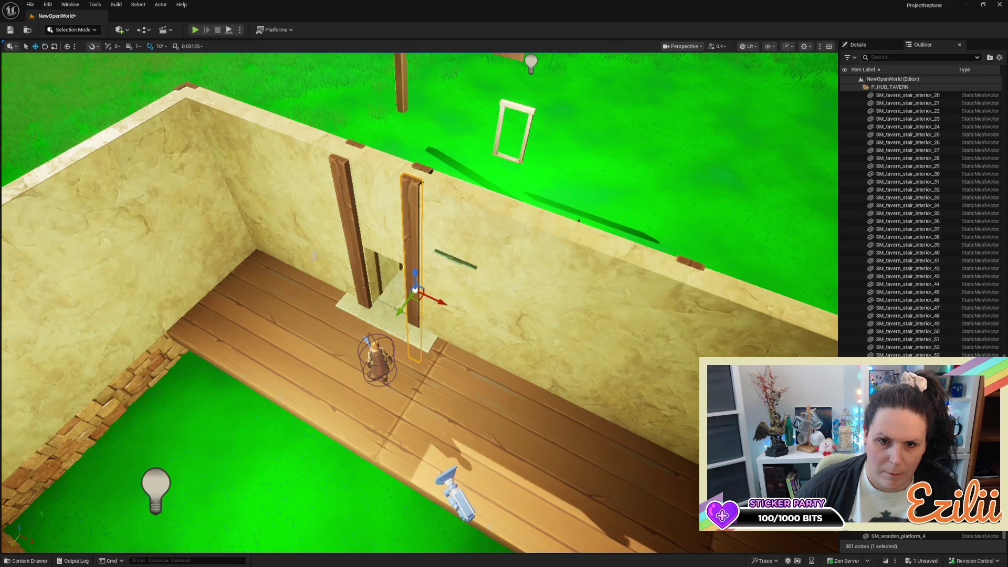
{"action": "left_click", "coordinate": [352, 233]}
{"action": "mouse_move", "coordinate": [345, 262]}
{"action": "left_mouse_down"}
{"action": "mouse_move", "coordinate": [354, 260]}
{"action": "mouse_move", "coordinate": [373, 310]}
{"action": "mouse_move", "coordinate": [362, 247]}
{"action": "mouse_move", "coordinate": [338, 194]}
{"action": "mouse_move", "coordinate": [375, 199]}
{"action": "mouse_move", "coordinate": [437, 248]}
{"action": "left_mouse_up"}
{"action": "key", "text": "e"}
Rotate the copied post -90° to lie horizontal and lower it onto the doorway top
{"action": "scroll", "coordinate": [437, 248], "scroll_direction": "up", "scroll_amount": 1}
{"action": "key", "text": "a"}
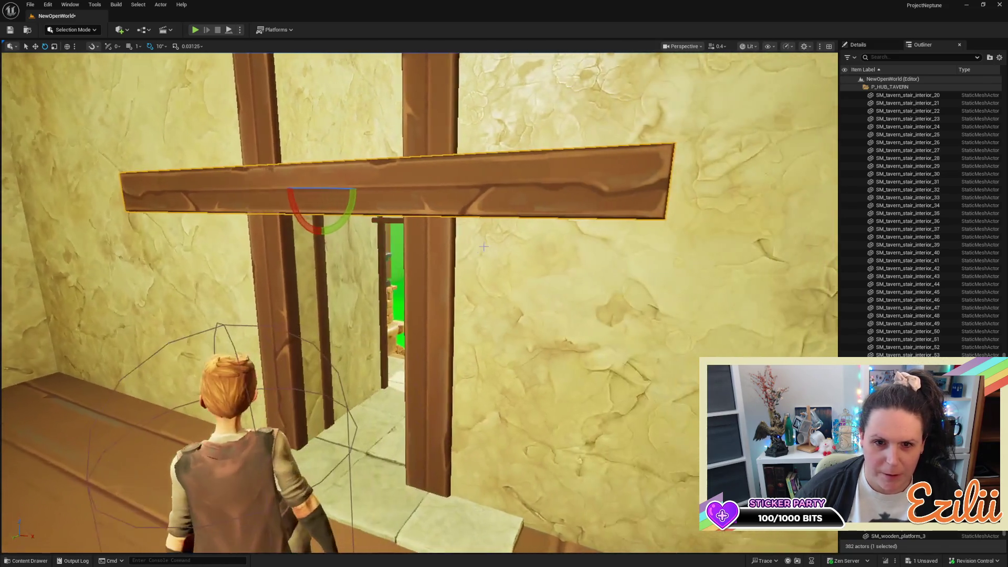
{"action": "key", "text": "a"}
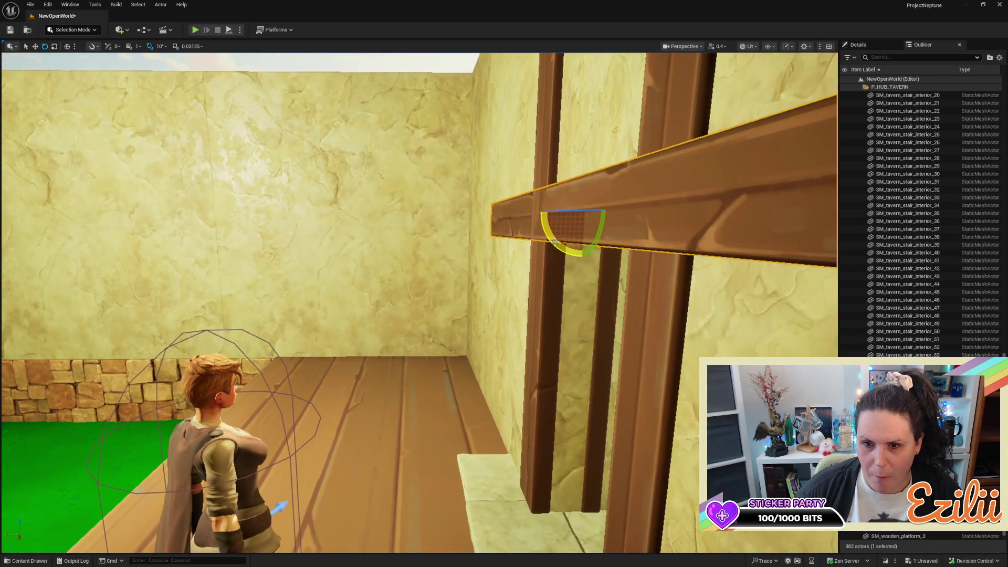
{"action": "mouse_move", "coordinate": [555, 242]}
{"action": "left_mouse_down"}
{"action": "mouse_move", "coordinate": [588, 247]}
{"action": "mouse_move", "coordinate": [623, 180]}
{"action": "mouse_move", "coordinate": [629, 219]}
{"action": "left_mouse_up"}
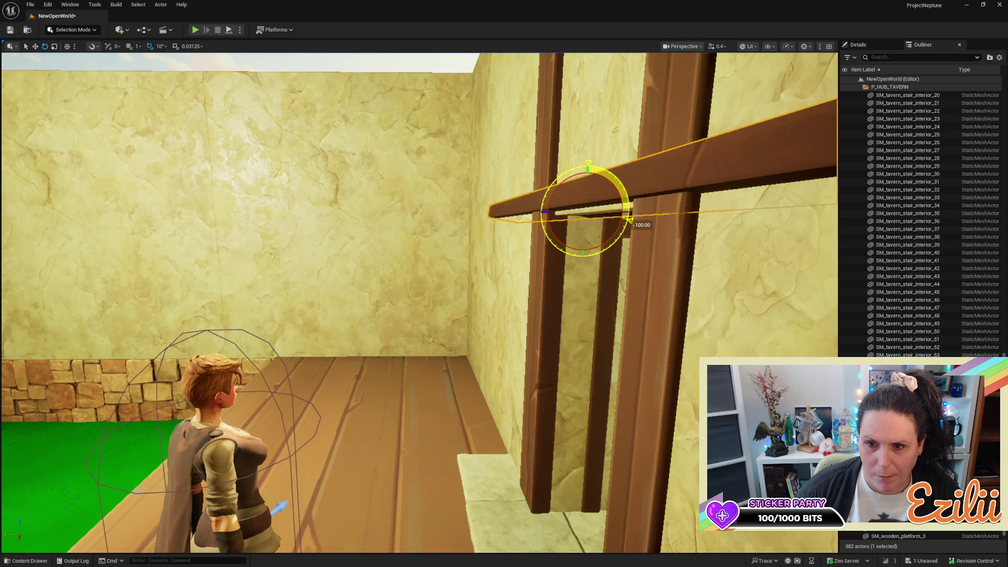
{"action": "left_click_drag", "start_coordinate": [629, 221], "coordinate": [632, 213]}
{"action": "key", "text": "w"}
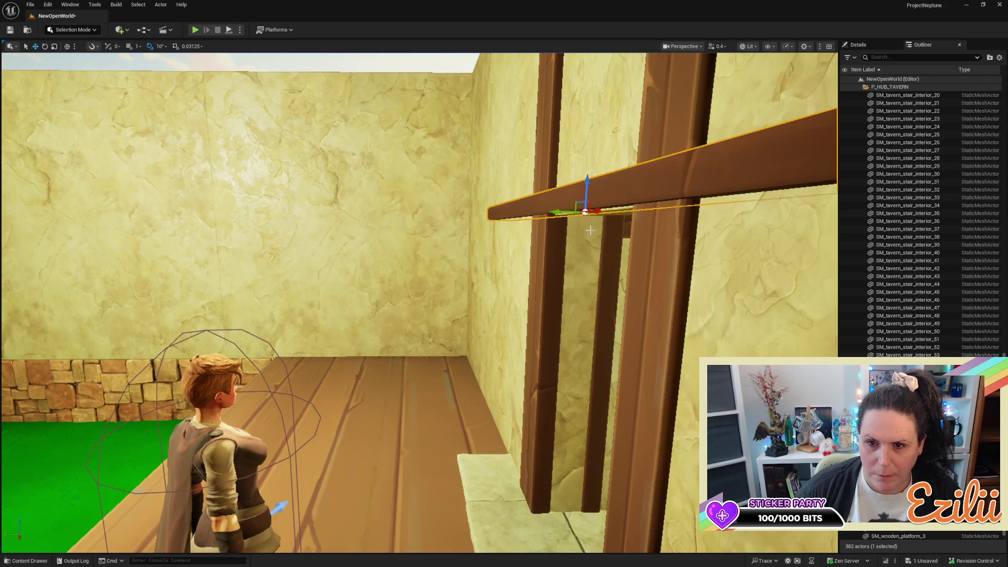
{"action": "mouse_move", "coordinate": [588, 186]}
{"action": "left_mouse_down"}
{"action": "mouse_move", "coordinate": [585, 223]}
{"action": "mouse_move", "coordinate": [599, 209]}
{"action": "mouse_move", "coordinate": [724, 215]}
{"action": "left_mouse_up"}
Slide the lintel right to span both posts and nudge the right doorway post slightly
{"action": "mouse_move", "coordinate": [374, 245]}
{"action": "left_mouse_down"}
{"action": "mouse_move", "coordinate": [426, 244]}
{"action": "mouse_move", "coordinate": [342, 245]}
{"action": "left_mouse_up"}
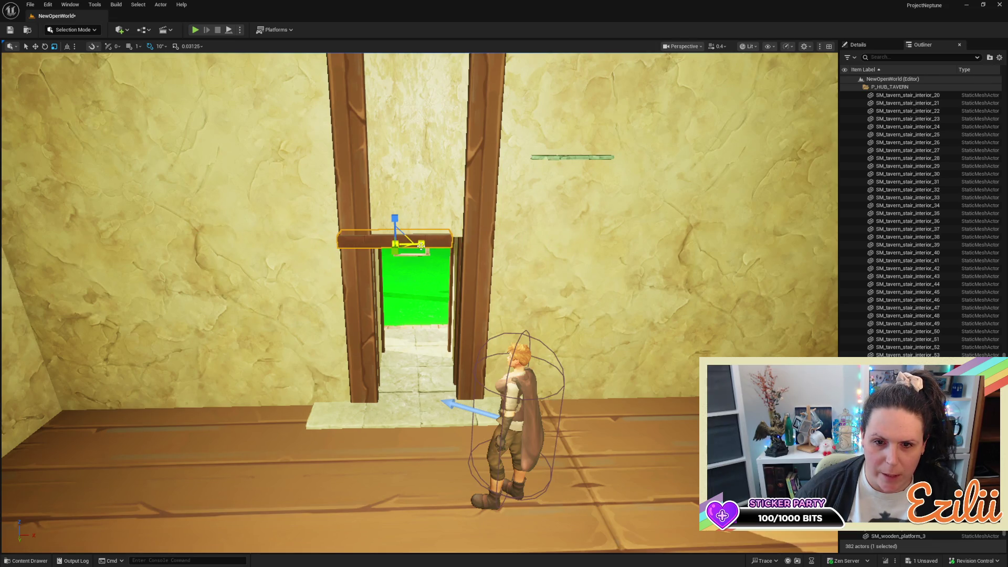
{"action": "left_click_drag", "start_coordinate": [425, 246], "coordinate": [446, 244]}
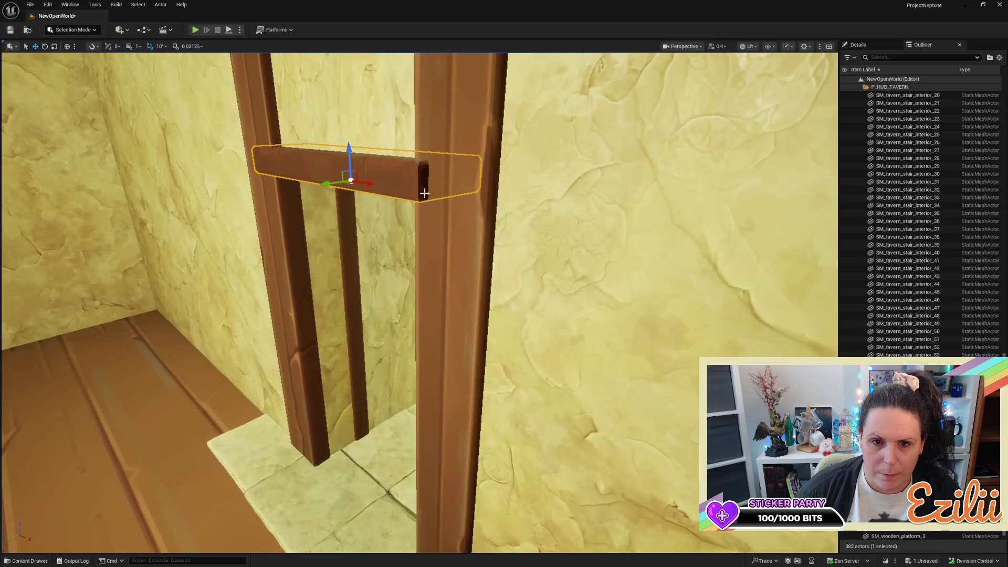
{"action": "left_click_drag", "start_coordinate": [329, 181], "coordinate": [338, 181]}
{"action": "left_click", "coordinate": [454, 303]}
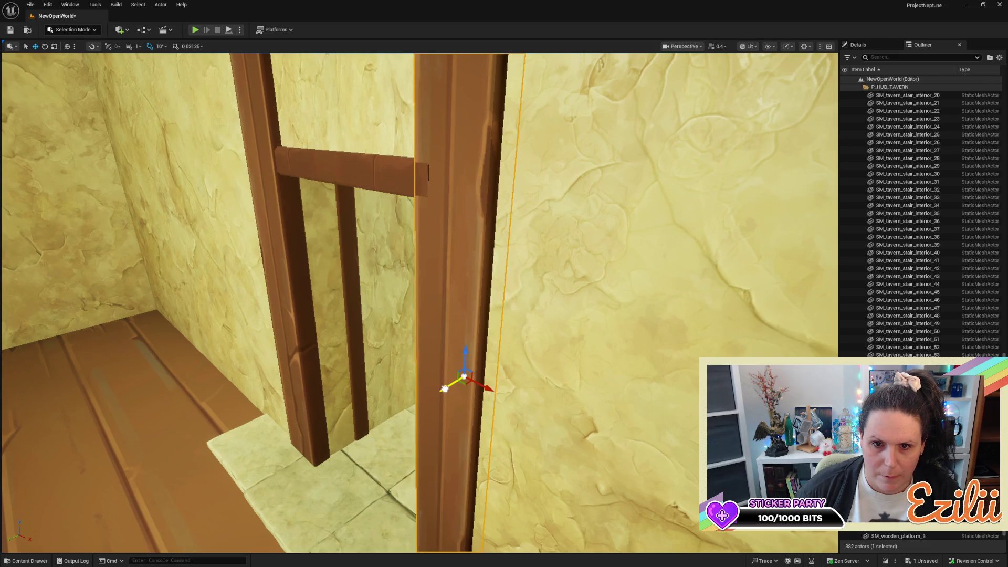
{"action": "left_click_drag", "start_coordinate": [444, 389], "coordinate": [438, 391]}
{"action": "key", "text": "f"}
{"action": "scroll", "coordinate": [421, 303], "scroll_direction": "down", "scroll_amount": 5}
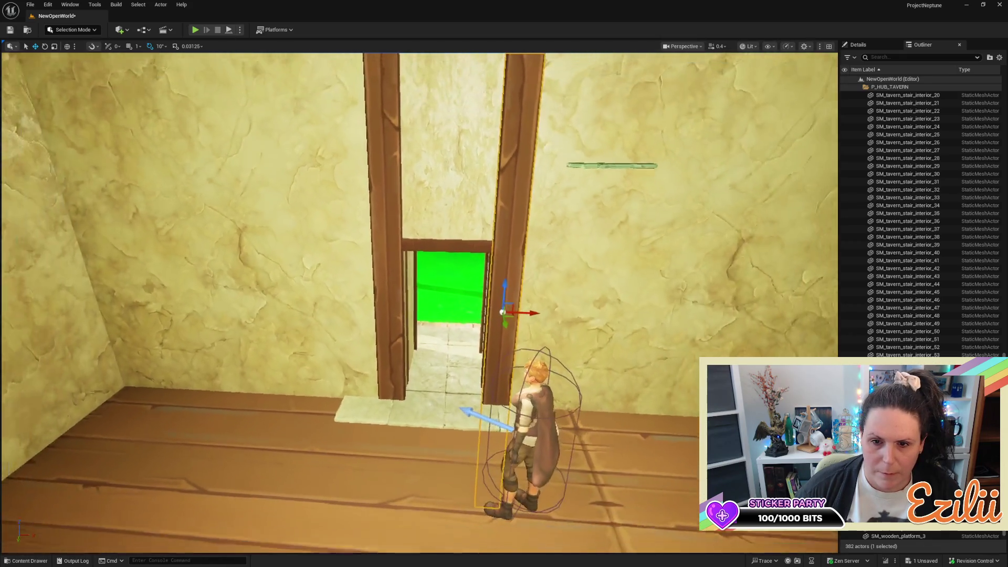
Move the player character into the upstairs doorway to test its fit, then deselect it
{"action": "scroll", "coordinate": [420, 303], "scroll_direction": "down", "scroll_amount": 5}
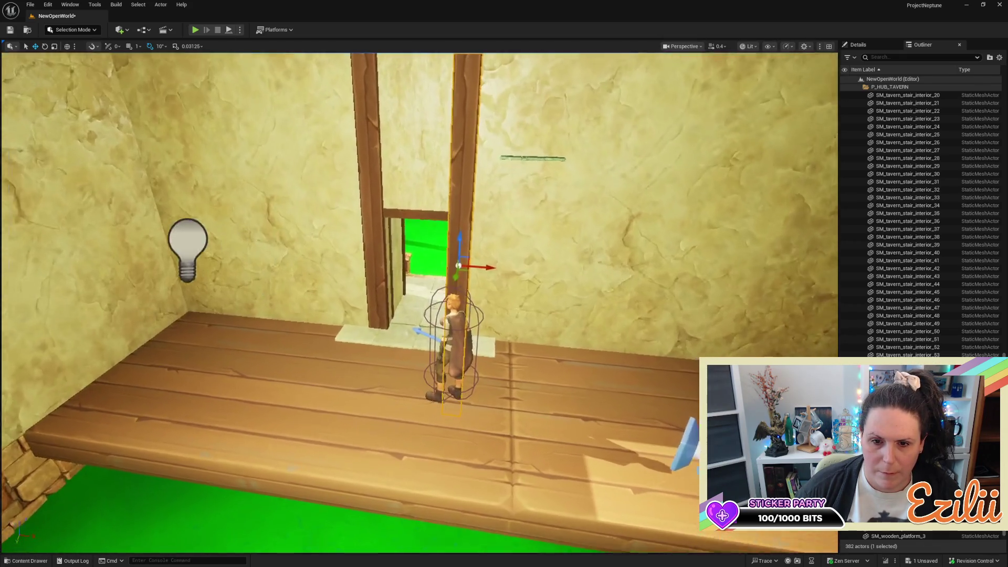
{"action": "scroll", "coordinate": [420, 303], "scroll_direction": "up", "scroll_amount": 2}
{"action": "left_click", "coordinate": [455, 367]}
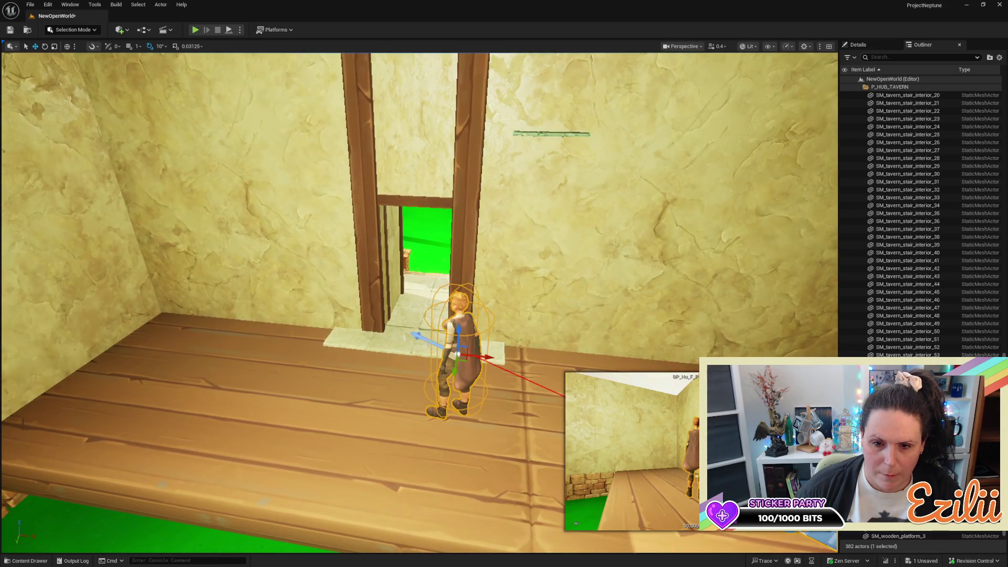
{"action": "mouse_move", "coordinate": [455, 375]}
{"action": "left_mouse_down"}
{"action": "mouse_move", "coordinate": [469, 288]}
{"action": "mouse_move", "coordinate": [486, 278]}
{"action": "mouse_move", "coordinate": [446, 275]}
{"action": "left_mouse_up"}
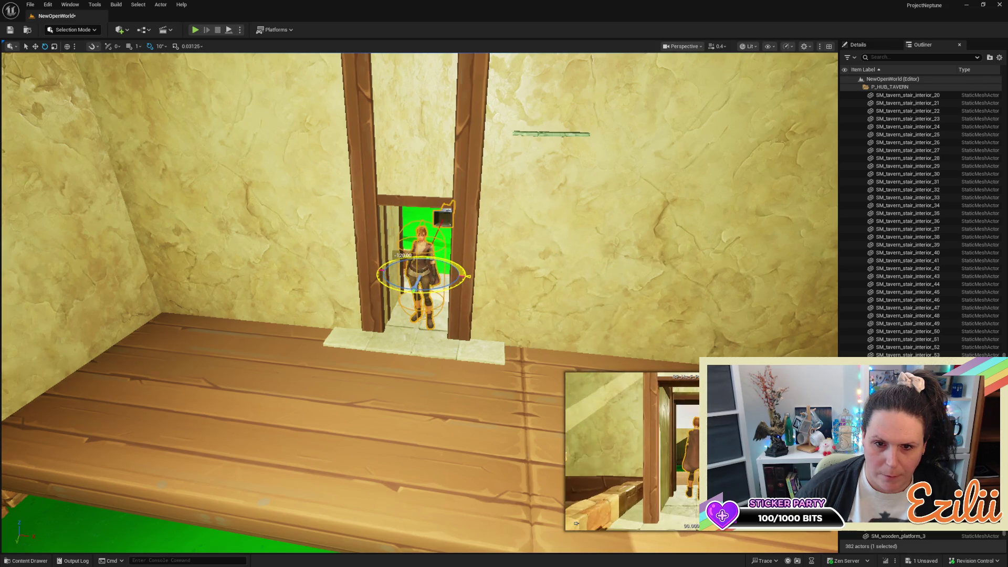
{"action": "left_click_drag", "start_coordinate": [420, 367], "coordinate": [378, 431]}
{"action": "scroll", "coordinate": [420, 304], "scroll_direction": "down", "scroll_amount": 5}
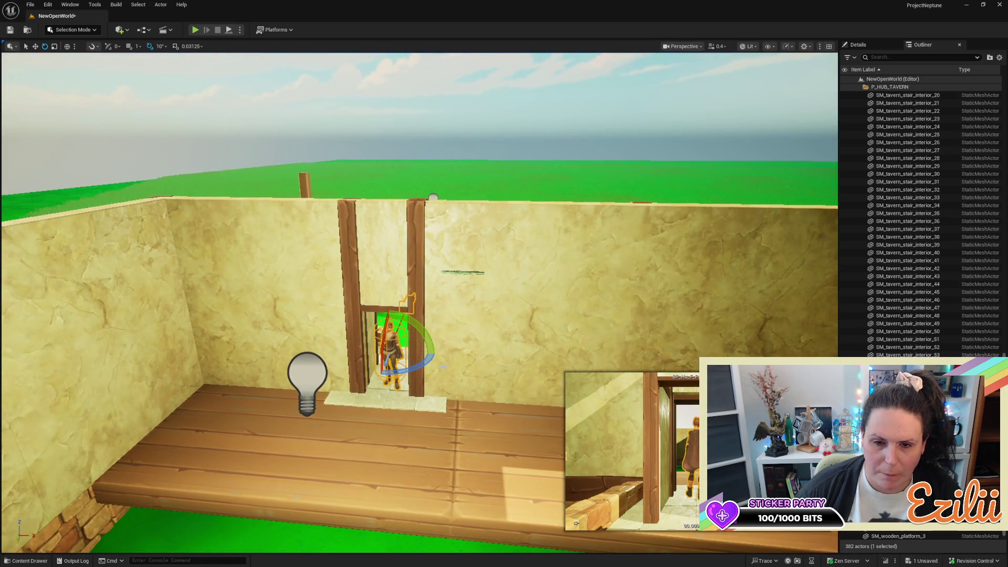
{"action": "key", "text": "Escape"}
{"action": "mouse_move", "coordinate": [444, 365]}
{"action": "left_mouse_down"}
{"action": "mouse_move", "coordinate": [504, 366]}
{"action": "mouse_move", "coordinate": [472, 366]}
{"action": "mouse_move", "coordinate": [472, 431]}
{"action": "mouse_move", "coordinate": [599, 193]}
{"action": "mouse_move", "coordinate": [546, 193]}
{"action": "mouse_move", "coordinate": [499, 212]}
{"action": "left_mouse_up"}
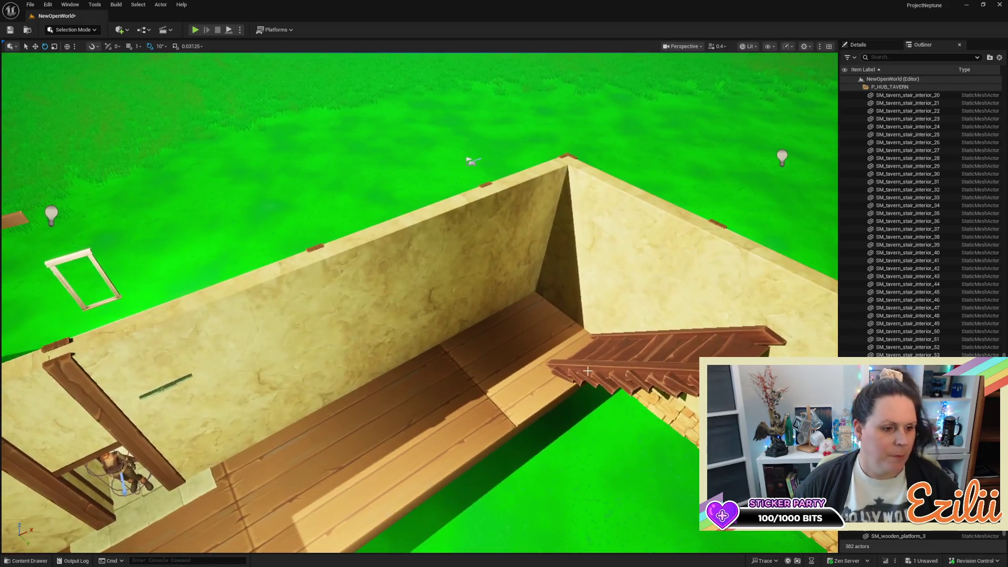
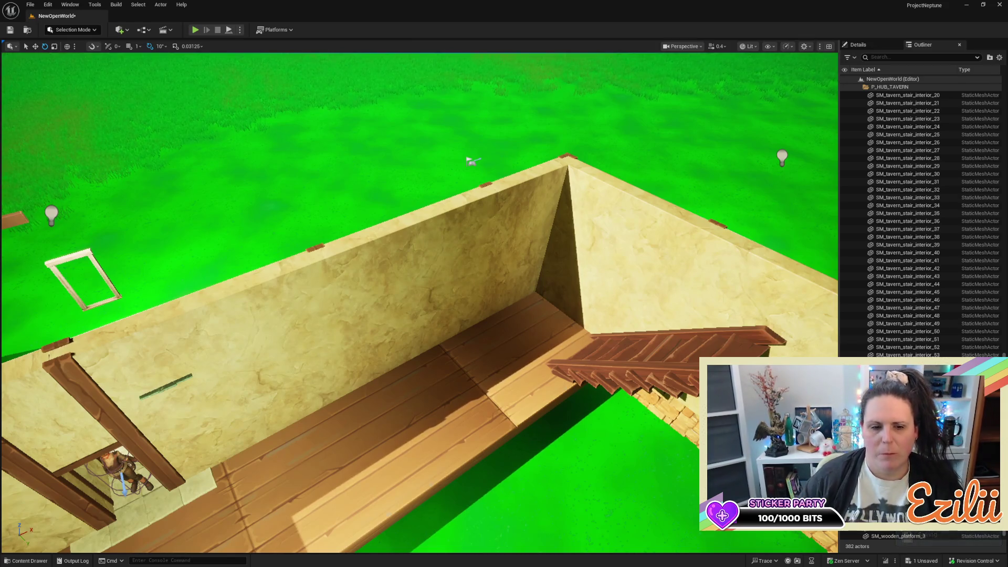
Bring the view into the tavern interior and inspect the wooden platform by the stairs
{"action": "left_click_drag", "start_coordinate": [421, 316], "coordinate": [447, 263]}
{"action": "scroll", "coordinate": [310, 288], "scroll_direction": "down", "scroll_amount": 5}
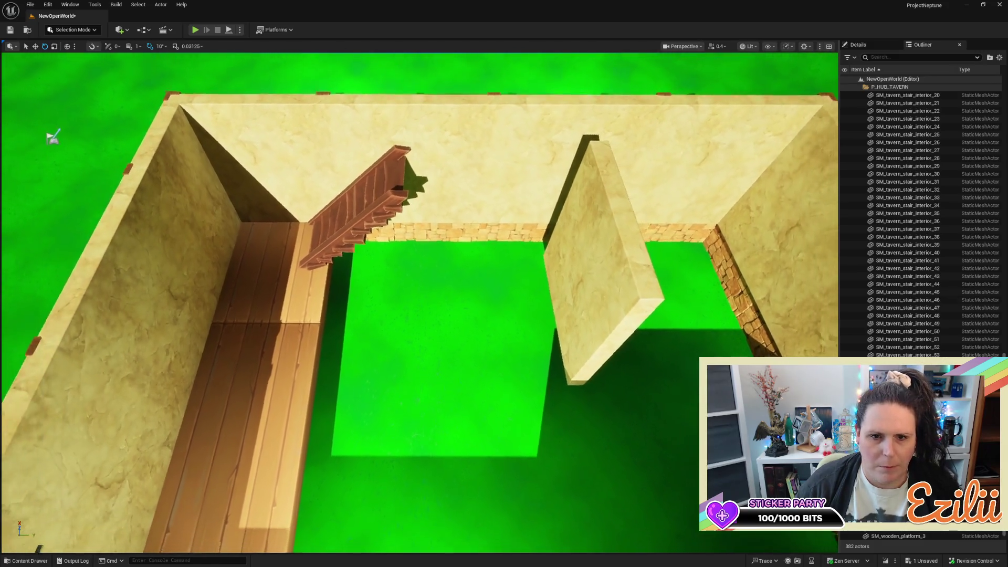
{"action": "left_click", "coordinate": [306, 291]}
{"action": "left_click_drag", "start_coordinate": [450, 386], "coordinate": [386, 337]}
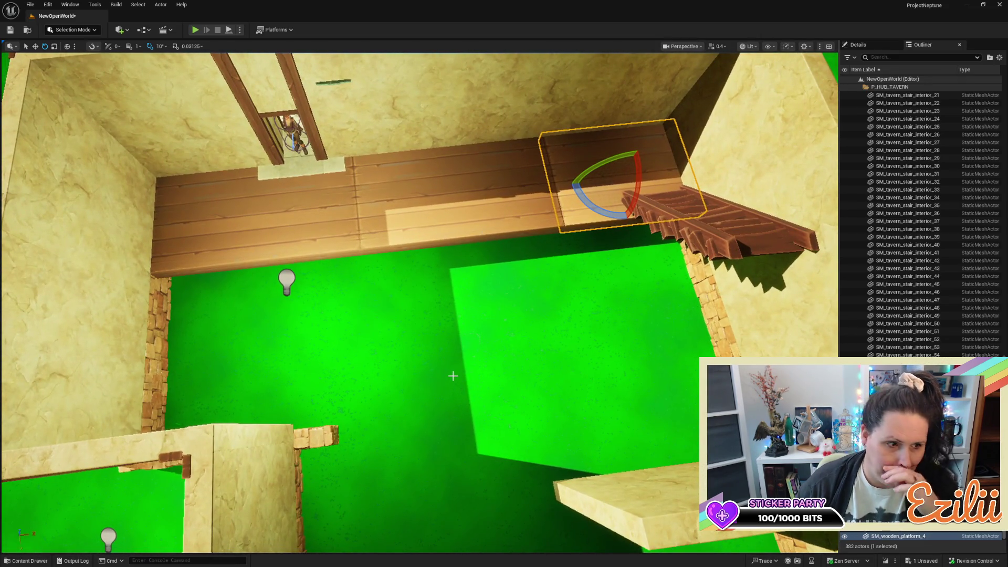
{"action": "mouse_move", "coordinate": [386, 337]}
{"action": "left_mouse_down"}
{"action": "mouse_move", "coordinate": [388, 370]}
{"action": "mouse_move", "coordinate": [357, 384]}
{"action": "mouse_move", "coordinate": [378, 363]}
{"action": "mouse_move", "coordinate": [378, 299]}
{"action": "mouse_move", "coordinate": [438, 281]}
{"action": "left_mouse_up"}
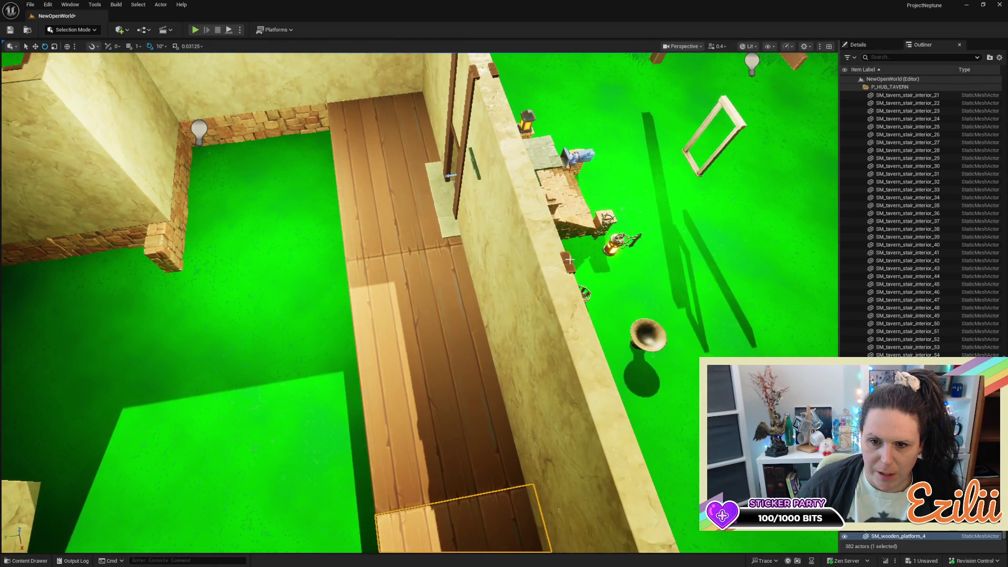
Alt-drag a duplicate of the wooden wall beam, sliding the copy to the left
{"action": "left_click", "coordinate": [569, 259]}
{"action": "key", "text": "w"}
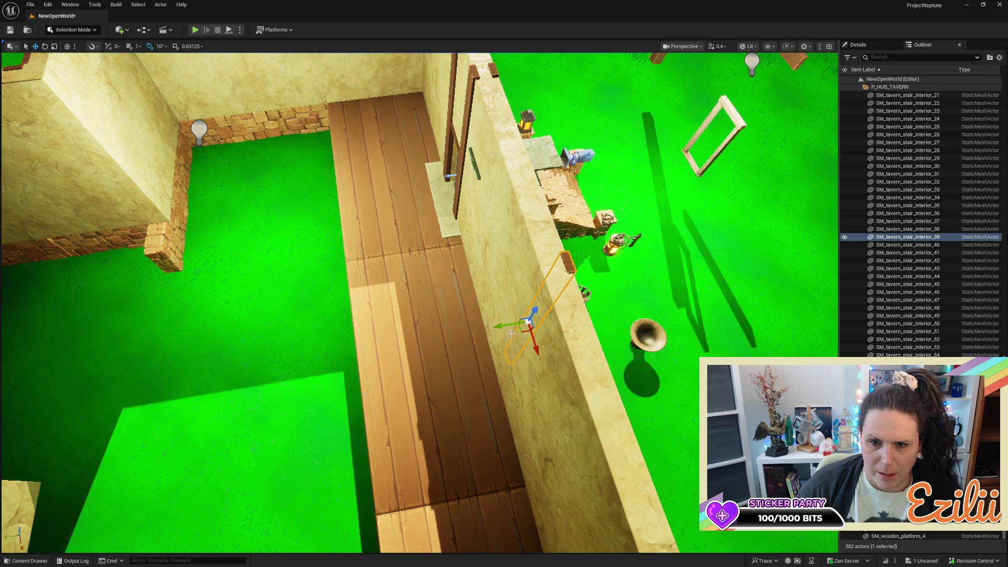
{"action": "mouse_move", "coordinate": [513, 325]}
{"action": "left_mouse_down", "text": "alt"}
{"action": "mouse_move", "coordinate": [495, 335]}
{"action": "mouse_move", "coordinate": [506, 365]}
{"action": "mouse_move", "coordinate": [532, 366]}
{"action": "mouse_move", "coordinate": [454, 339]}
{"action": "mouse_move", "coordinate": [485, 329]}
{"action": "mouse_move", "coordinate": [589, 171]}
{"action": "left_mouse_up", "text": "alt"}
{"action": "key", "text": "e"}
{"action": "key", "text": "w"}
Copy another wall beam, then delete the unwanted beam copy
{"action": "left_click", "coordinate": [576, 122]}
{"action": "mouse_move", "coordinate": [575, 123]}
{"action": "left_mouse_down"}
{"action": "mouse_move", "coordinate": [435, 202]}
{"action": "mouse_move", "coordinate": [408, 200]}
{"action": "mouse_move", "coordinate": [399, 210]}
{"action": "mouse_move", "coordinate": [451, 219]}
{"action": "mouse_move", "coordinate": [419, 205]}
{"action": "left_mouse_up"}
{"action": "key", "text": "e"}
{"action": "key", "text": "w"}
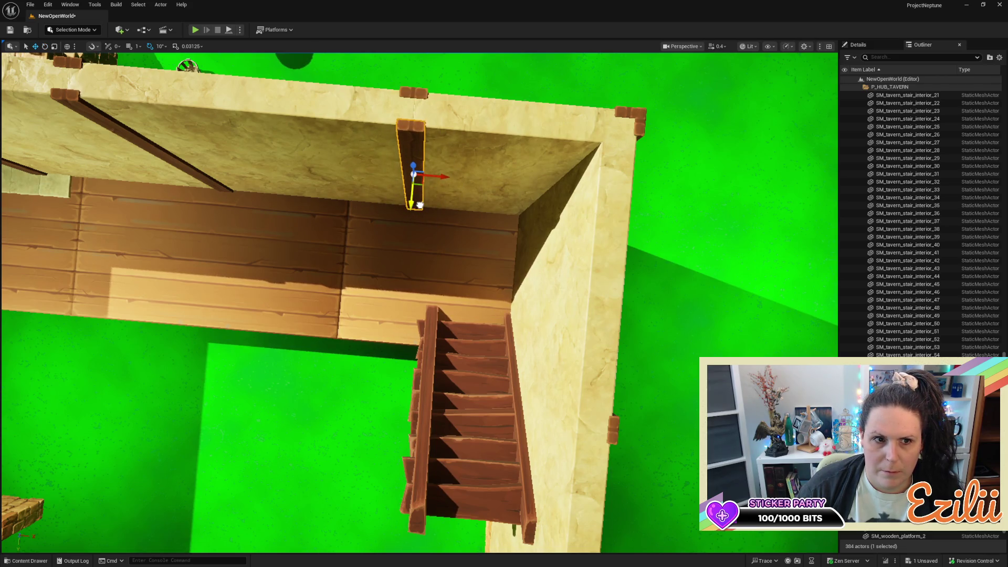
{"action": "key", "text": "Delete"}
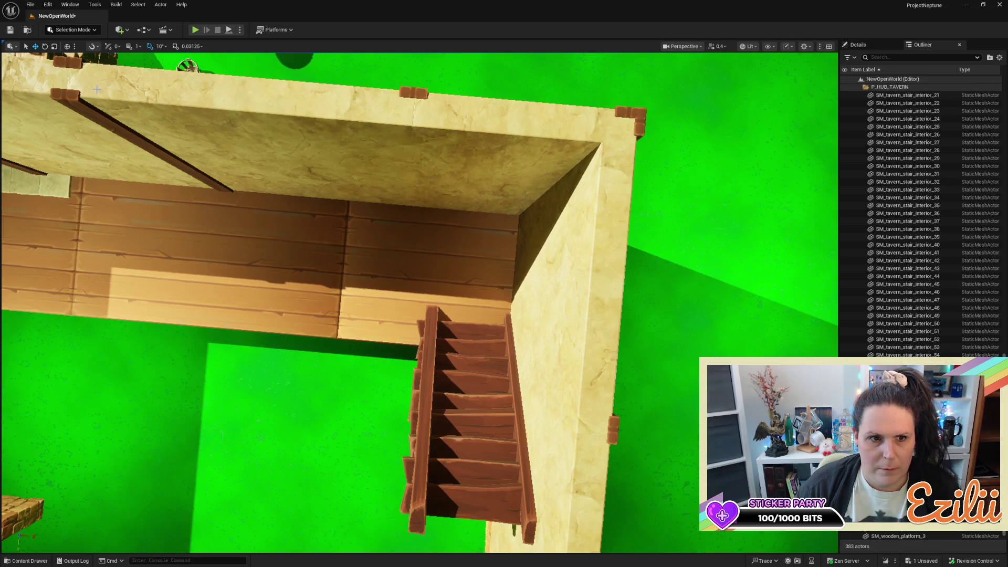
Duplicate the diagonal wall beam along the wall and rotate it -180° to mirror the original
{"action": "left_click", "coordinate": [74, 97]}
{"action": "mouse_move", "coordinate": [196, 156]}
{"action": "left_mouse_down"}
{"action": "mouse_move", "coordinate": [360, 173]}
{"action": "mouse_move", "coordinate": [440, 195]}
{"action": "left_mouse_up"}
{"action": "key", "text": "e"}
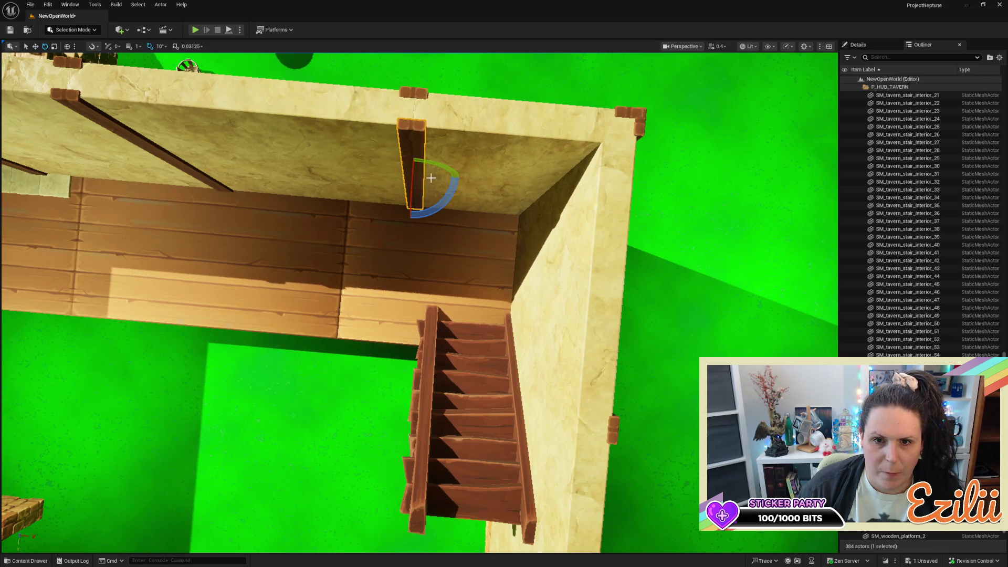
{"action": "left_click_drag", "start_coordinate": [432, 173], "coordinate": [461, 177]}
{"action": "left_click_drag", "start_coordinate": [519, 200], "coordinate": [519, 199]}
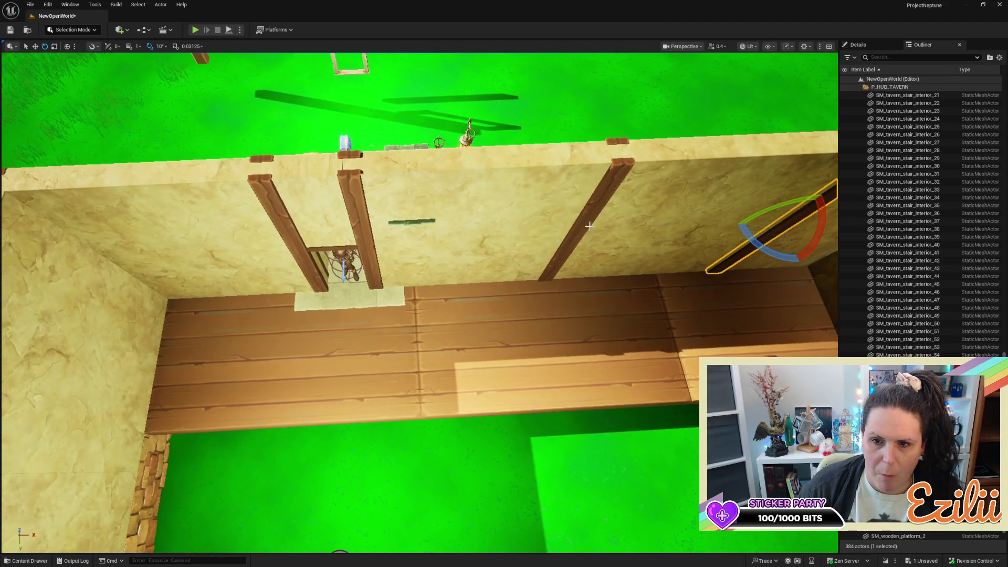
Alt-drag three more copies of the diagonal beam along the wall toward the staircase corner
{"action": "left_click_drag", "start_coordinate": [586, 226], "coordinate": [594, 308]}
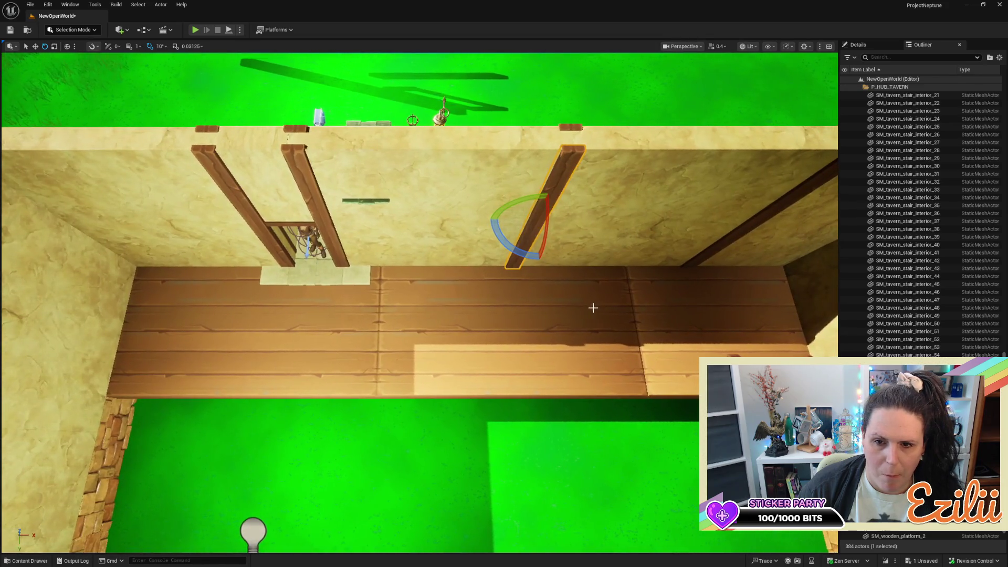
{"action": "key", "text": "w"}
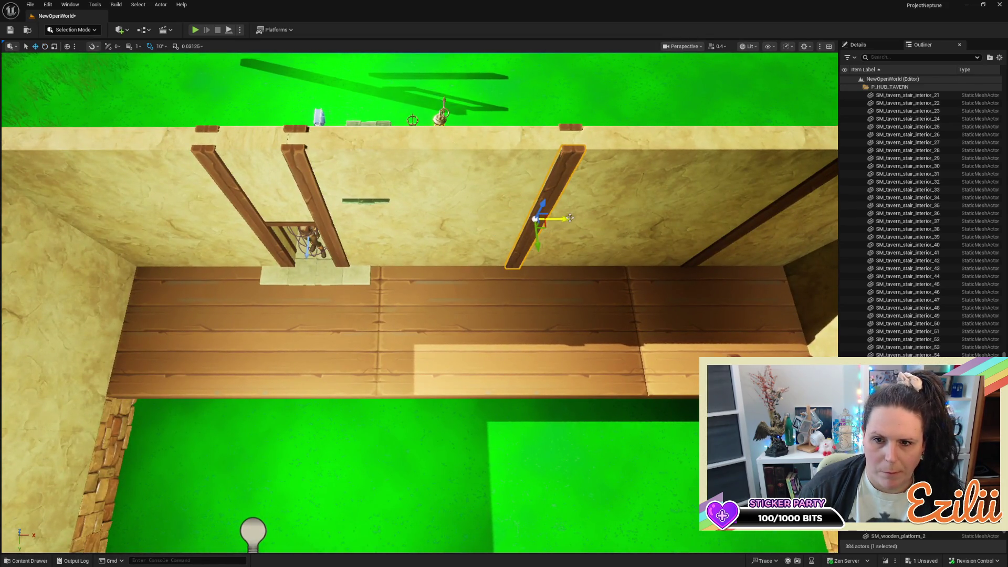
{"action": "mouse_move", "coordinate": [567, 218]}
{"action": "left_mouse_down"}
{"action": "mouse_move", "coordinate": [284, 218]}
{"action": "mouse_move", "coordinate": [251, 166]}
{"action": "mouse_move", "coordinate": [266, 166]}
{"action": "mouse_move", "coordinate": [330, 231]}
{"action": "mouse_move", "coordinate": [203, 216]}
{"action": "left_mouse_up"}
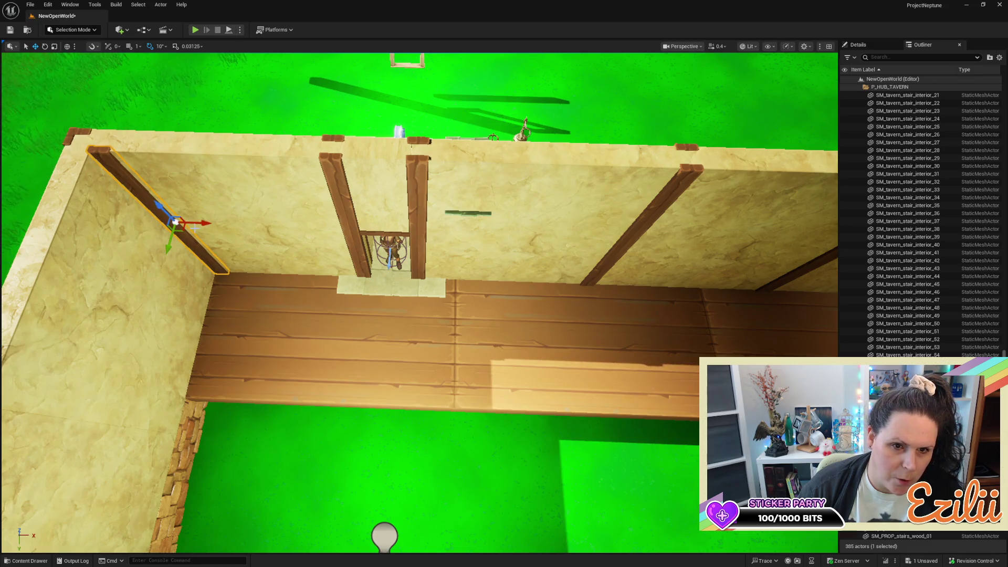
{"action": "mouse_move", "coordinate": [204, 221]}
{"action": "left_mouse_down"}
{"action": "mouse_move", "coordinate": [441, 220]}
{"action": "mouse_move", "coordinate": [756, 239]}
{"action": "mouse_move", "coordinate": [736, 89]}
{"action": "mouse_move", "coordinate": [716, 79]}
{"action": "mouse_move", "coordinate": [727, 106]}
{"action": "mouse_move", "coordinate": [694, 107]}
{"action": "left_mouse_up"}
{"action": "mouse_move", "coordinate": [373, 250]}
{"action": "left_mouse_down"}
{"action": "mouse_move", "coordinate": [595, 280]}
{"action": "mouse_move", "coordinate": [398, 312]}
{"action": "left_mouse_up"}
{"action": "mouse_move", "coordinate": [312, 313]}
{"action": "left_mouse_down"}
{"action": "mouse_move", "coordinate": [370, 299]}
{"action": "mouse_move", "coordinate": [366, 330]}
{"action": "left_mouse_up"}
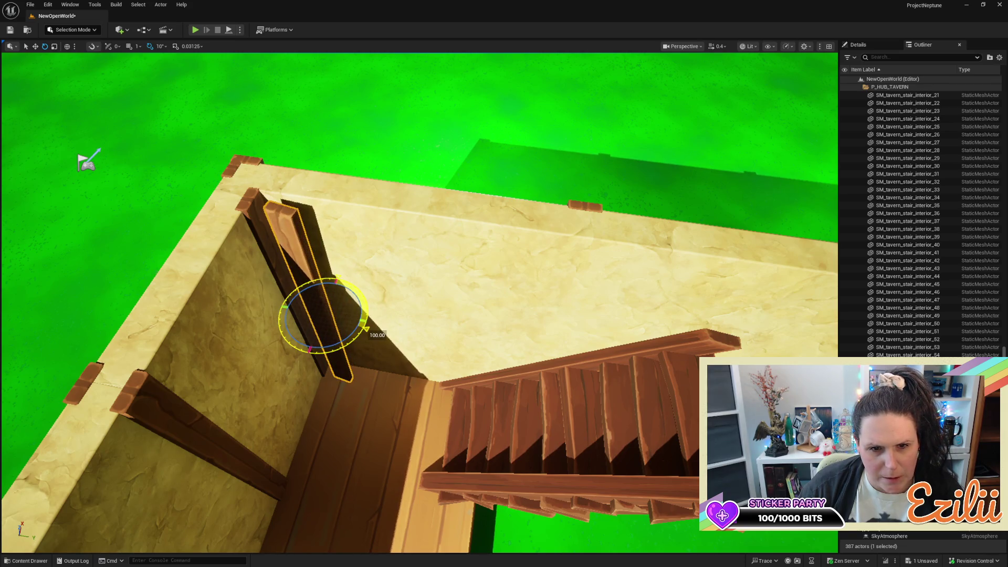
Move the beam into the corner, stand it upright, and stretch it with its top level with the wall
{"action": "key", "text": "w"}
{"action": "left_click_drag", "start_coordinate": [333, 295], "coordinate": [351, 283]}
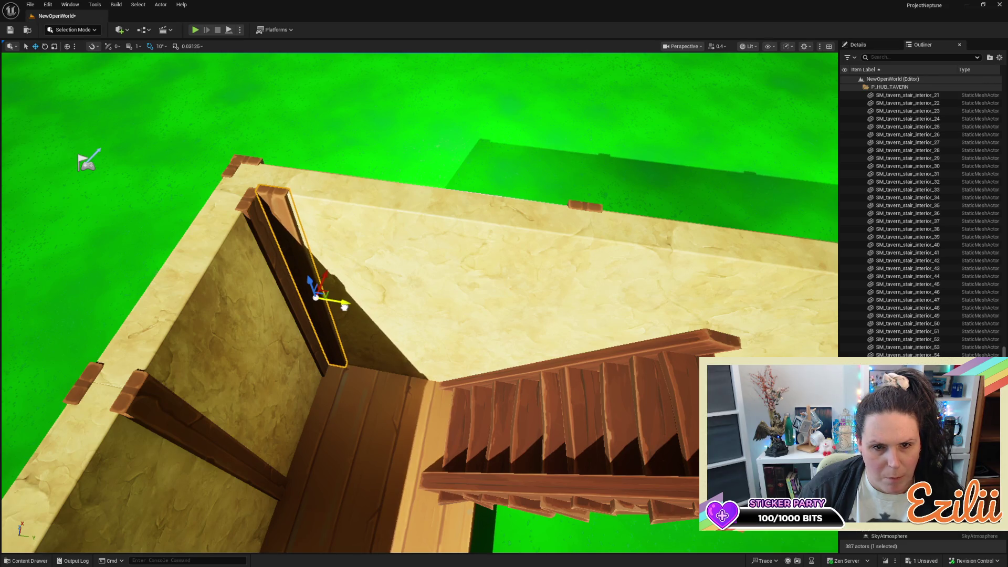
{"action": "scroll", "coordinate": [344, 306], "scroll_direction": "up", "scroll_amount": 10}
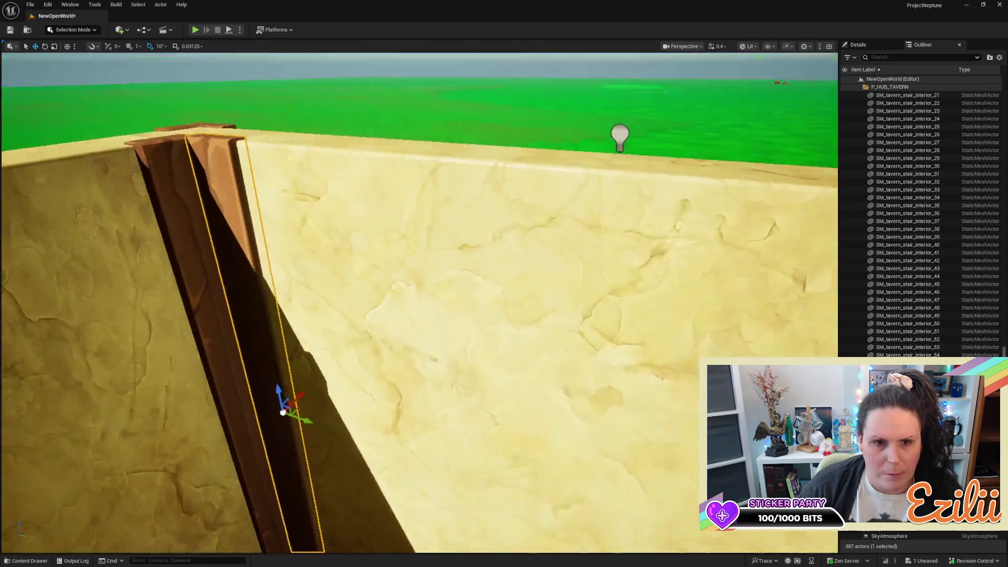
{"action": "left_click_drag", "start_coordinate": [433, 340], "coordinate": [434, 340]}
{"action": "key", "text": "e"}
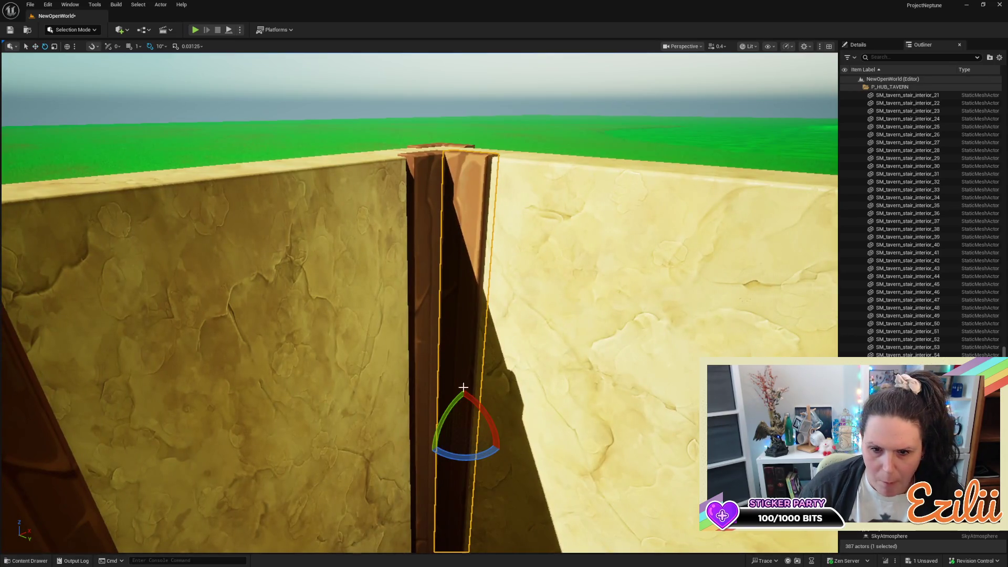
{"action": "mouse_move", "coordinate": [449, 381]}
{"action": "left_mouse_down"}
{"action": "mouse_move", "coordinate": [494, 428]}
{"action": "mouse_move", "coordinate": [485, 452]}
{"action": "mouse_move", "coordinate": [460, 468]}
{"action": "left_mouse_up"}
{"action": "left_click_drag", "start_coordinate": [486, 406], "coordinate": [483, 410]}
{"action": "key", "text": "s"}
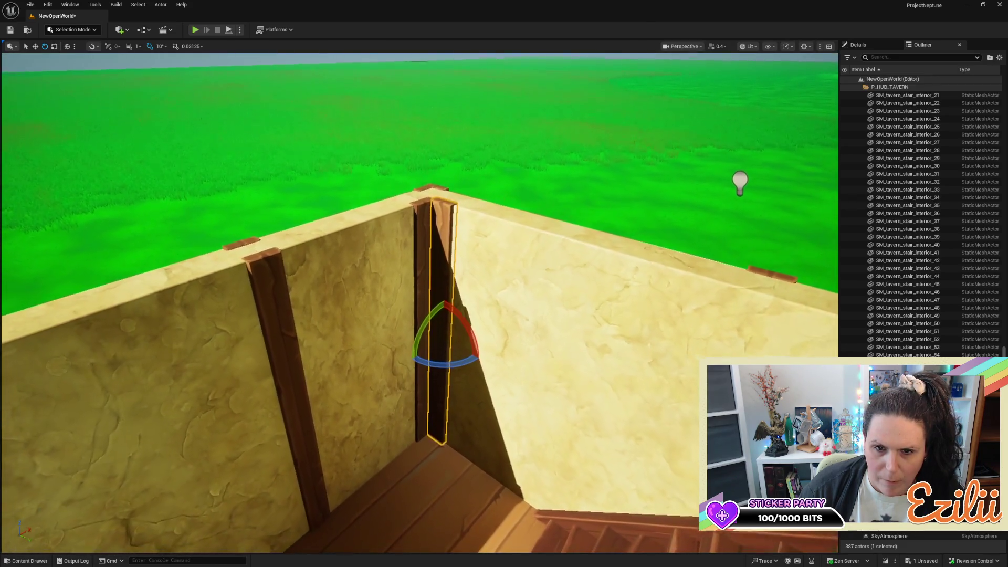
{"action": "key", "text": "s"}
{"action": "key", "text": "s"}
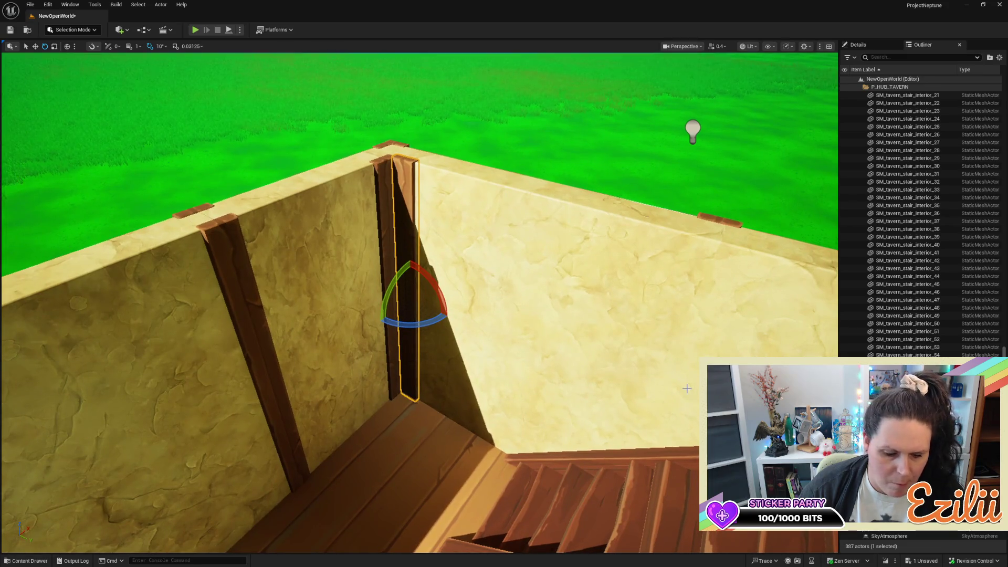
{"action": "left_click_drag", "start_coordinate": [411, 281], "coordinate": [412, 270]}
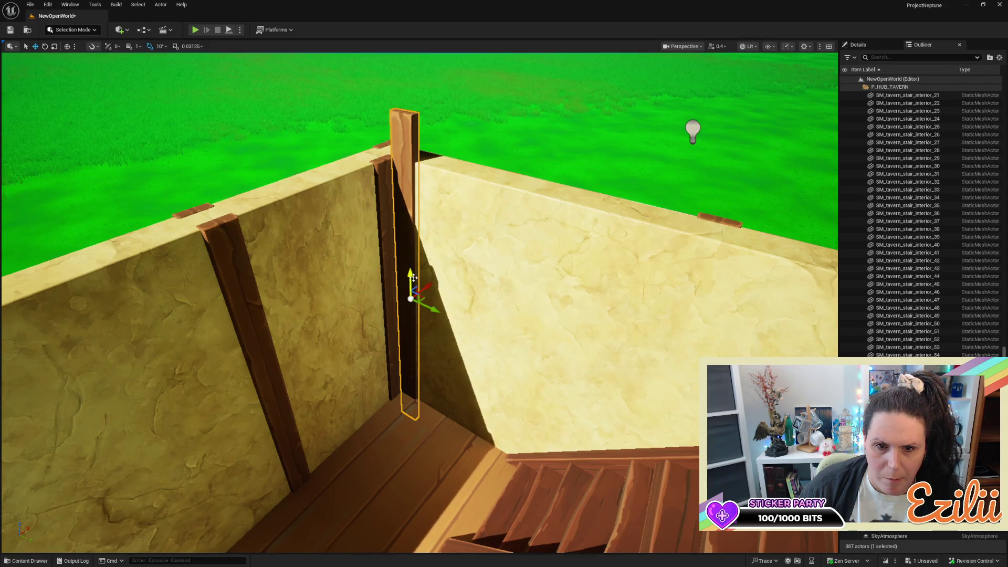
{"action": "left_click_drag", "start_coordinate": [412, 278], "coordinate": [410, 304]}
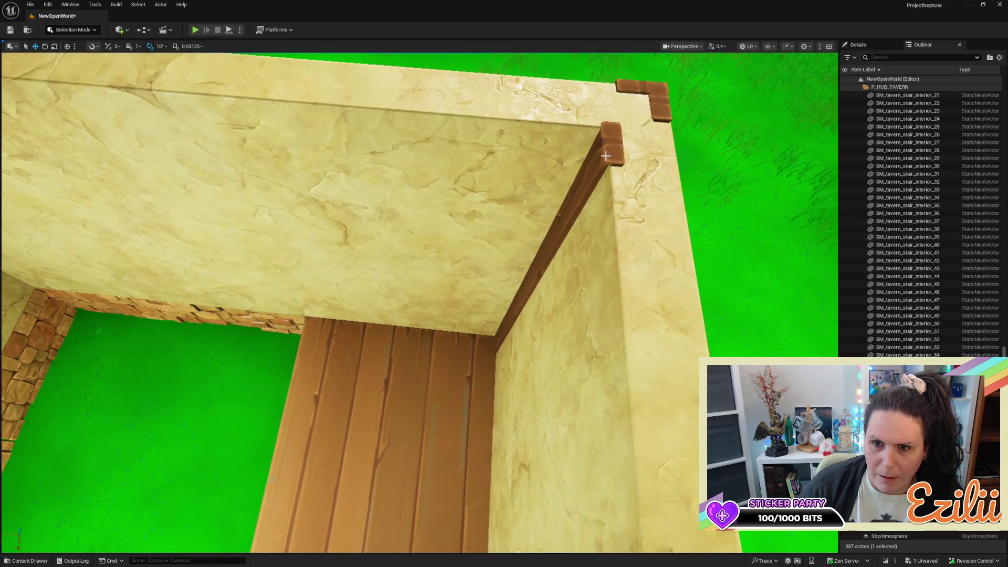
Duplicate the upright corner post and rotate the copy -180° to face the other wall
{"action": "left_click_drag", "start_coordinate": [519, 287], "coordinate": [477, 283], "text": "alt"}
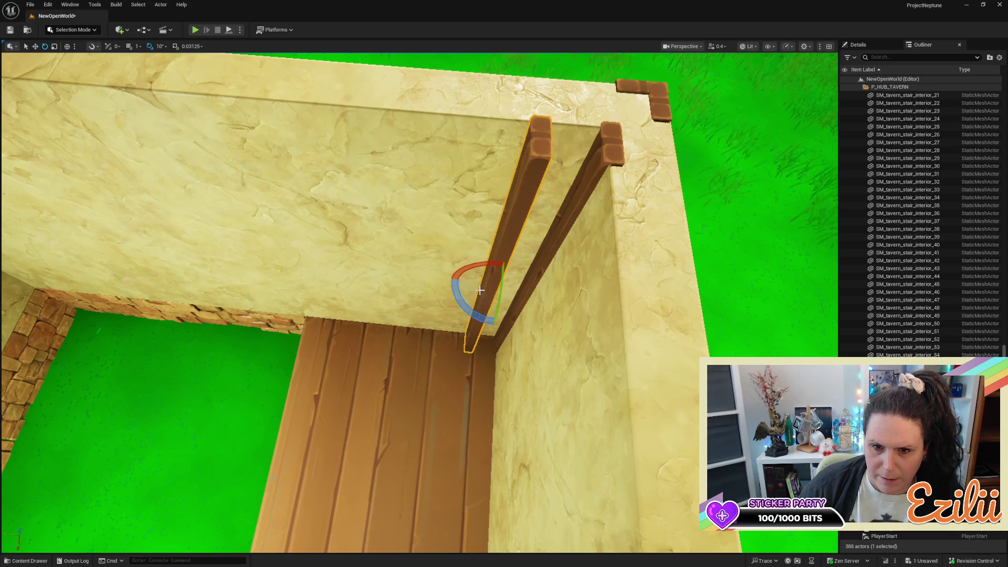
{"action": "mouse_move", "coordinate": [467, 309]}
{"action": "left_mouse_down"}
{"action": "mouse_move", "coordinate": [504, 323]}
{"action": "mouse_move", "coordinate": [540, 288]}
{"action": "mouse_move", "coordinate": [499, 276]}
{"action": "mouse_move", "coordinate": [499, 288]}
{"action": "mouse_move", "coordinate": [486, 261]}
{"action": "mouse_move", "coordinate": [449, 281]}
{"action": "left_mouse_up"}
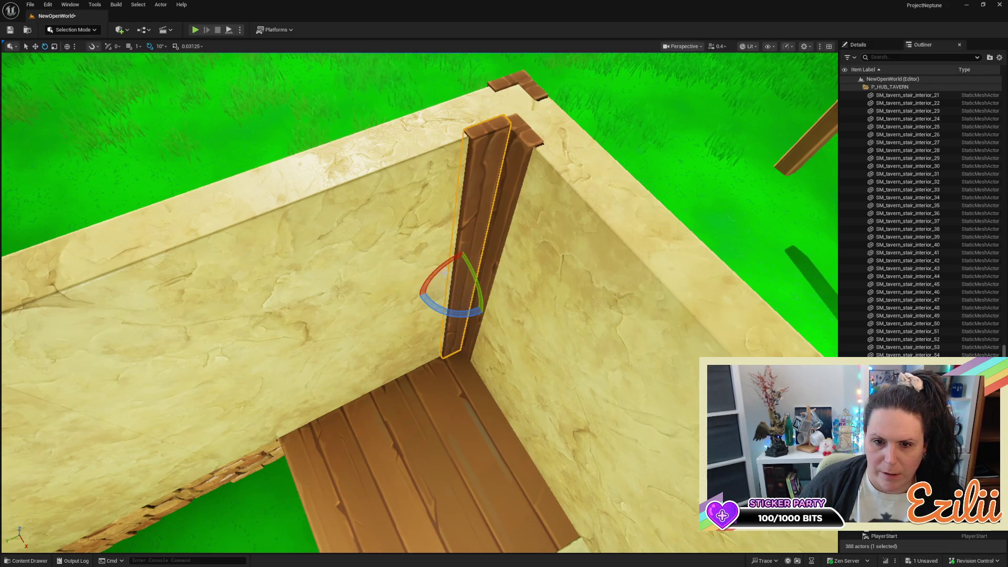
{"action": "mouse_move", "coordinate": [439, 274]}
{"action": "left_mouse_down"}
{"action": "mouse_move", "coordinate": [436, 291]}
{"action": "mouse_move", "coordinate": [455, 305]}
{"action": "mouse_move", "coordinate": [525, 302]}
{"action": "left_mouse_up"}
{"action": "key", "text": "Escape"}
{"action": "scroll", "coordinate": [420, 303], "scroll_direction": "up", "scroll_amount": 10}
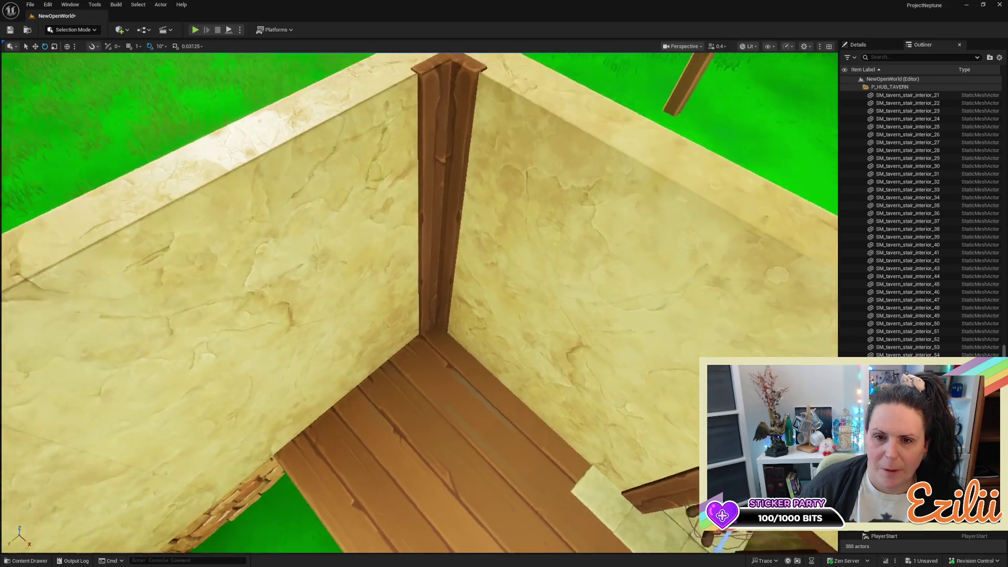
{"action": "scroll", "coordinate": [420, 304], "scroll_direction": "down", "scroll_amount": 10}
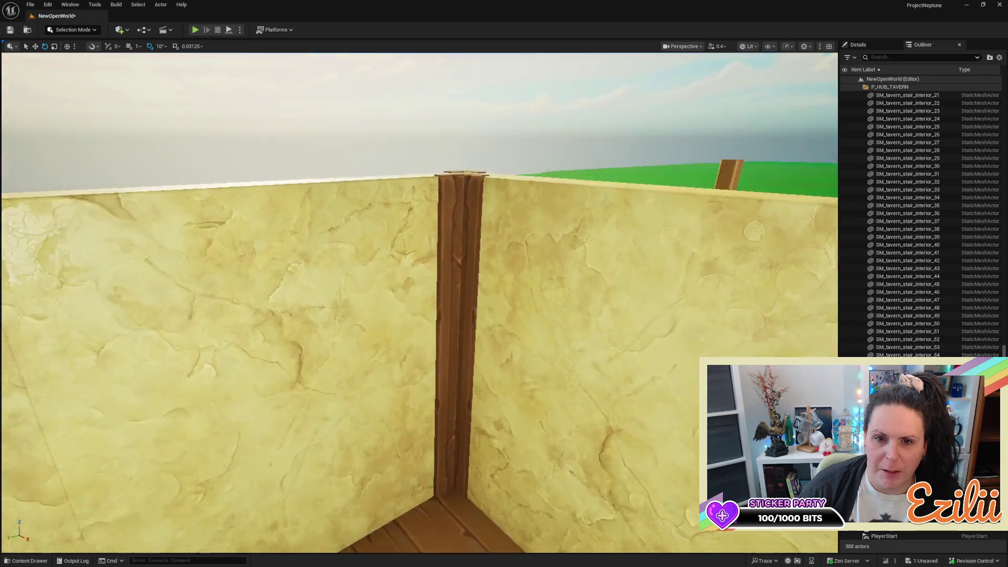
{"action": "left_click_drag", "start_coordinate": [610, 232], "coordinate": [610, 232]}
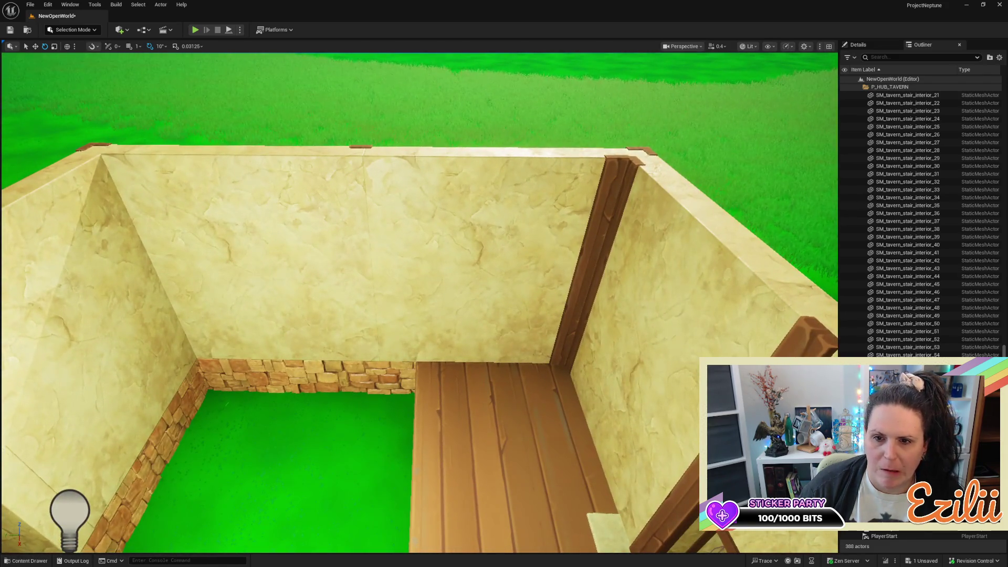
Copy the upright corner post onto the back wall's middle, turned 180°, and into its left corner
{"action": "left_click", "coordinate": [593, 232]}
{"action": "key", "text": "w"}
{"action": "left_click_drag", "start_coordinate": [553, 275], "coordinate": [317, 252]}
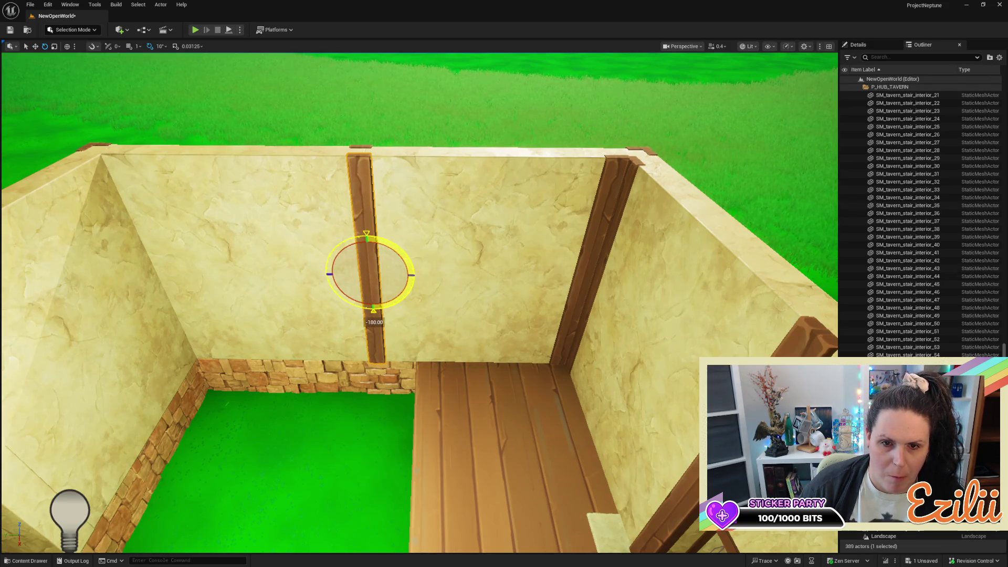
{"action": "left_click_drag", "start_coordinate": [373, 309], "coordinate": [373, 310]}
{"action": "left_click_drag", "start_coordinate": [418, 258], "coordinate": [417, 258]}
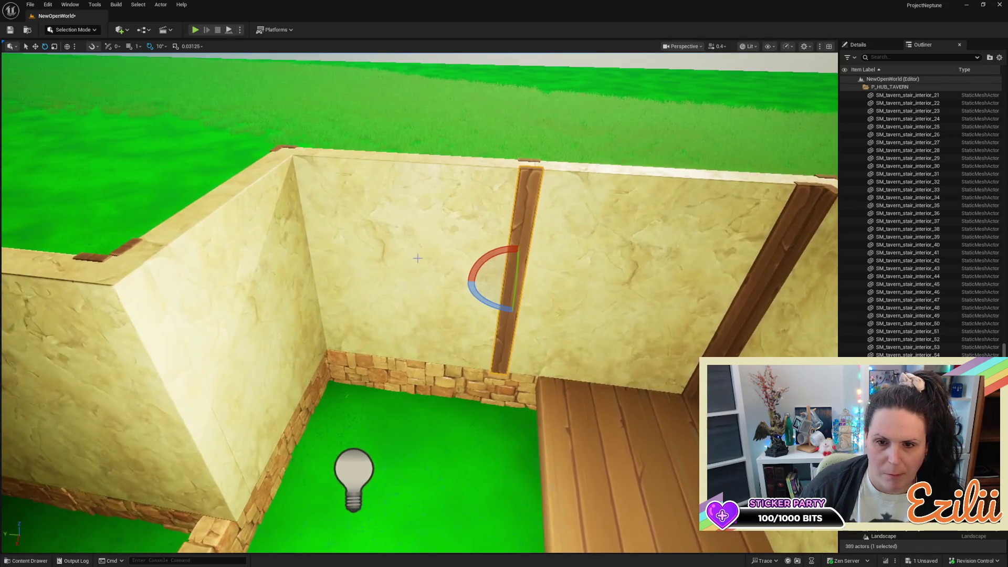
{"action": "key", "text": "w"}
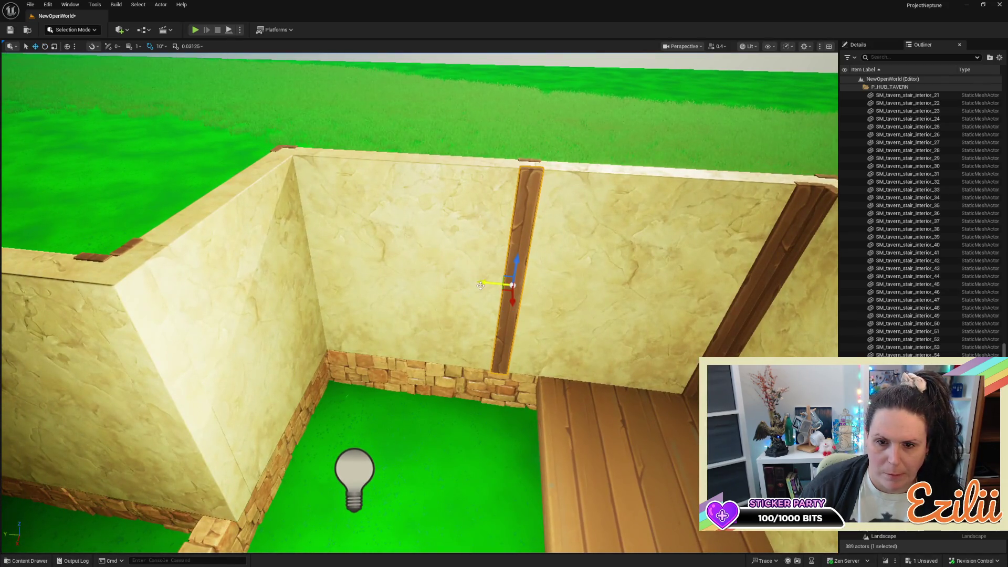
{"action": "mouse_move", "coordinate": [479, 285]}
{"action": "left_mouse_down"}
{"action": "mouse_move", "coordinate": [273, 231]}
{"action": "mouse_move", "coordinate": [288, 227]}
{"action": "mouse_move", "coordinate": [375, 80]}
{"action": "mouse_move", "coordinate": [395, 105]}
{"action": "mouse_move", "coordinate": [378, 110]}
{"action": "left_mouse_up"}
{"action": "left_click_drag", "start_coordinate": [377, 256], "coordinate": [378, 256]}
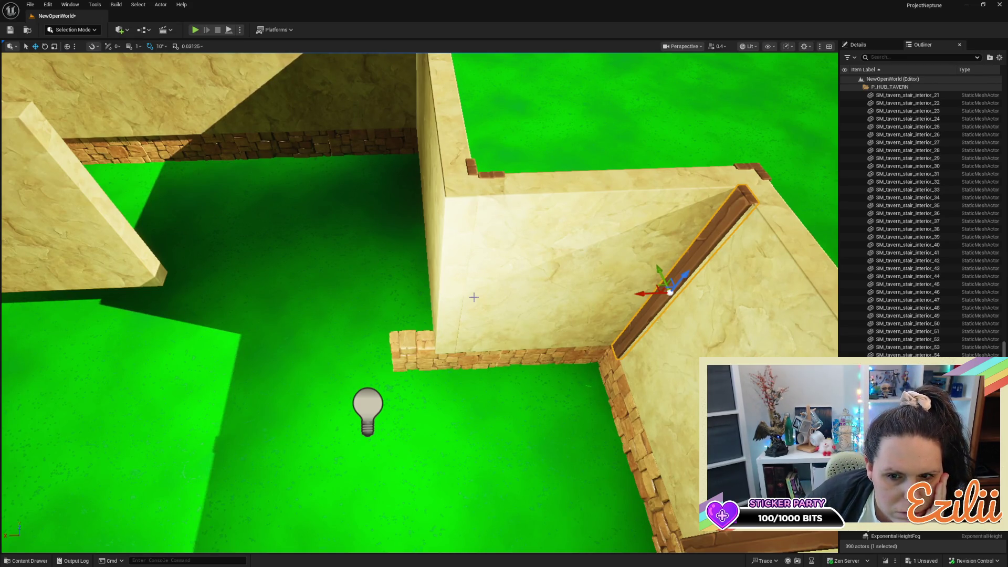
Select the plaster wall piece, nudge it slightly sideways, and frame the whole zig-zag wall
{"action": "left_click", "coordinate": [503, 295]}
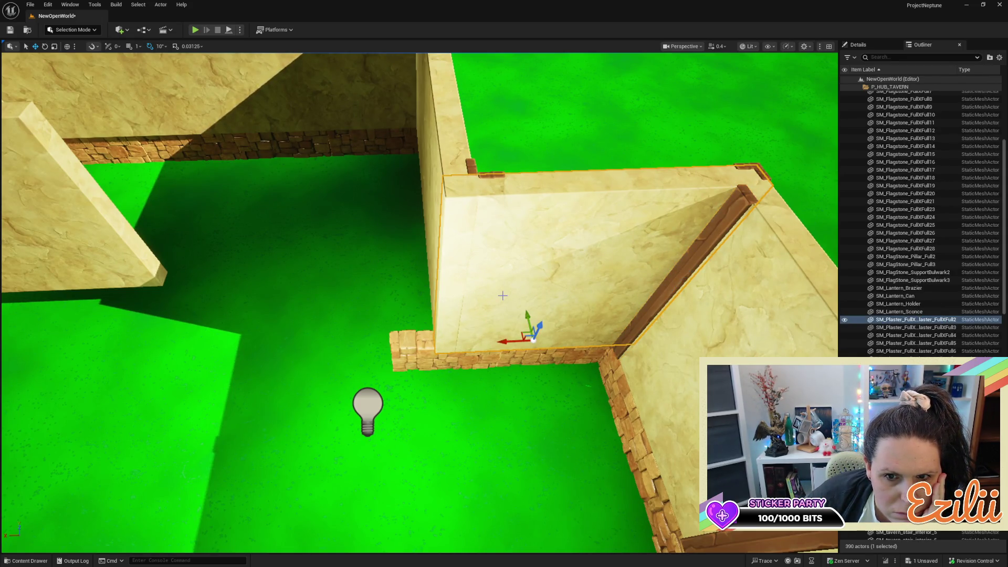
{"action": "left_click_drag", "start_coordinate": [538, 362], "coordinate": [538, 362]}
{"action": "left_click_drag", "start_coordinate": [331, 331], "coordinate": [331, 331]}
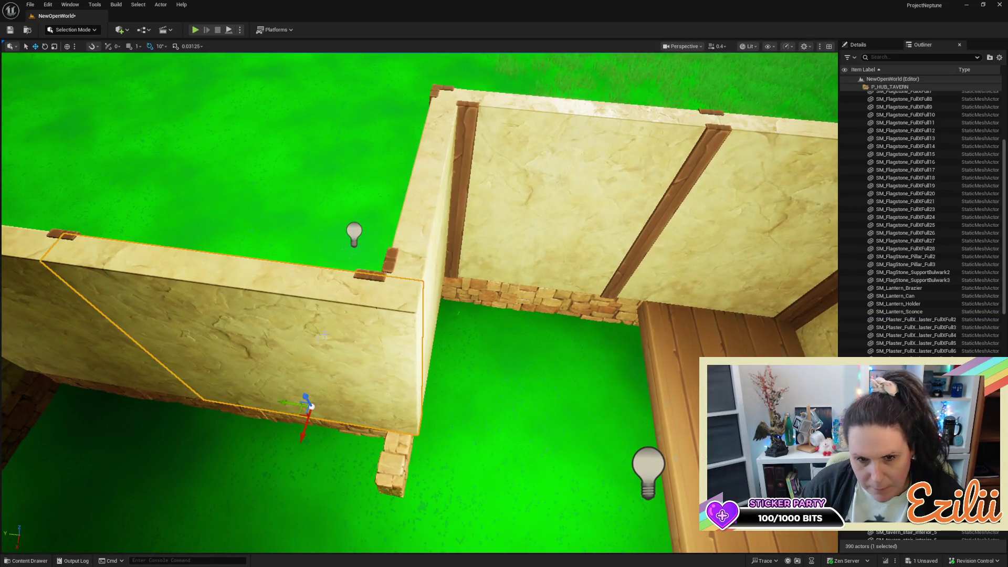
{"action": "left_click_drag", "start_coordinate": [287, 402], "coordinate": [284, 402]}
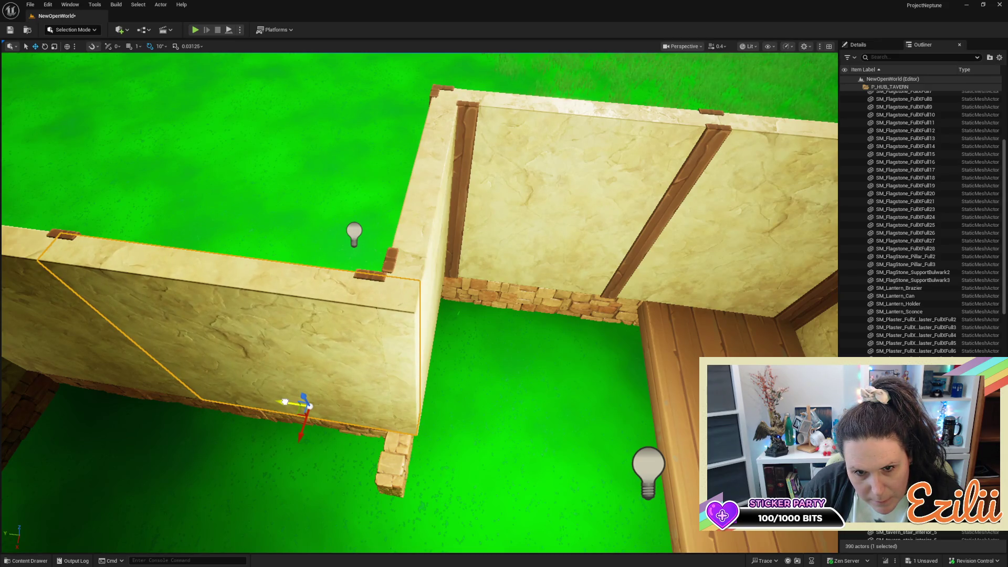
{"action": "left_click_drag", "start_coordinate": [444, 404], "coordinate": [462, 416]}
{"action": "mouse_move", "coordinate": [518, 320]}
{"action": "left_mouse_down"}
{"action": "mouse_move", "coordinate": [487, 300]}
{"action": "mouse_move", "coordinate": [521, 316]}
{"action": "mouse_move", "coordinate": [472, 312]}
{"action": "left_mouse_up"}
Rotate the corner wooden post to face the corner and slide it into place
{"action": "left_click", "coordinate": [487, 300]}
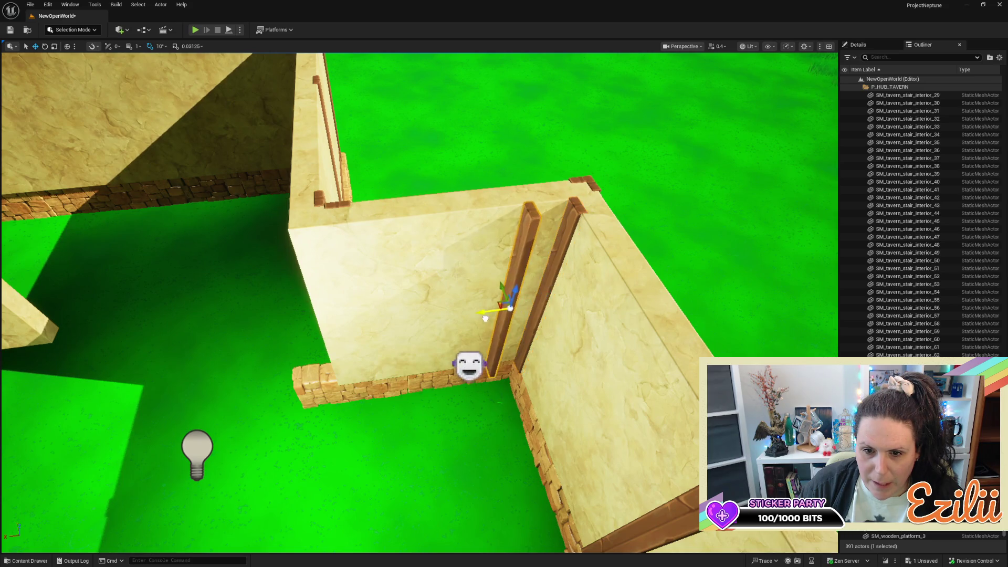
{"action": "key", "text": "e"}
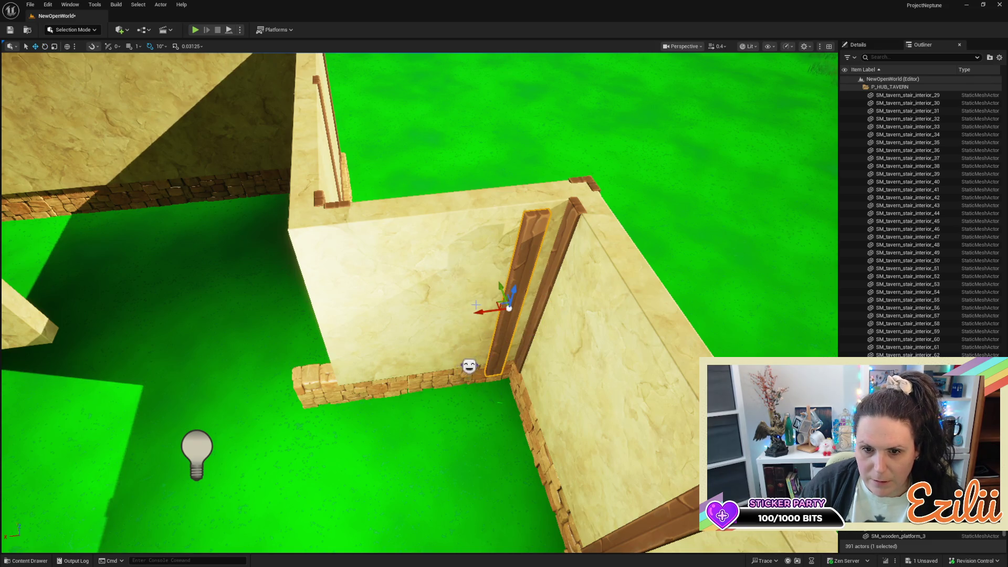
{"action": "mouse_move", "coordinate": [464, 315]}
{"action": "left_mouse_down"}
{"action": "mouse_move", "coordinate": [505, 332]}
{"action": "mouse_move", "coordinate": [554, 297]}
{"action": "left_mouse_up"}
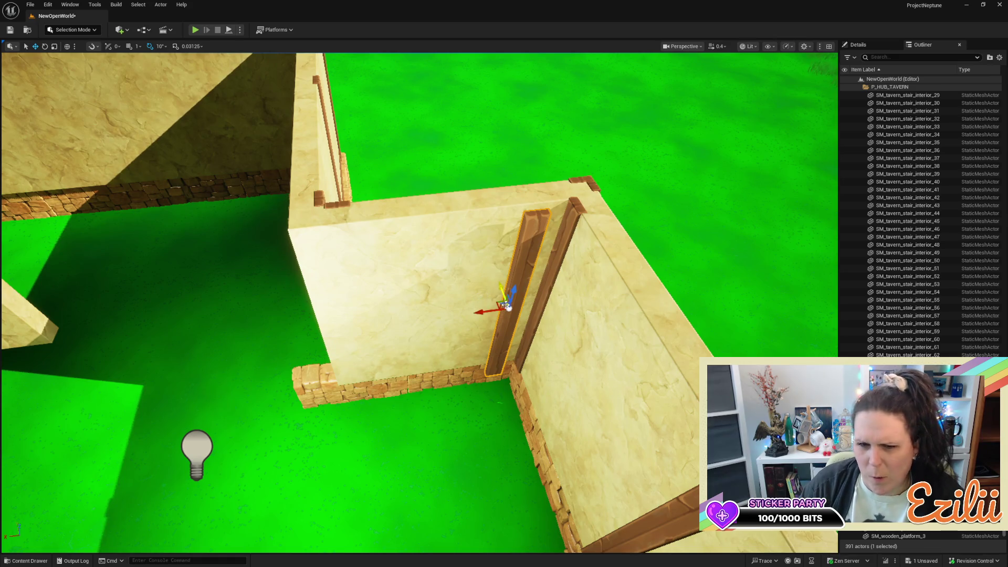
{"action": "mouse_move", "coordinate": [502, 286]}
{"action": "left_mouse_down"}
{"action": "mouse_move", "coordinate": [483, 291]}
{"action": "mouse_move", "coordinate": [474, 279]}
{"action": "mouse_move", "coordinate": [499, 299]}
{"action": "left_mouse_up"}
{"action": "key", "text": "a"}
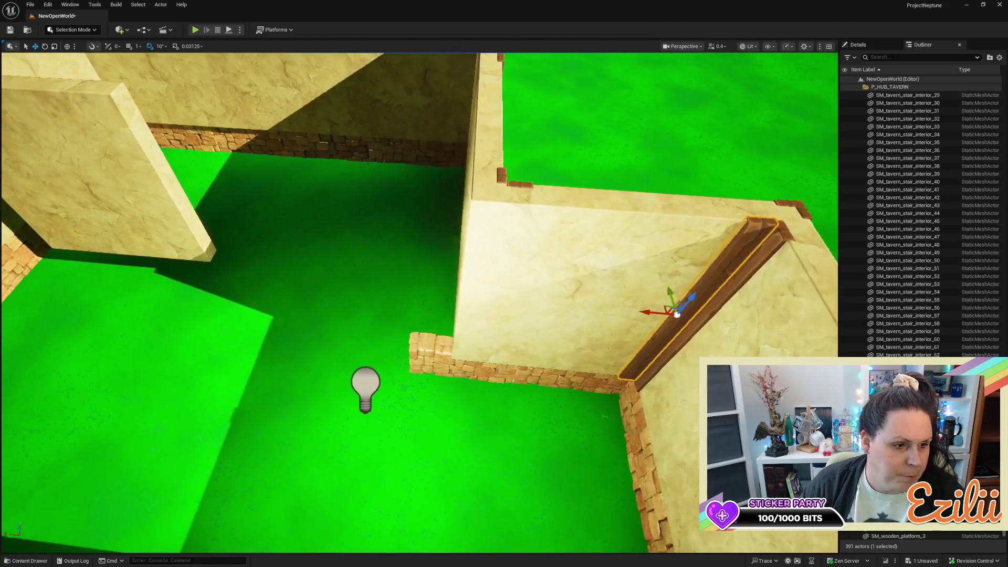
{"action": "key", "text": "s"}
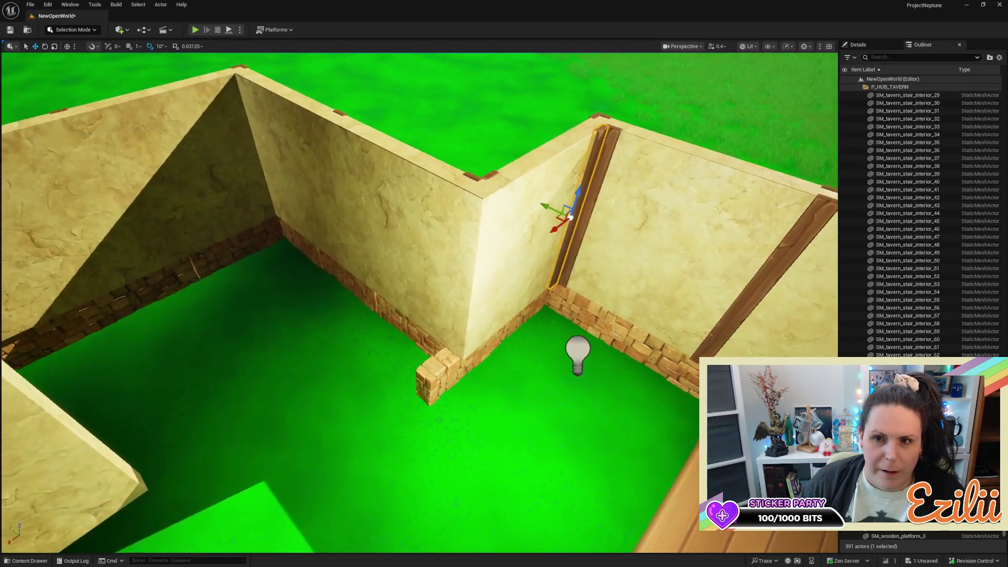
Copy the post further along the wall and nudge it, undoing an accidental wall move
{"action": "mouse_move", "coordinate": [572, 227]}
{"action": "left_mouse_down"}
{"action": "mouse_move", "coordinate": [514, 249]}
{"action": "mouse_move", "coordinate": [465, 301]}
{"action": "left_mouse_up"}
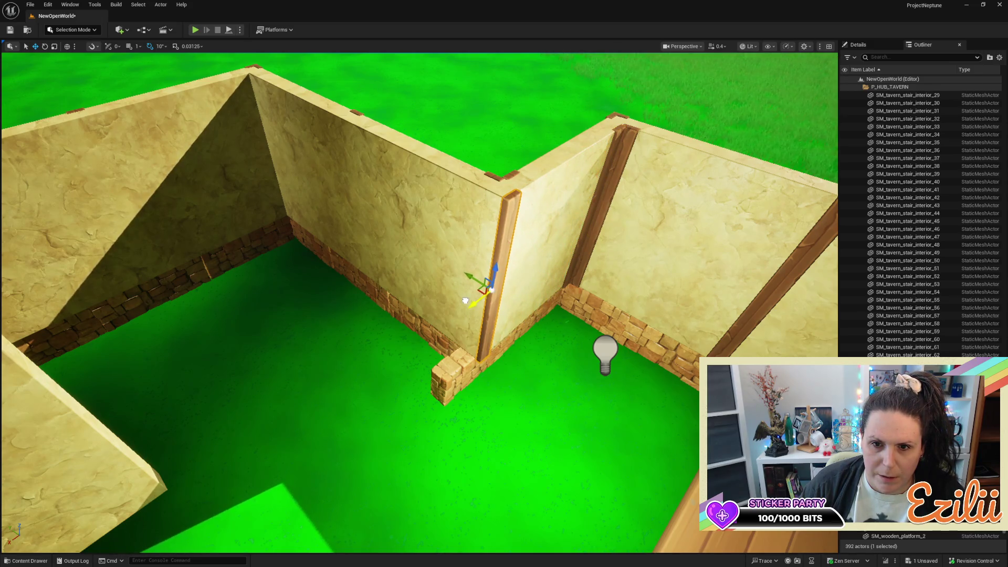
{"action": "key", "text": "a"}
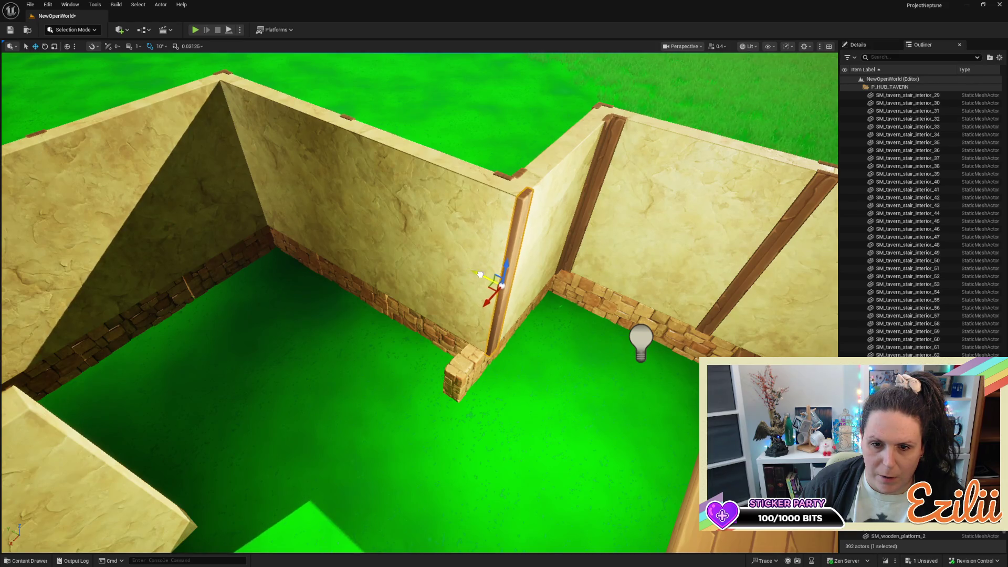
{"action": "left_click_drag", "start_coordinate": [476, 274], "coordinate": [477, 276]}
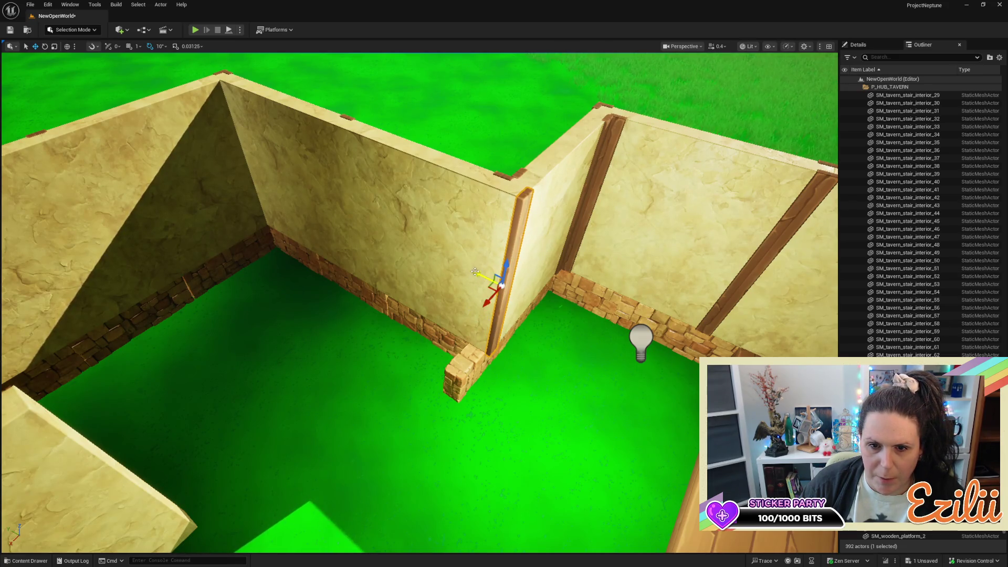
{"action": "left_click_drag", "start_coordinate": [478, 276], "coordinate": [504, 289]}
{"action": "left_click", "coordinate": [450, 303]}
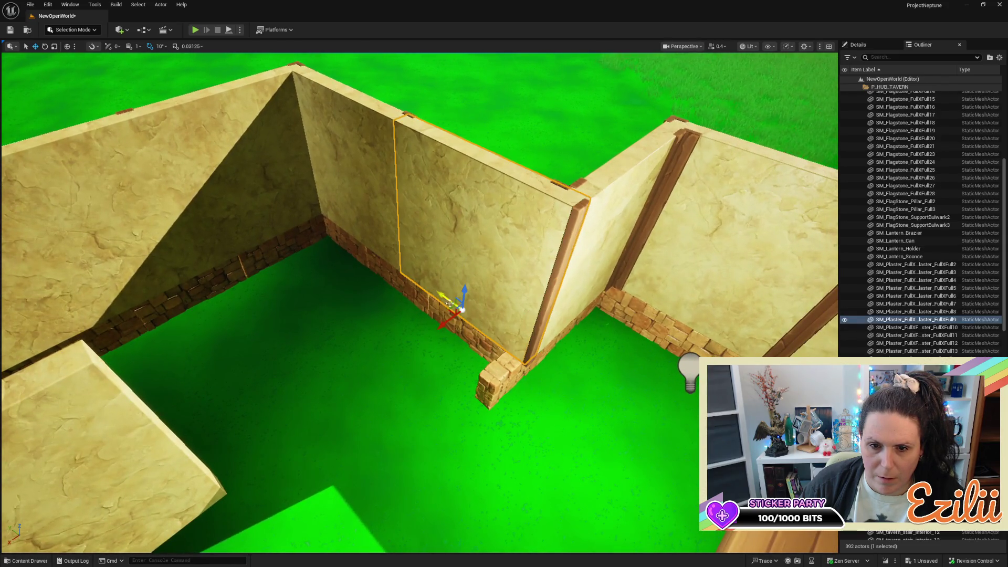
{"action": "mouse_move", "coordinate": [442, 319]}
{"action": "left_mouse_down"}
{"action": "mouse_move", "coordinate": [394, 362]}
{"action": "mouse_move", "coordinate": [389, 336]}
{"action": "mouse_move", "coordinate": [415, 302]}
{"action": "mouse_move", "coordinate": [403, 355]}
{"action": "left_mouse_up"}
{"action": "key", "text": "ctrl+z"}
Duplicate the corner post with Ctrl+D, rotate it 10°, and slide it toward the corner
{"action": "left_click", "coordinate": [404, 355]}
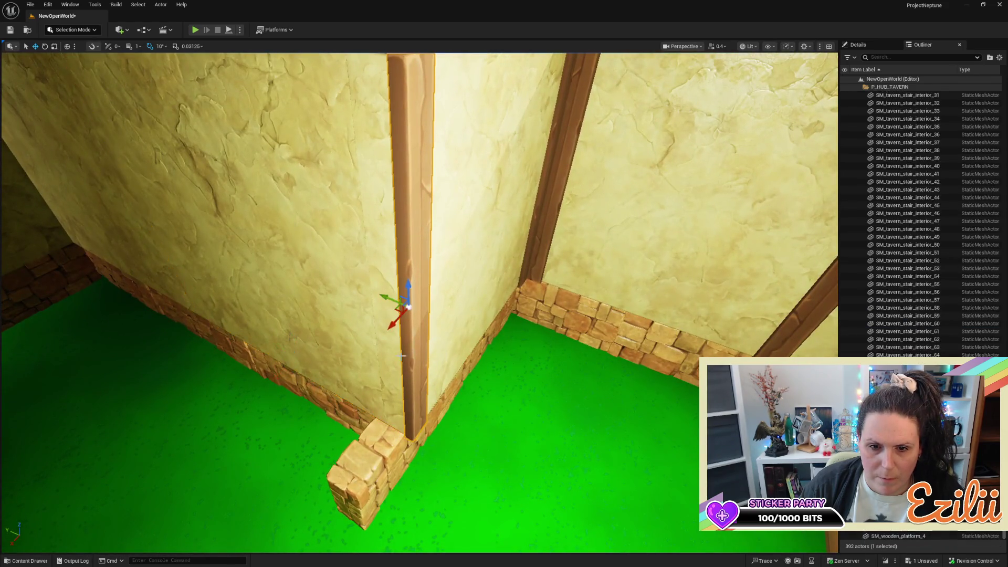
{"action": "key", "text": "ctrl+d"}
{"action": "key", "text": "e"}
{"action": "mouse_move", "coordinate": [391, 344]}
{"action": "left_mouse_down"}
{"action": "mouse_move", "coordinate": [371, 342]}
{"action": "mouse_move", "coordinate": [352, 301]}
{"action": "mouse_move", "coordinate": [368, 287]}
{"action": "left_mouse_up"}
{"action": "key", "text": "w"}
{"action": "mouse_move", "coordinate": [387, 334]}
{"action": "left_mouse_down"}
{"action": "mouse_move", "coordinate": [404, 331]}
{"action": "mouse_move", "coordinate": [376, 303]}
{"action": "left_mouse_up"}
Widen the copied post slightly to cover the seam and nudge it left along the wall
{"action": "key", "text": "f"}
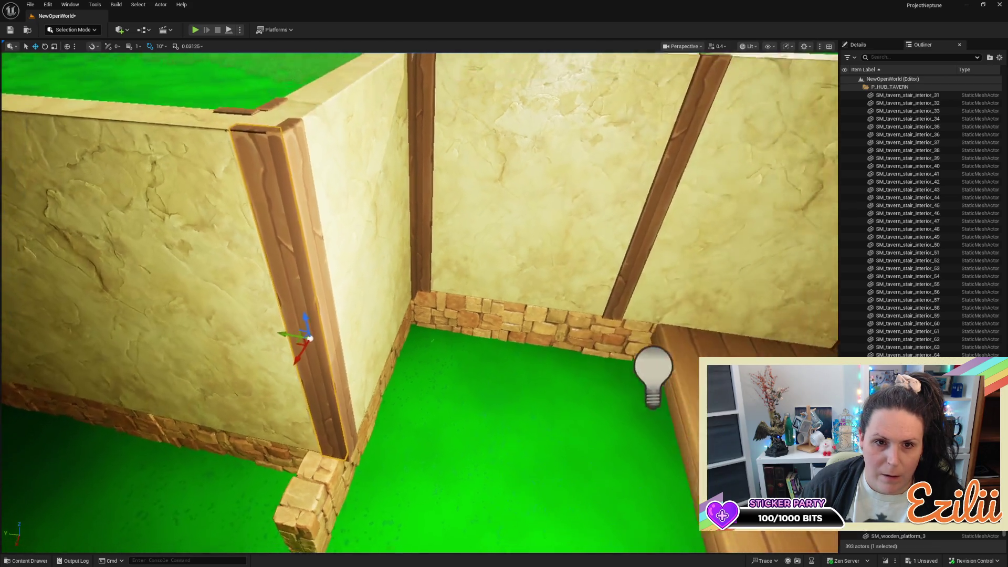
{"action": "key", "text": "r"}
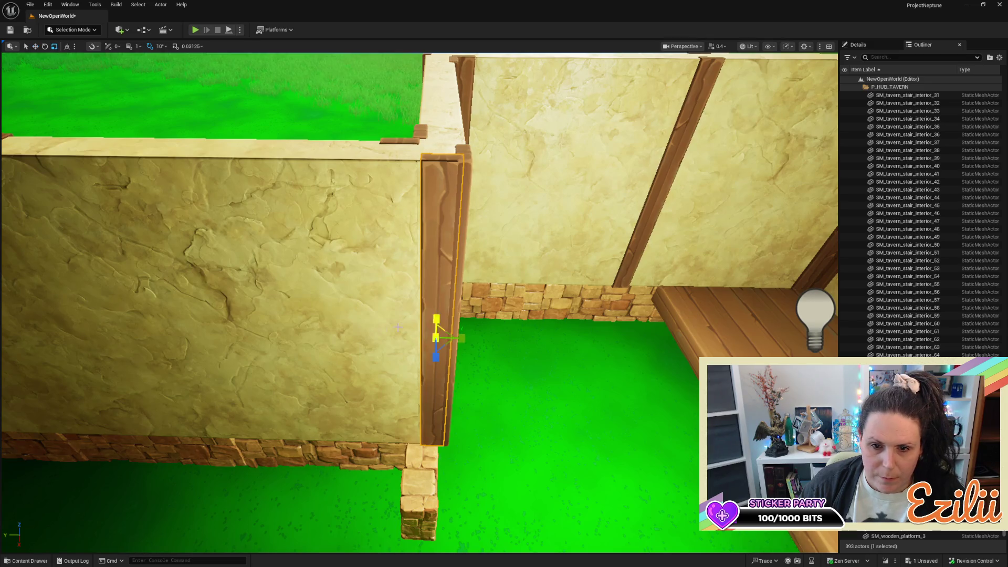
{"action": "left_click_drag", "start_coordinate": [462, 342], "coordinate": [409, 337]}
{"action": "key", "text": "w"}
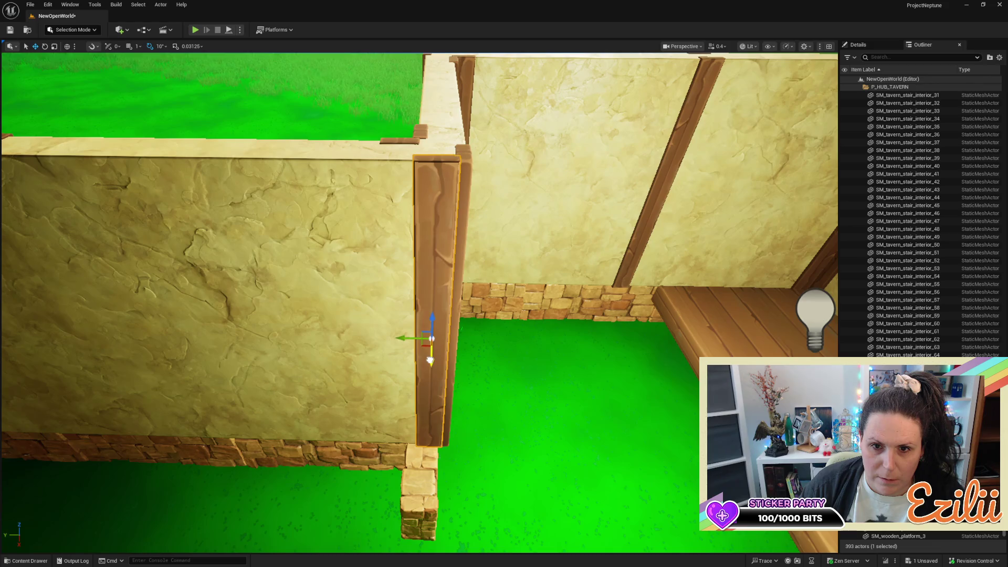
{"action": "mouse_move", "coordinate": [430, 360]}
{"action": "left_mouse_down"}
{"action": "mouse_move", "coordinate": [368, 315]}
{"action": "mouse_move", "coordinate": [378, 284]}
{"action": "left_mouse_up"}
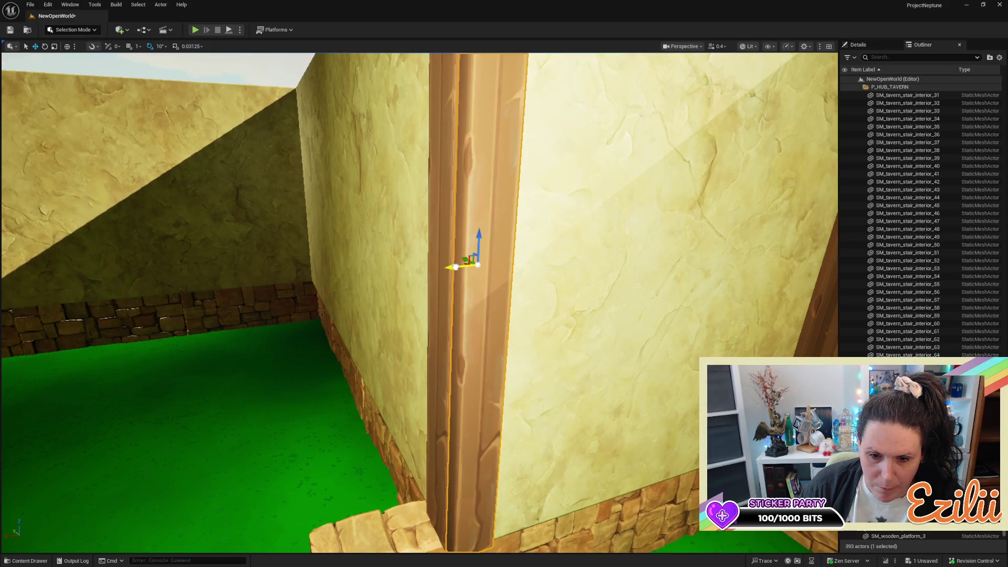
{"action": "mouse_move", "coordinate": [455, 270]}
{"action": "left_mouse_down"}
{"action": "mouse_move", "coordinate": [441, 260]}
{"action": "mouse_move", "coordinate": [441, 210]}
{"action": "mouse_move", "coordinate": [399, 194]}
{"action": "mouse_move", "coordinate": [388, 179]}
{"action": "mouse_move", "coordinate": [388, 221]}
{"action": "mouse_move", "coordinate": [363, 262]}
{"action": "mouse_move", "coordinate": [307, 274]}
{"action": "left_mouse_up"}
{"action": "left_click_drag", "start_coordinate": [476, 226], "coordinate": [476, 227]}
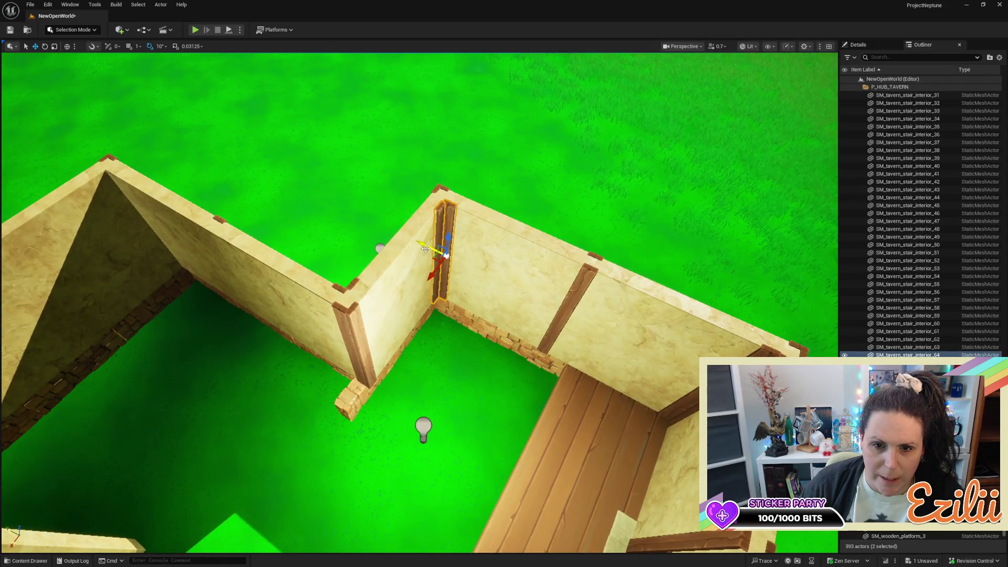
Duplicate the beam, select both beams, and push them together into the far wall corner
{"action": "left_click_drag", "start_coordinate": [444, 255], "coordinate": [218, 190]}
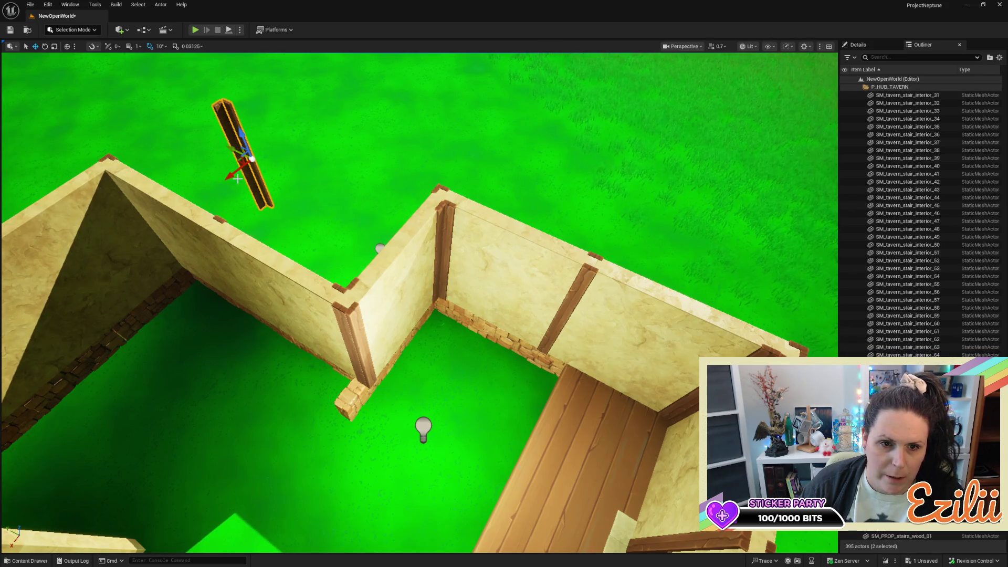
{"action": "left_click", "coordinate": [238, 179]}
{"action": "left_click", "coordinate": [229, 138]}
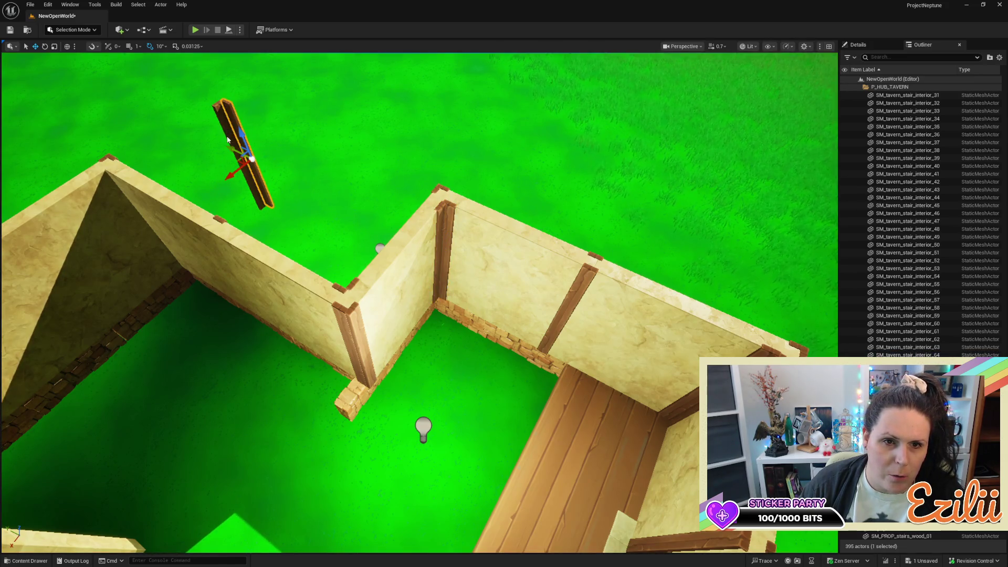
{"action": "left_click", "coordinate": [227, 140], "text": "ctrl"}
{"action": "mouse_move", "coordinate": [222, 172]}
{"action": "left_mouse_down"}
{"action": "mouse_move", "coordinate": [128, 253]}
{"action": "mouse_move", "coordinate": [32, 246]}
{"action": "left_mouse_up"}
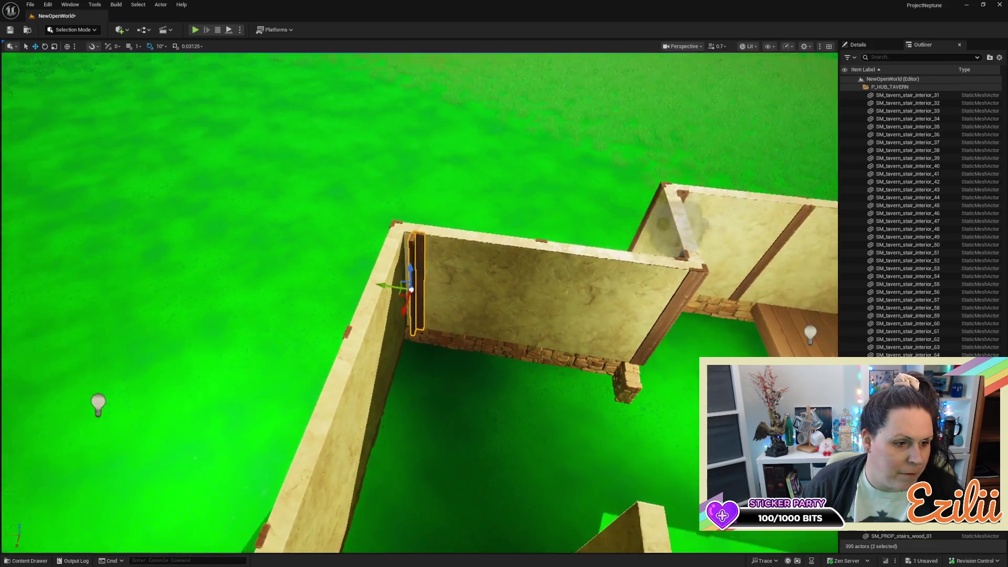
{"action": "mouse_move", "coordinate": [536, 356]}
{"action": "left_mouse_down"}
{"action": "mouse_move", "coordinate": [504, 368]}
{"action": "mouse_move", "coordinate": [504, 326]}
{"action": "mouse_move", "coordinate": [504, 347]}
{"action": "left_mouse_up"}
{"action": "scroll", "coordinate": [430, 327], "scroll_direction": "down", "scroll_amount": 3}
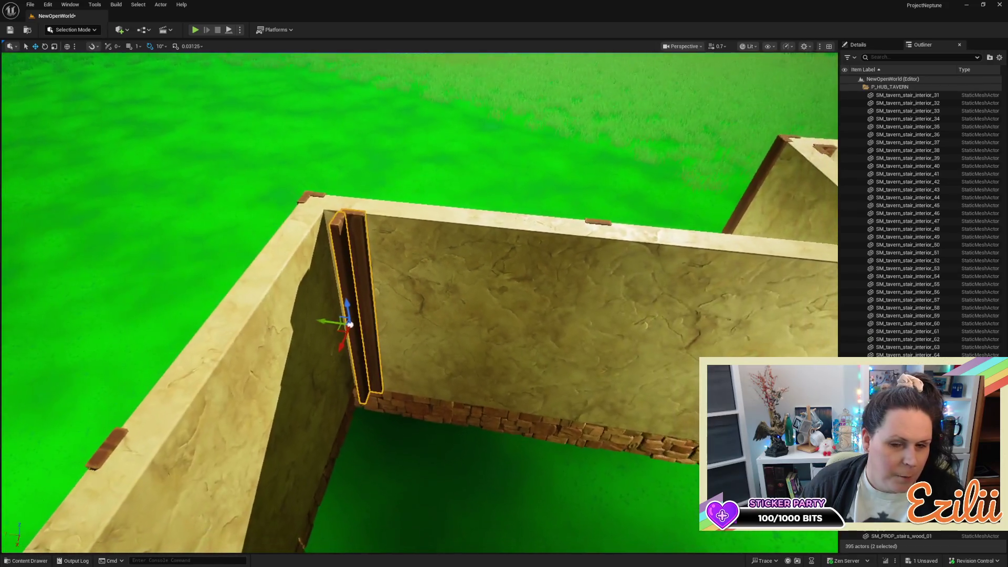
{"action": "left_click_drag", "start_coordinate": [324, 318], "coordinate": [309, 321]}
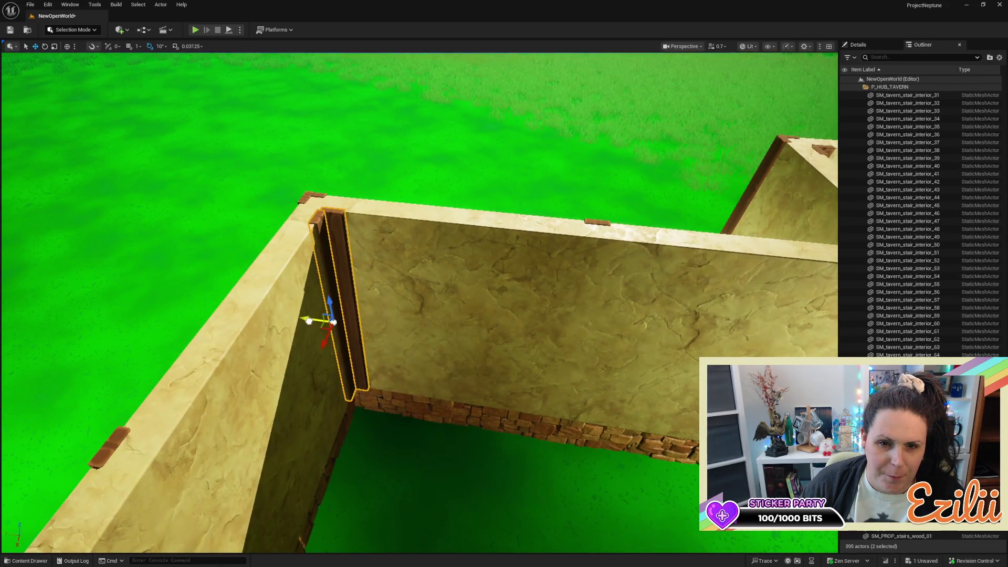
{"action": "mouse_move", "coordinate": [504, 315]}
{"action": "left_mouse_down"}
{"action": "mouse_move", "coordinate": [504, 294]}
{"action": "mouse_move", "coordinate": [504, 346]}
{"action": "mouse_move", "coordinate": [504, 316]}
{"action": "mouse_move", "coordinate": [504, 336]}
{"action": "mouse_move", "coordinate": [505, 315]}
{"action": "mouse_move", "coordinate": [494, 315]}
{"action": "mouse_move", "coordinate": [423, 335]}
{"action": "mouse_move", "coordinate": [388, 337]}
{"action": "mouse_move", "coordinate": [388, 326]}
{"action": "mouse_move", "coordinate": [423, 336]}
{"action": "mouse_move", "coordinate": [381, 346]}
{"action": "left_mouse_up"}
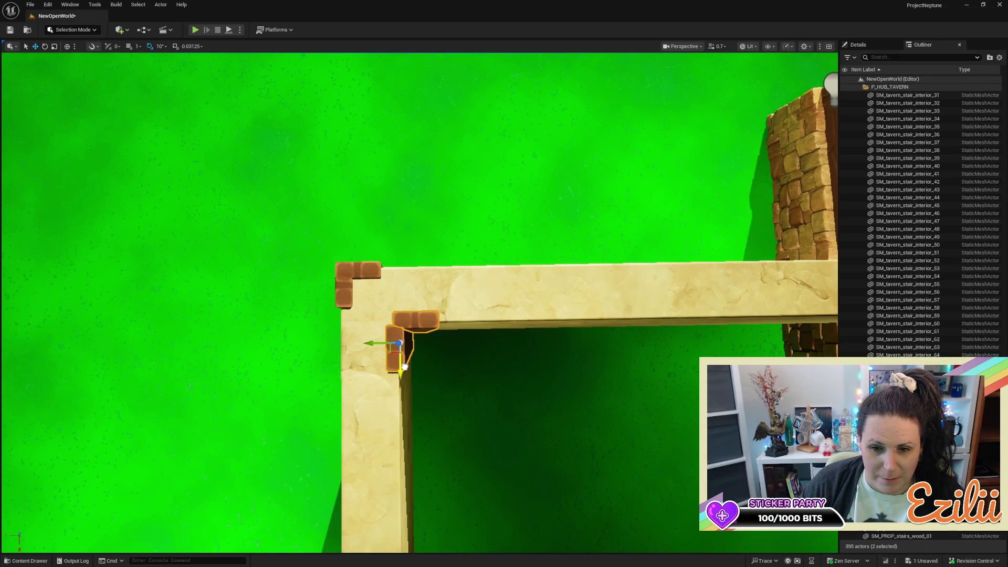
{"action": "mouse_move", "coordinate": [381, 346]}
{"action": "left_mouse_down"}
{"action": "mouse_move", "coordinate": [368, 336]}
{"action": "mouse_move", "coordinate": [452, 315]}
{"action": "left_mouse_up"}
{"action": "mouse_move", "coordinate": [590, 284]}
{"action": "left_mouse_down"}
{"action": "mouse_move", "coordinate": [583, 294]}
{"action": "mouse_move", "coordinate": [590, 284]}
{"action": "left_mouse_up"}
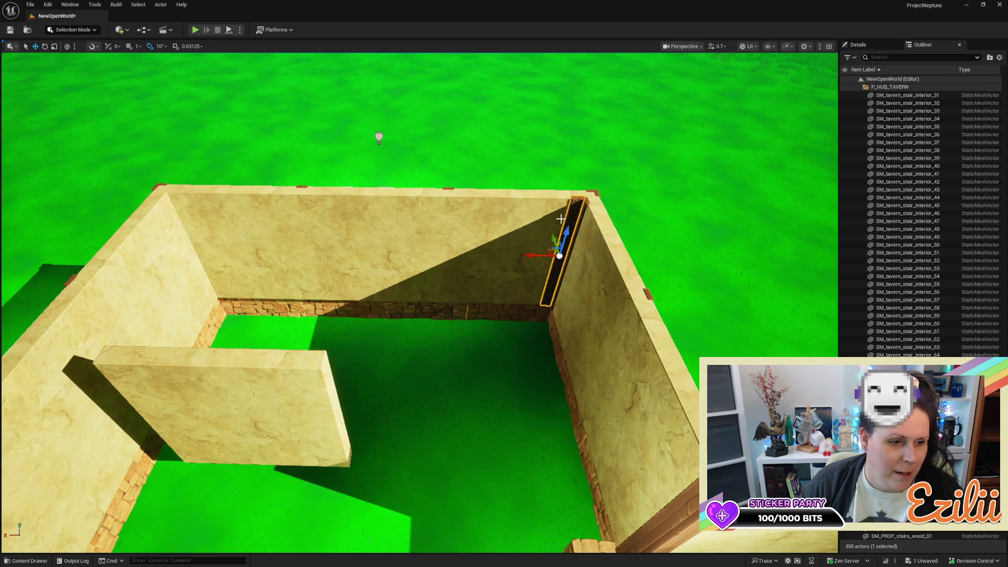
Save the level and copy the corner beam further along the back wall
{"action": "key", "text": "ctrl+s"}
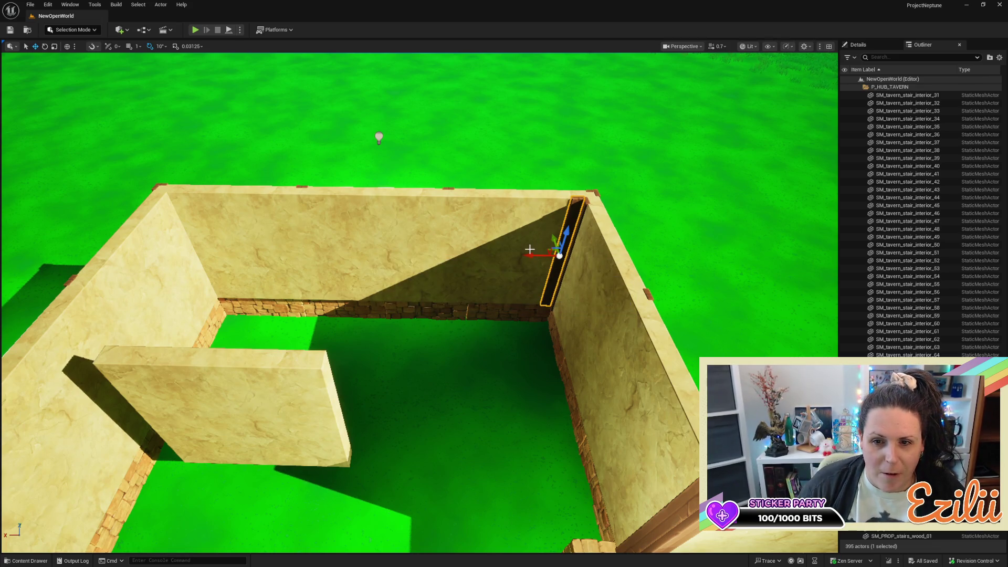
{"action": "left_click_drag", "start_coordinate": [536, 254], "coordinate": [287, 264], "text": "alt"}
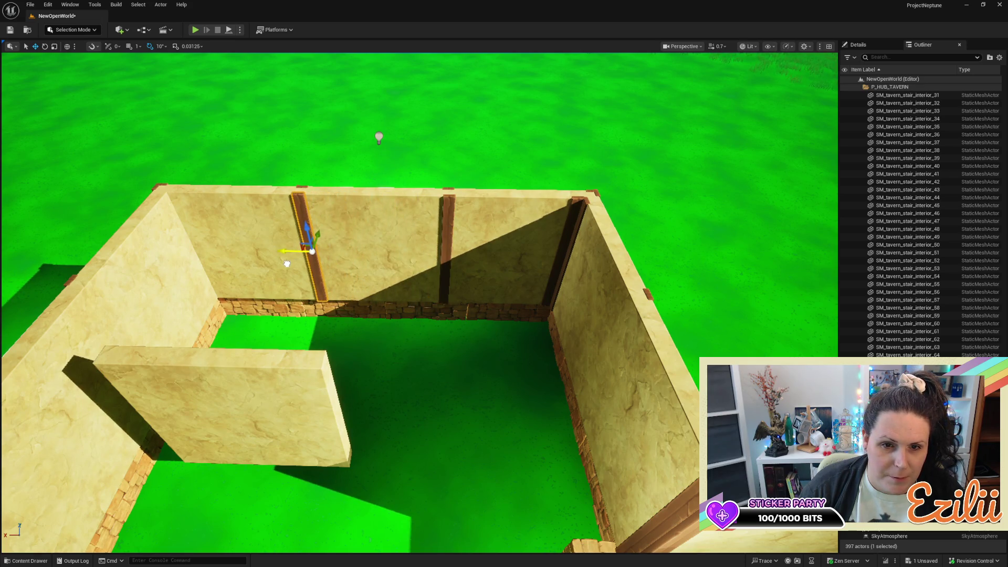
{"action": "mouse_move", "coordinate": [387, 290]}
{"action": "left_mouse_down"}
{"action": "mouse_move", "coordinate": [336, 276]}
{"action": "mouse_move", "coordinate": [278, 210]}
{"action": "left_mouse_up"}
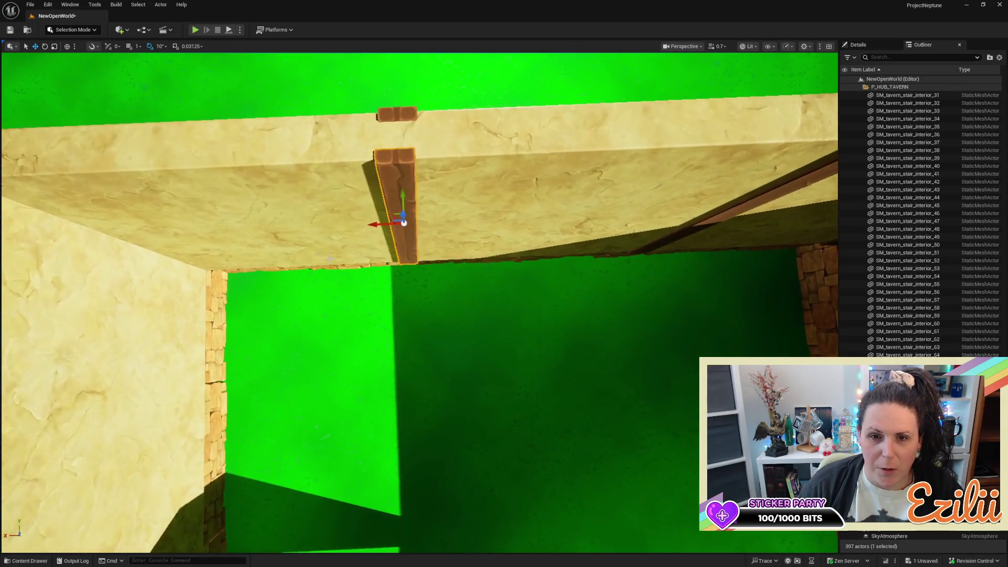
{"action": "left_click_drag", "start_coordinate": [384, 223], "coordinate": [367, 206]}
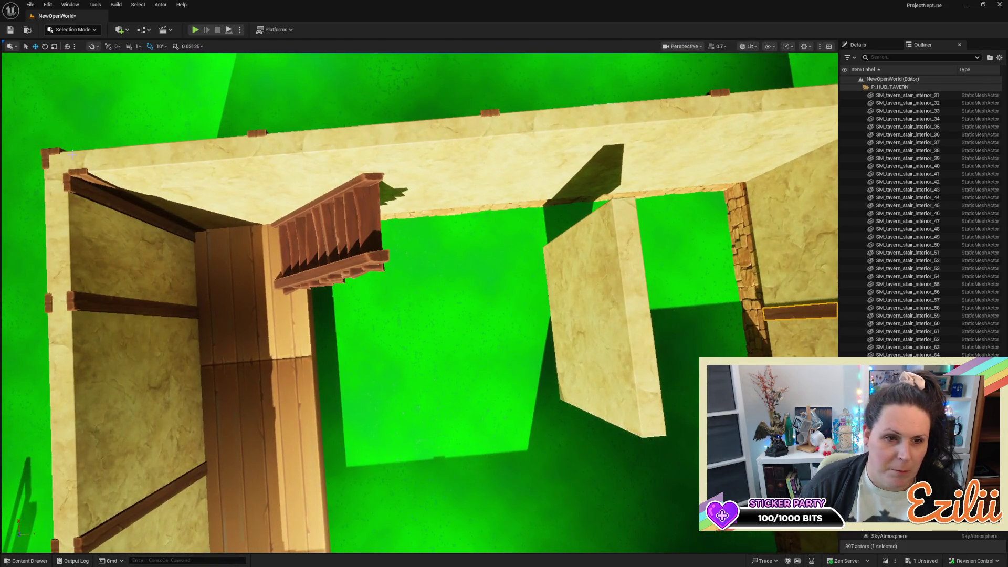
Copy the top-left wall beam along the wall toward the stairs and nudge it right
{"action": "left_click", "coordinate": [80, 177]}
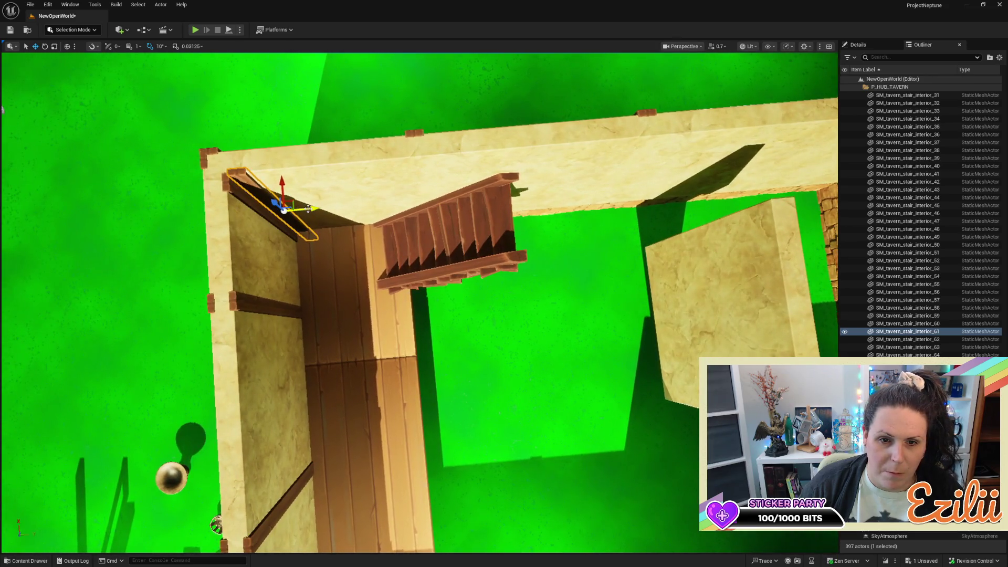
{"action": "mouse_move", "coordinate": [309, 209]}
{"action": "left_mouse_down", "text": "alt"}
{"action": "mouse_move", "coordinate": [445, 210]}
{"action": "mouse_move", "coordinate": [212, 198]}
{"action": "mouse_move", "coordinate": [389, 213]}
{"action": "mouse_move", "coordinate": [216, 149]}
{"action": "mouse_move", "coordinate": [357, 160]}
{"action": "mouse_move", "coordinate": [424, 175]}
{"action": "mouse_move", "coordinate": [476, 202]}
{"action": "left_mouse_up", "text": "alt"}
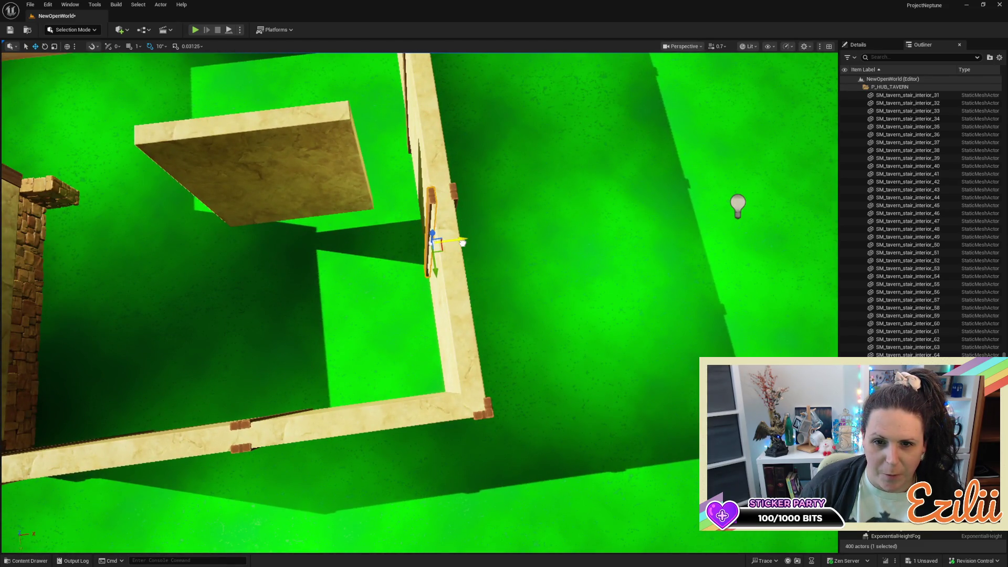
{"action": "mouse_move", "coordinate": [463, 242]}
{"action": "left_mouse_down"}
{"action": "mouse_move", "coordinate": [420, 194]}
{"action": "mouse_move", "coordinate": [399, 205]}
{"action": "left_mouse_up"}
{"action": "left_click_drag", "start_coordinate": [513, 163], "coordinate": [513, 163]}
Copy both corner beams onto the left wall, lower them slightly, and slide them along it
{"action": "left_click", "coordinate": [573, 175]}
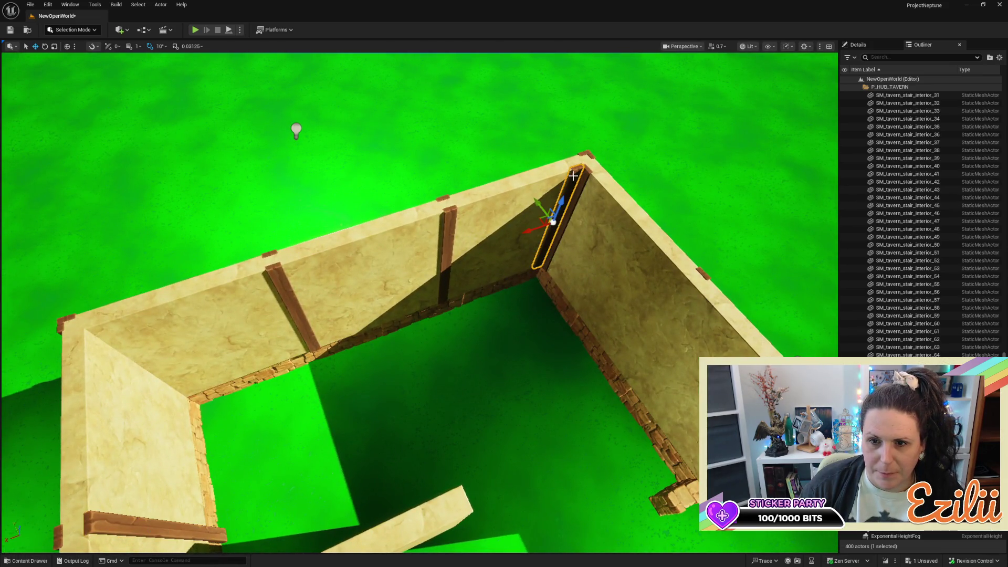
{"action": "left_click", "coordinate": [585, 177], "text": "ctrl"}
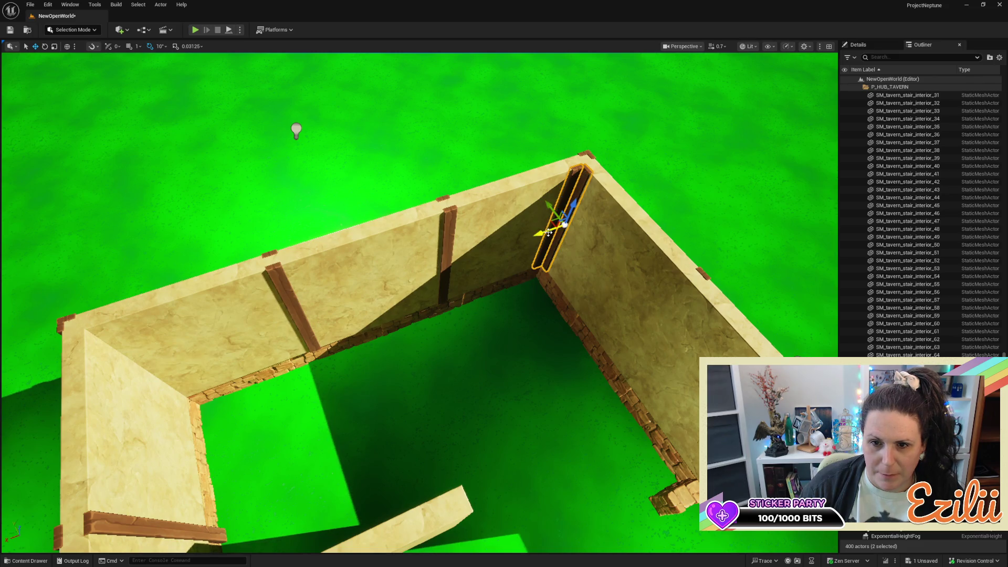
{"action": "mouse_move", "coordinate": [549, 233]}
{"action": "left_mouse_down", "text": "alt"}
{"action": "mouse_move", "coordinate": [152, 353]}
{"action": "mouse_move", "coordinate": [151, 370]}
{"action": "mouse_move", "coordinate": [255, 352]}
{"action": "left_mouse_up", "text": "alt"}
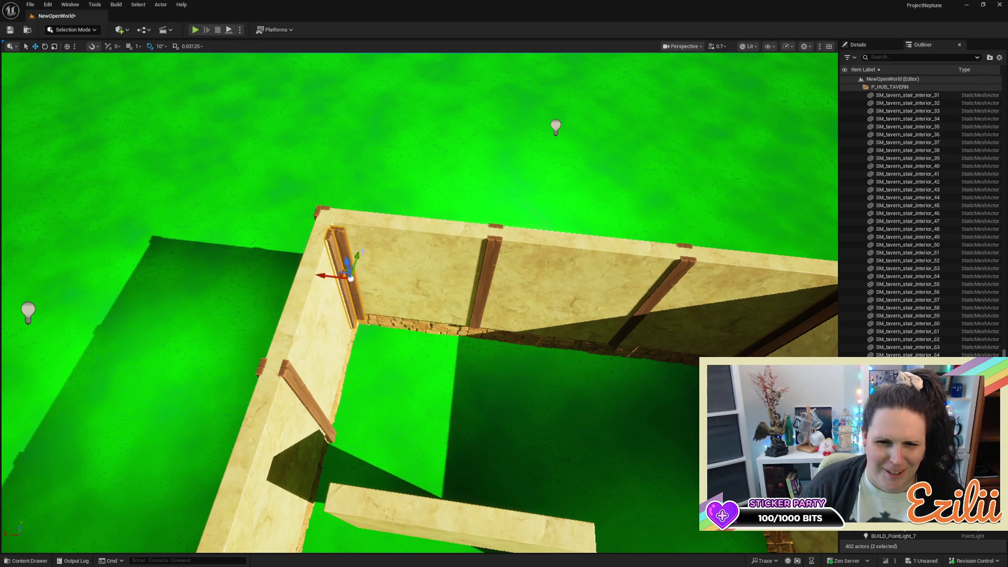
{"action": "mouse_move", "coordinate": [358, 251]}
{"action": "left_mouse_down"}
{"action": "mouse_move", "coordinate": [383, 246]}
{"action": "mouse_move", "coordinate": [380, 256]}
{"action": "left_mouse_up"}
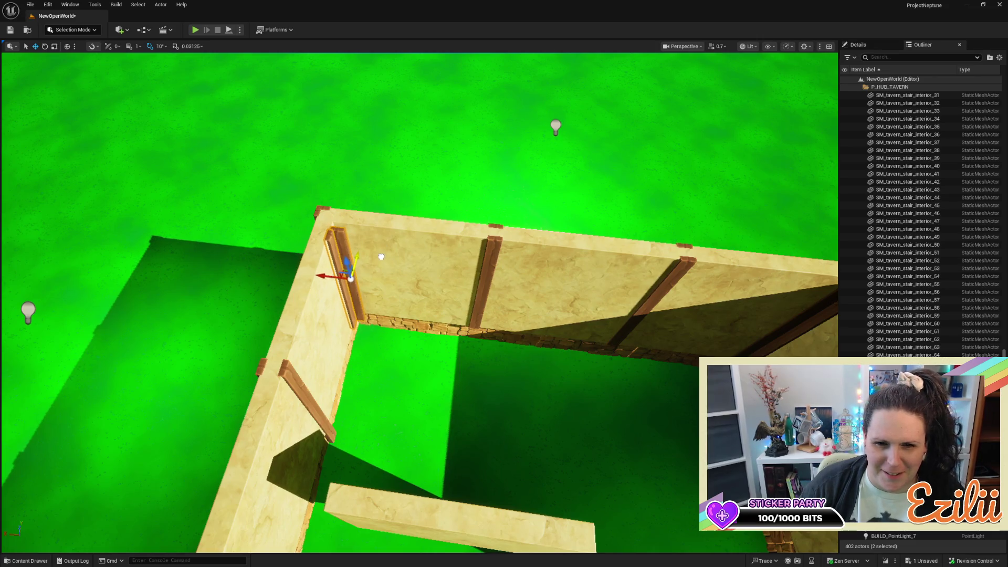
{"action": "key", "text": "w"}
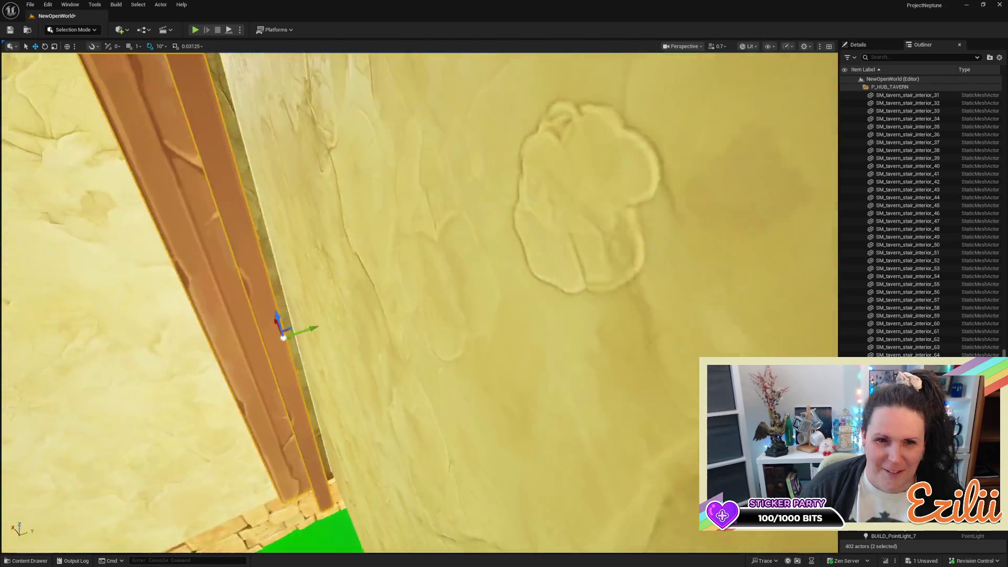
{"action": "key", "text": "s"}
{"action": "left_click_drag", "start_coordinate": [390, 513], "coordinate": [409, 509]}
{"action": "key", "text": "s"}
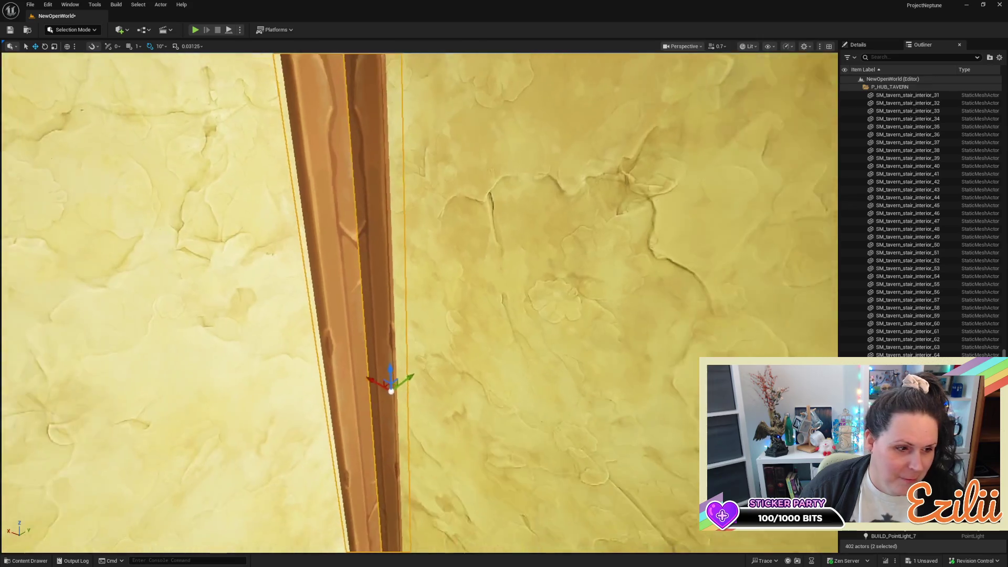
{"action": "key", "text": "s"}
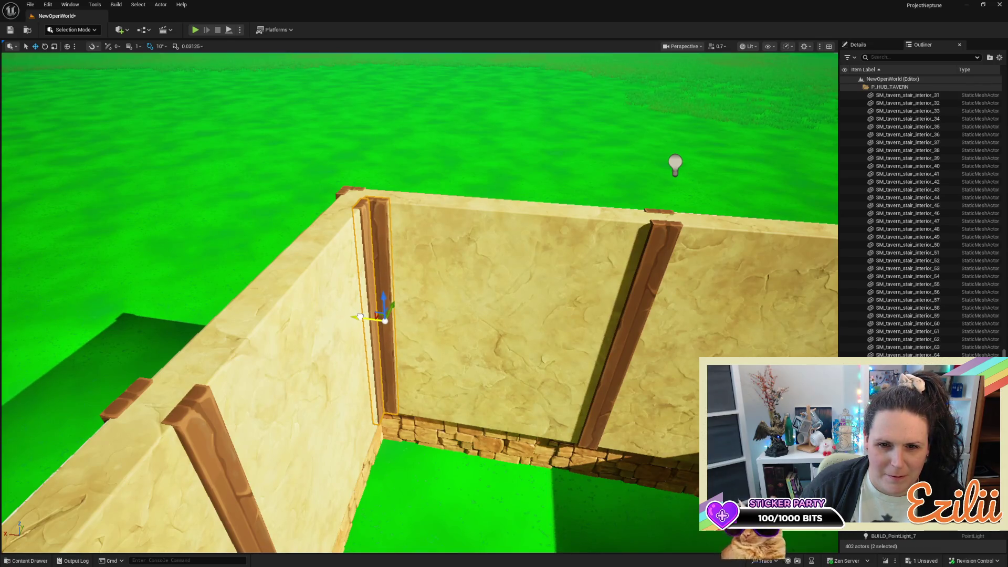
{"action": "key", "text": "w"}
{"action": "key", "text": "s"}
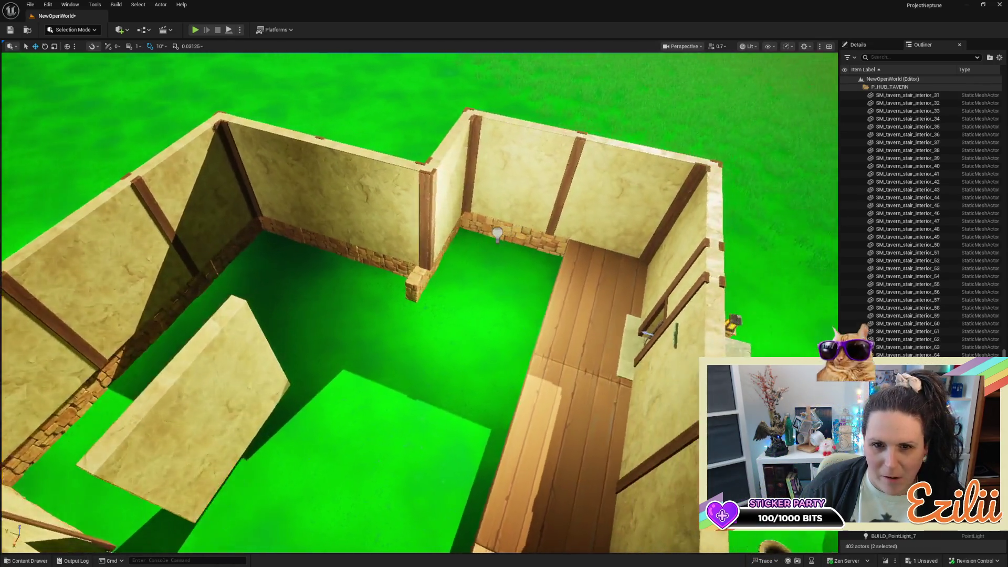
{"action": "key", "text": "w"}
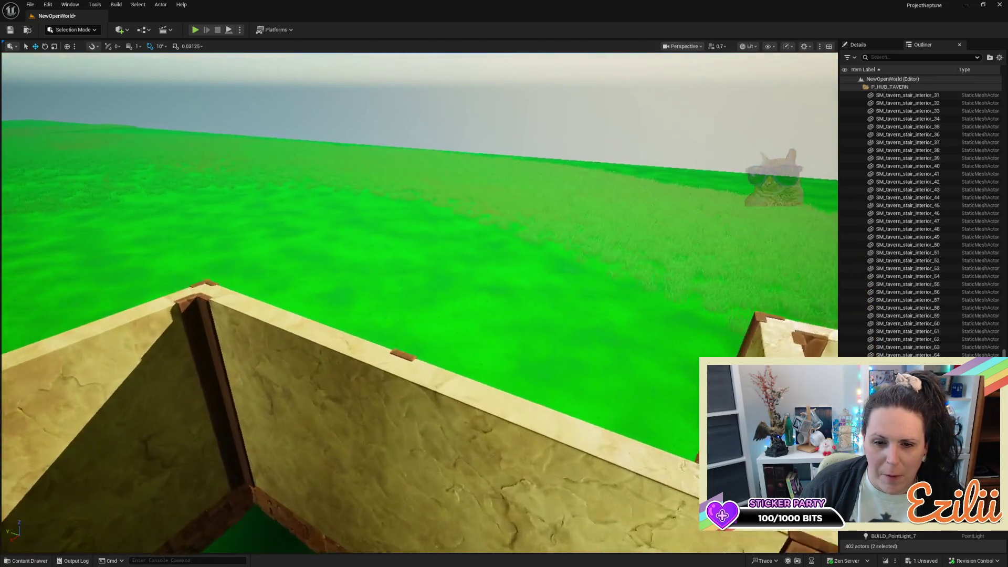
Duplicate the wall beam, turn the copy 180°, nudge it along the wall, and save
{"action": "left_click", "coordinate": [388, 387]}
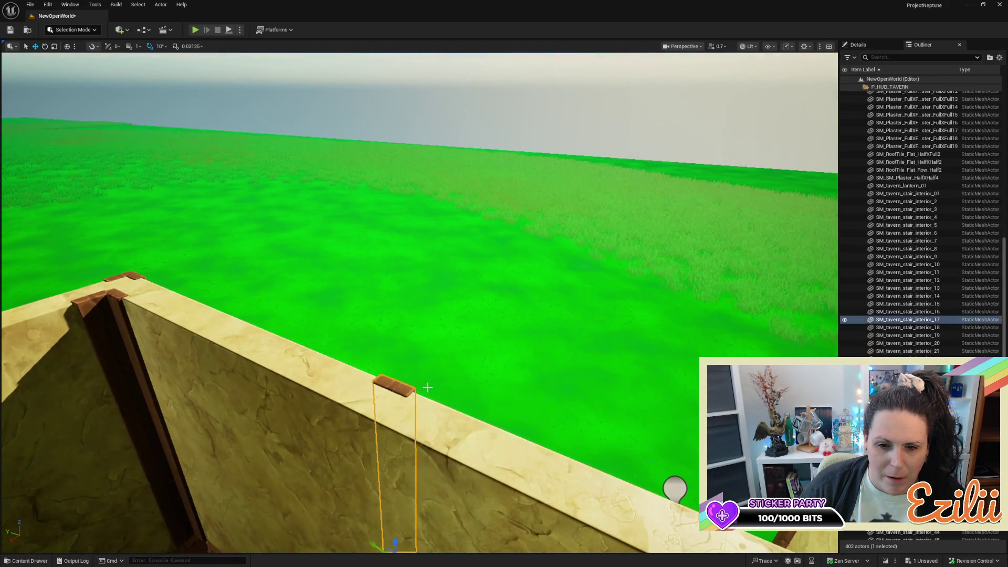
{"action": "key", "text": "s"}
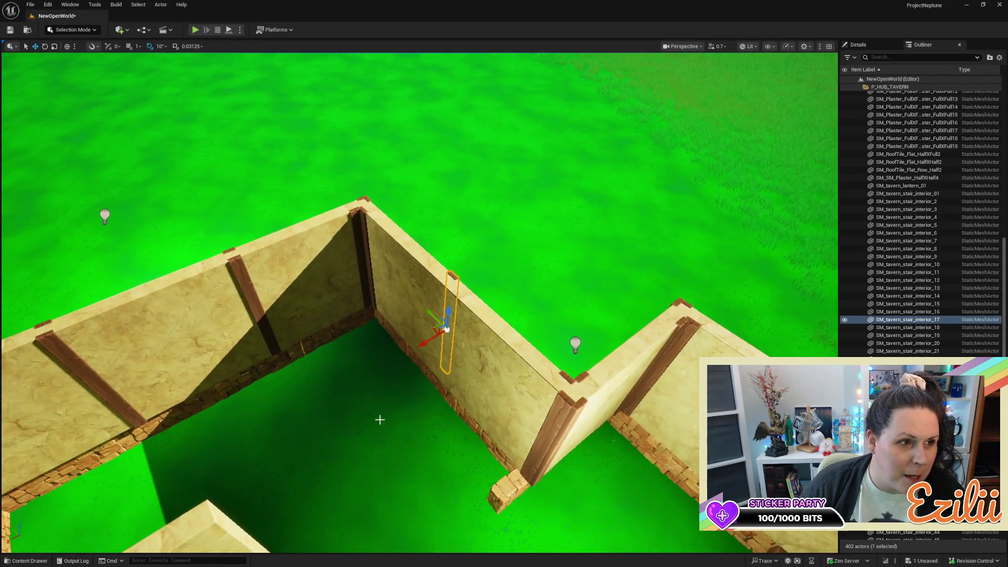
{"action": "left_click_drag", "start_coordinate": [424, 339], "coordinate": [398, 359]}
{"action": "key", "text": "e"}
{"action": "key", "text": "w"}
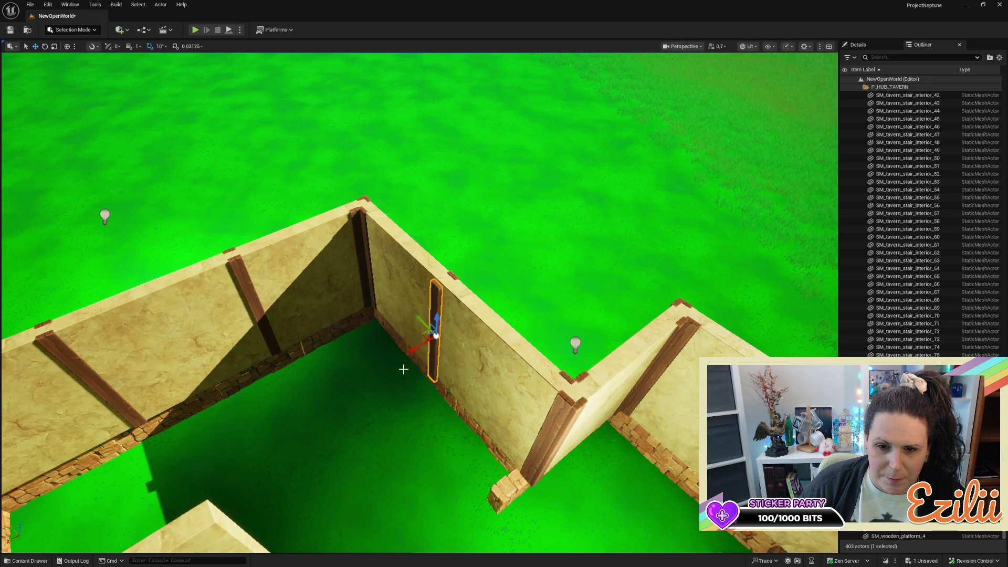
{"action": "left_click_drag", "start_coordinate": [415, 351], "coordinate": [422, 350]}
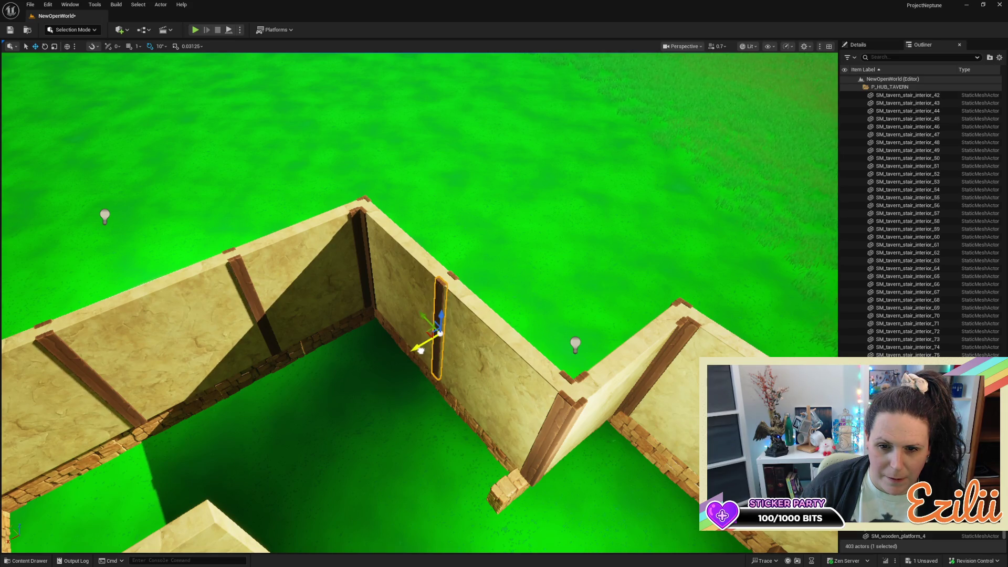
{"action": "key", "text": "ctrl+s"}
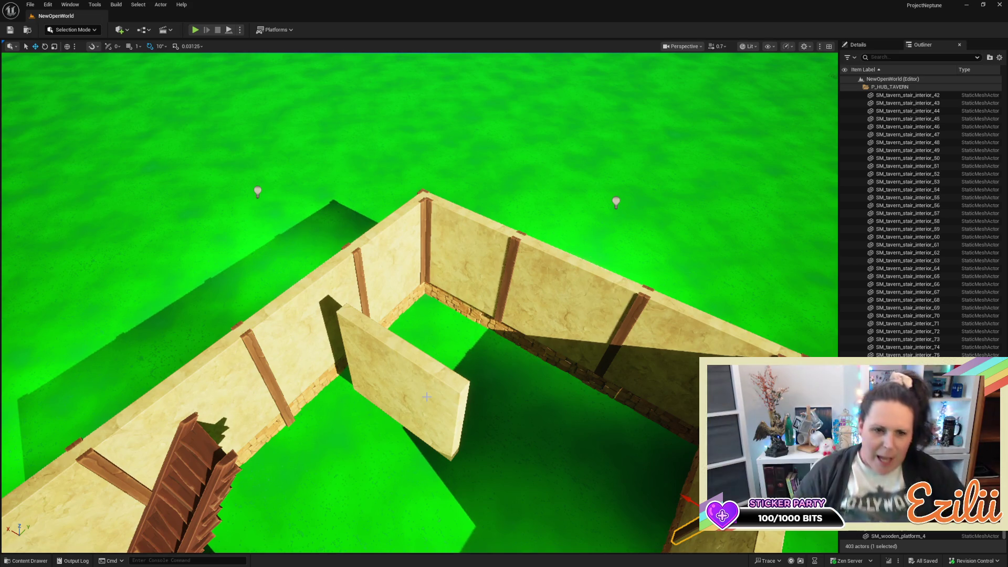
{"action": "left_click_drag", "start_coordinate": [504, 433], "coordinate": [504, 236]}
{"action": "mouse_move", "coordinate": [434, 528]}
{"action": "left_mouse_down"}
{"action": "mouse_move", "coordinate": [434, 494]}
{"action": "mouse_move", "coordinate": [433, 527]}
{"action": "left_mouse_up"}
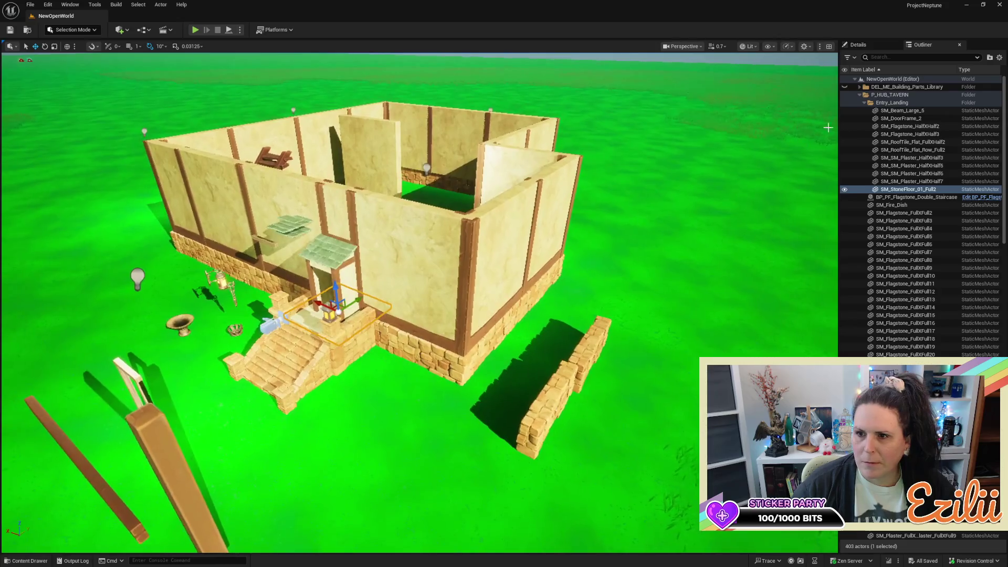
Collapse P_HUB_TAVERN, unhide the building parts folder, and select SM_tavern_window_small
{"action": "left_click", "coordinate": [860, 95]}
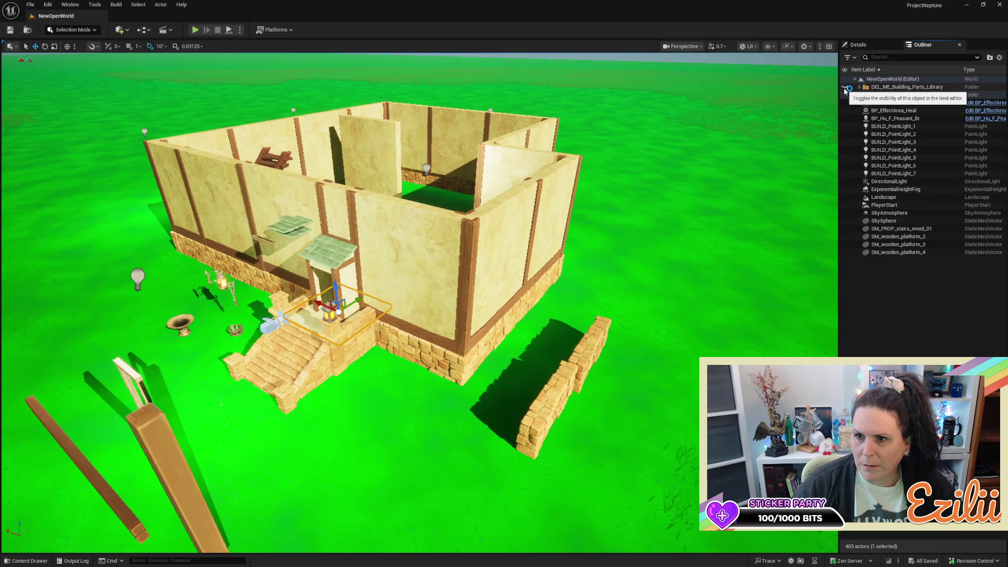
{"action": "left_click", "coordinate": [845, 87]}
{"action": "scroll", "coordinate": [420, 302], "scroll_direction": "up", "scroll_amount": 2}
{"action": "key", "text": "w"}
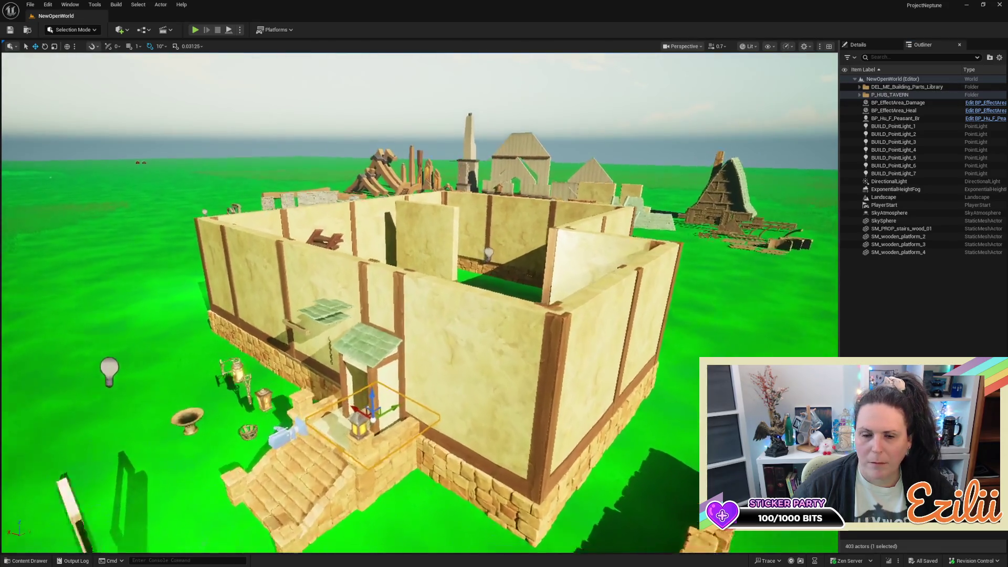
{"action": "key", "text": "w"}
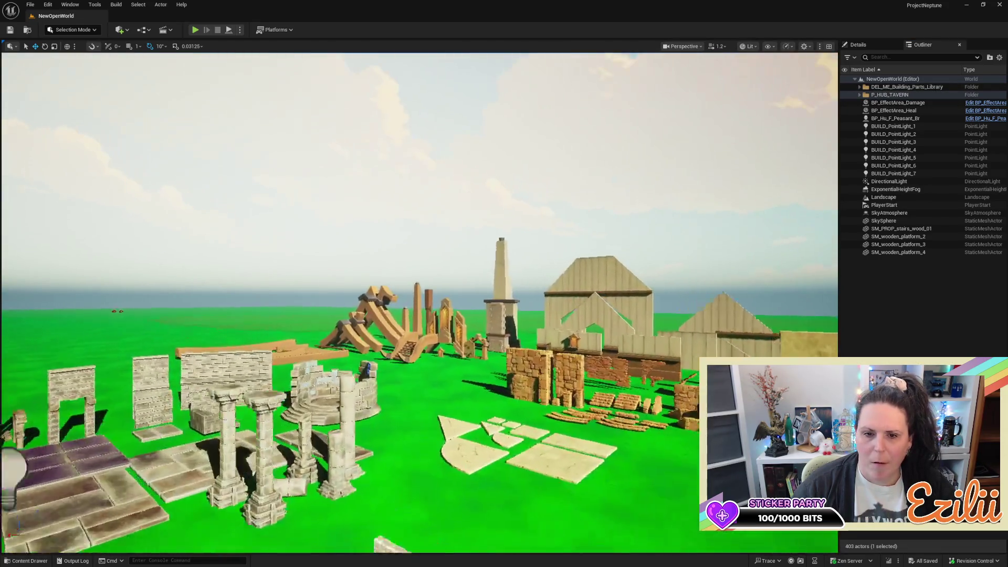
{"action": "key", "text": "w"}
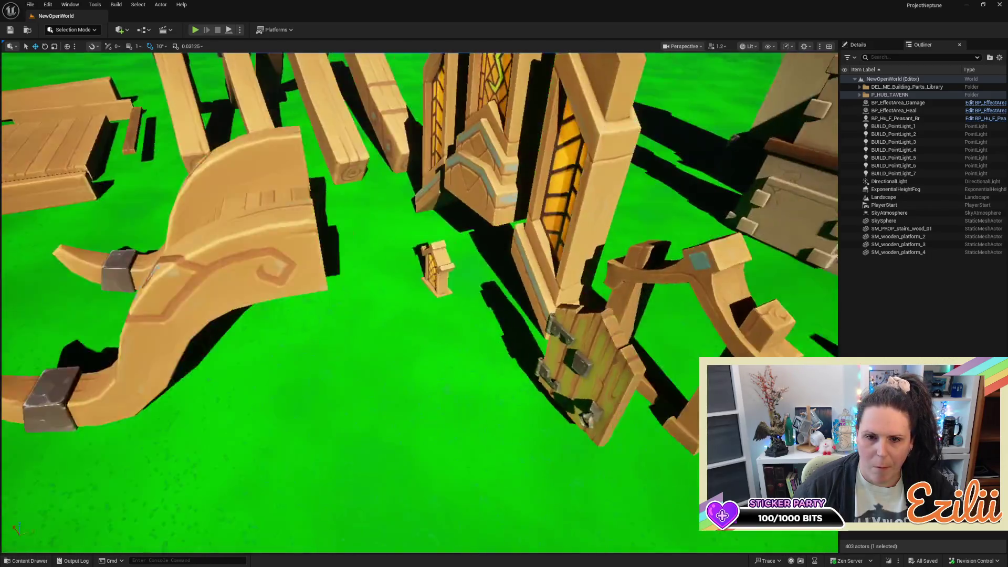
{"action": "key", "text": "w"}
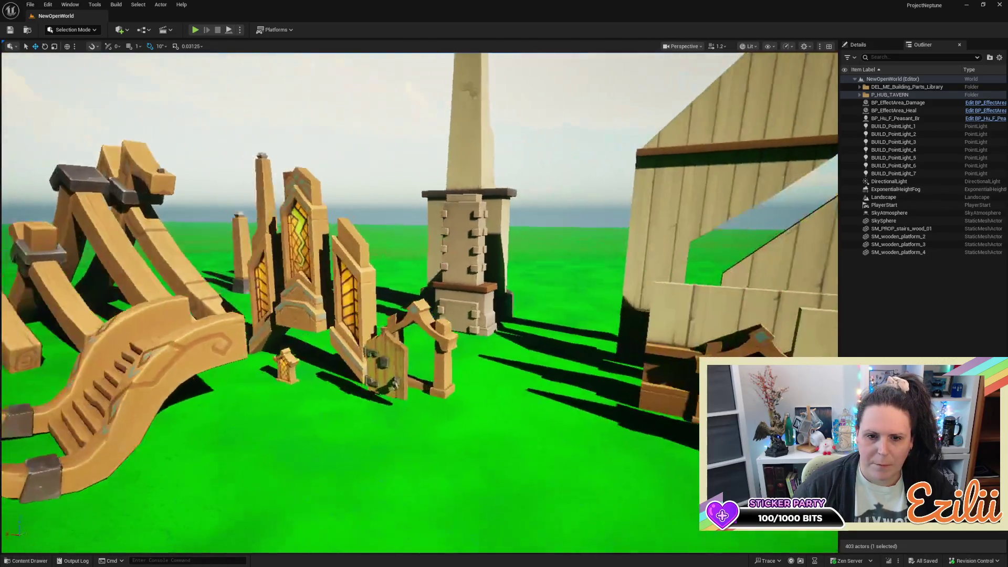
{"action": "key", "text": "w"}
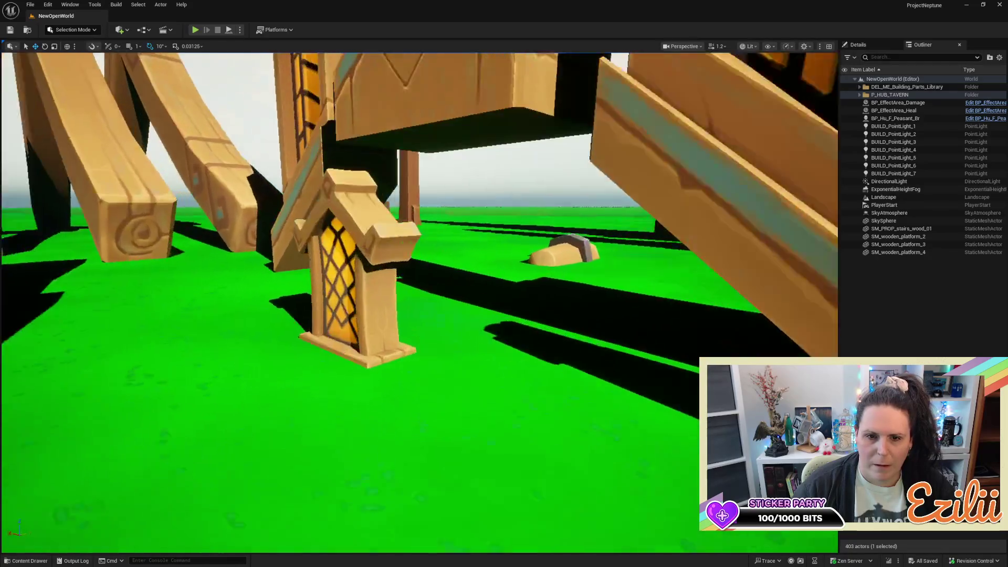
{"action": "left_click", "coordinate": [373, 272]}
{"action": "key", "text": "s"}
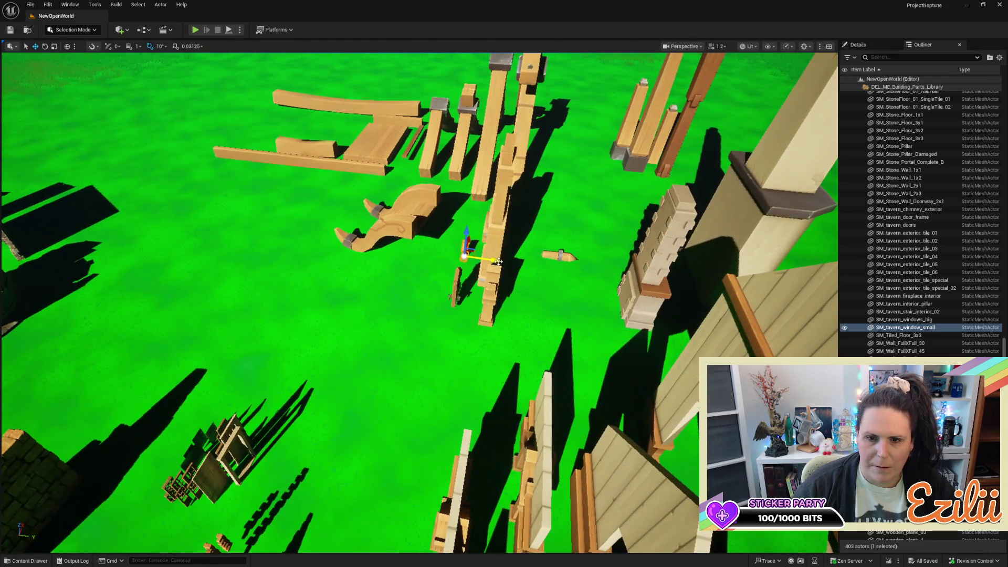
Alt-drag a duplicate of the small window and group the copy under SM_tavern_windows_big
{"action": "left_click_drag", "start_coordinate": [497, 261], "coordinate": [296, 234], "text": "alt"}
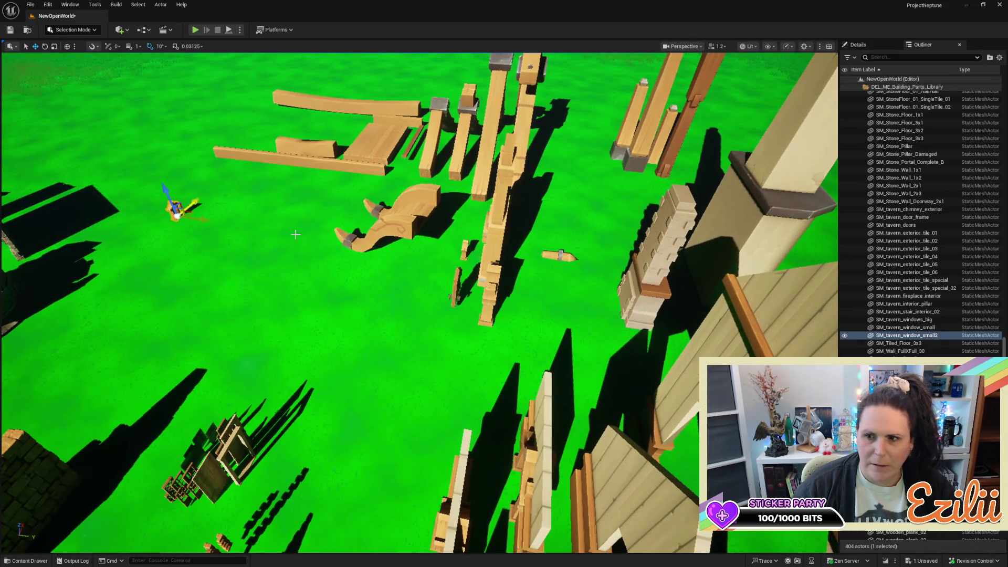
{"action": "left_click", "coordinate": [871, 336]}
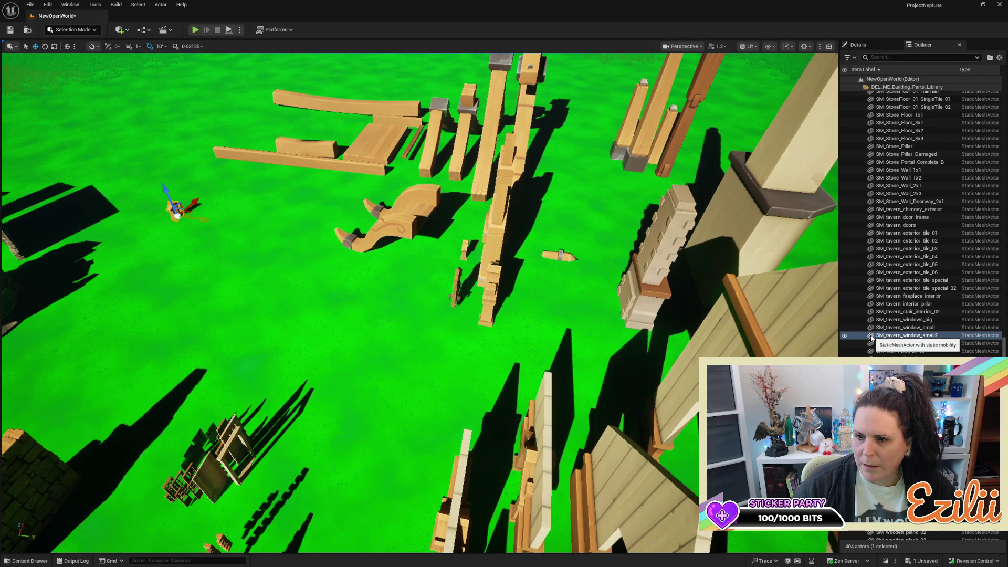
{"action": "key", "text": "F2"}
{"action": "left_click_drag", "start_coordinate": [944, 531], "coordinate": [954, 563]}
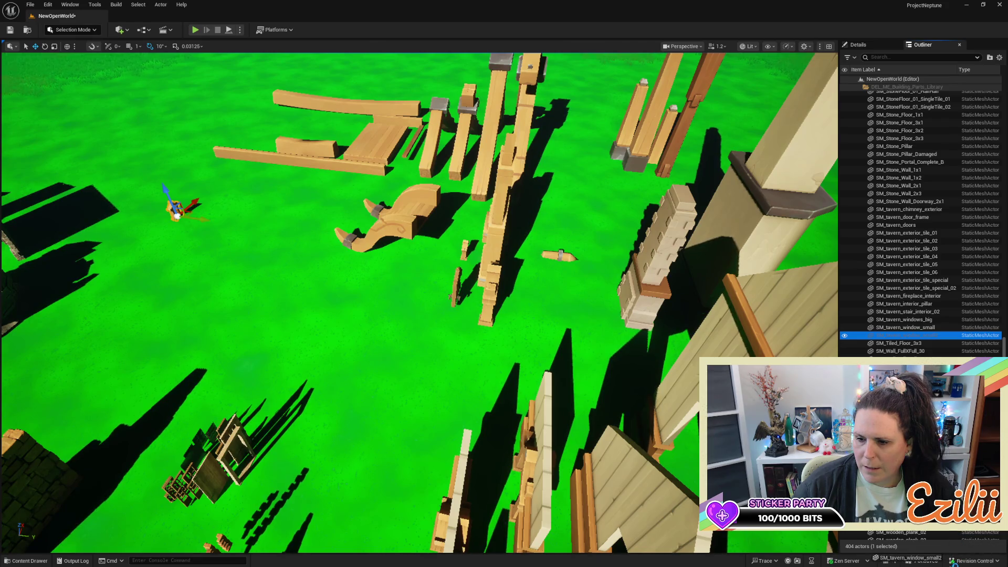
{"action": "mouse_move", "coordinate": [940, 341]}
{"action": "left_mouse_down"}
{"action": "mouse_move", "coordinate": [893, 315]}
{"action": "mouse_move", "coordinate": [903, 327]}
{"action": "mouse_move", "coordinate": [922, 321]}
{"action": "left_mouse_up"}
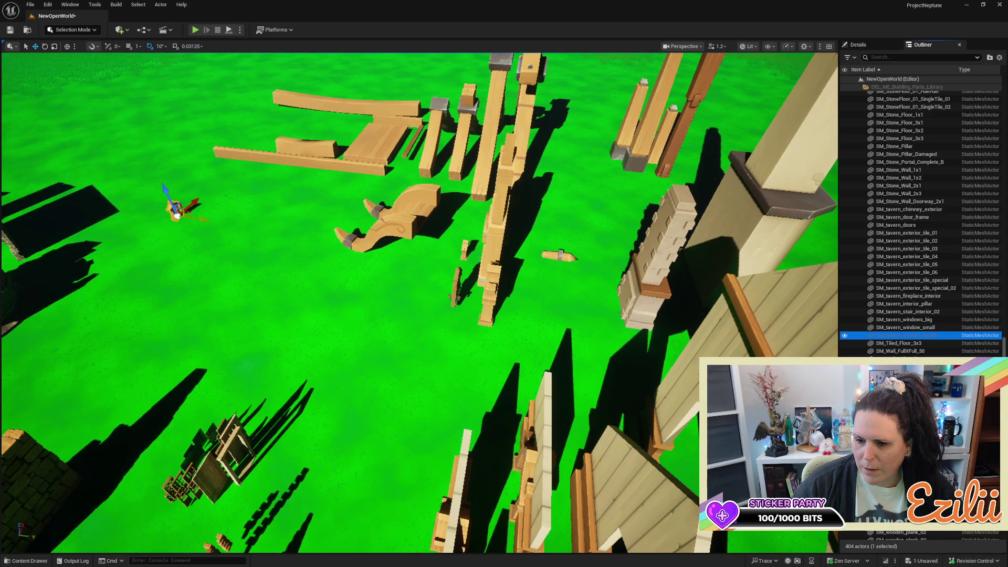
Move the window copy over to the tavern's back wall
{"action": "scroll", "coordinate": [922, 221], "scroll_direction": "down", "scroll_amount": 6}
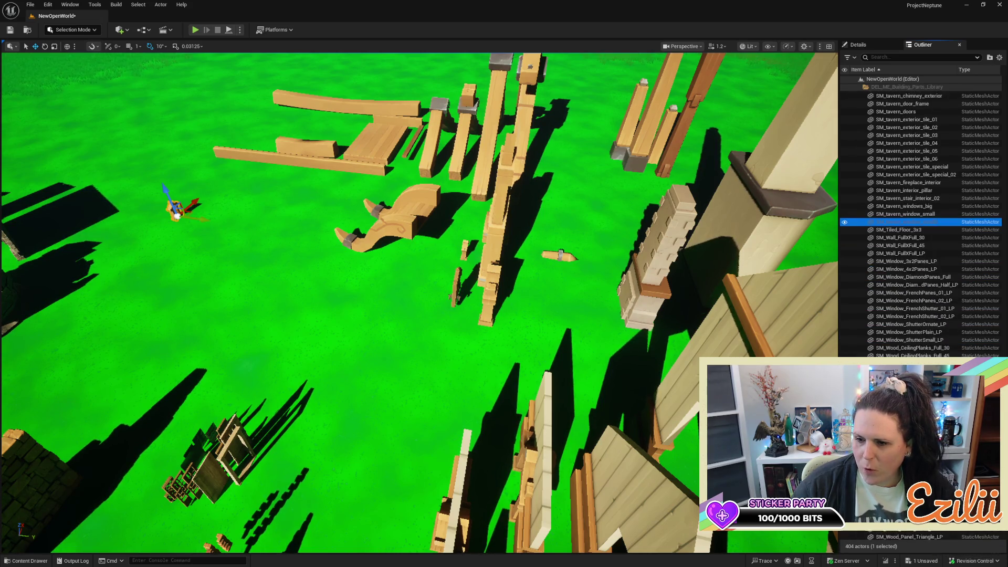
{"action": "scroll", "coordinate": [922, 221], "scroll_direction": "down", "scroll_amount": 8}
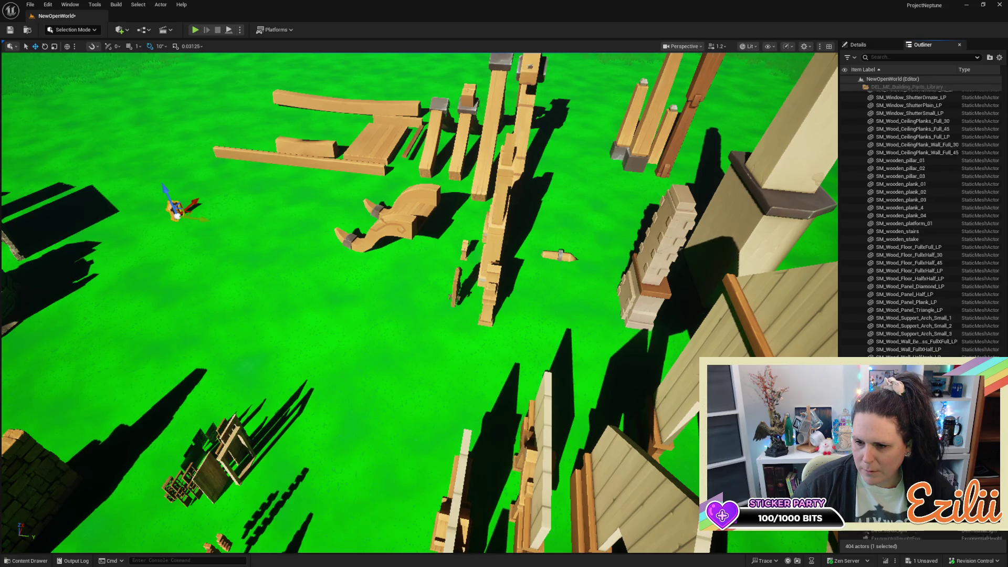
{"action": "scroll", "coordinate": [922, 220], "scroll_direction": "down", "scroll_amount": 1}
{"action": "mouse_move", "coordinate": [209, 219]}
{"action": "left_mouse_down"}
{"action": "mouse_move", "coordinate": [107, 447]}
{"action": "mouse_move", "coordinate": [116, 283]}
{"action": "mouse_move", "coordinate": [289, 315]}
{"action": "mouse_move", "coordinate": [462, 260]}
{"action": "mouse_move", "coordinate": [683, 247]}
{"action": "mouse_move", "coordinate": [625, 287]}
{"action": "left_mouse_up"}
{"action": "mouse_move", "coordinate": [248, 247]}
{"action": "left_mouse_down"}
{"action": "mouse_move", "coordinate": [324, 257]}
{"action": "mouse_move", "coordinate": [368, 236]}
{"action": "mouse_move", "coordinate": [462, 247]}
{"action": "mouse_move", "coordinate": [525, 292]}
{"action": "left_mouse_up"}
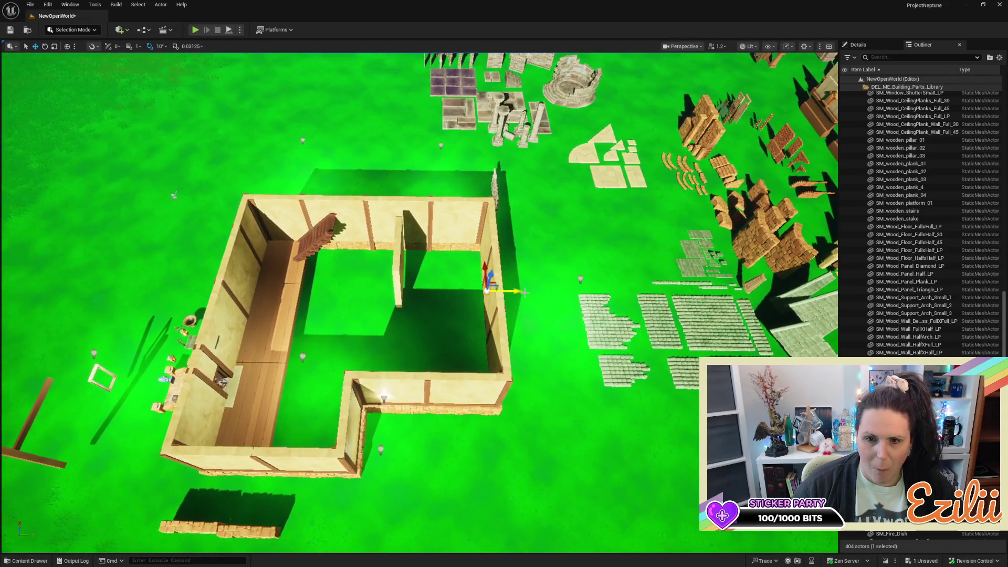
Raise the window copy up the wall, scale it about 2x, and slide it flush along Y
{"action": "mouse_move", "coordinate": [279, 286]}
{"action": "left_mouse_down"}
{"action": "mouse_move", "coordinate": [384, 297]}
{"action": "mouse_move", "coordinate": [383, 244]}
{"action": "mouse_move", "coordinate": [436, 244]}
{"action": "left_mouse_up"}
{"action": "mouse_move", "coordinate": [425, 319]}
{"action": "left_mouse_down"}
{"action": "mouse_move", "coordinate": [422, 220]}
{"action": "mouse_move", "coordinate": [452, 231]}
{"action": "left_mouse_up"}
{"action": "key", "text": "r"}
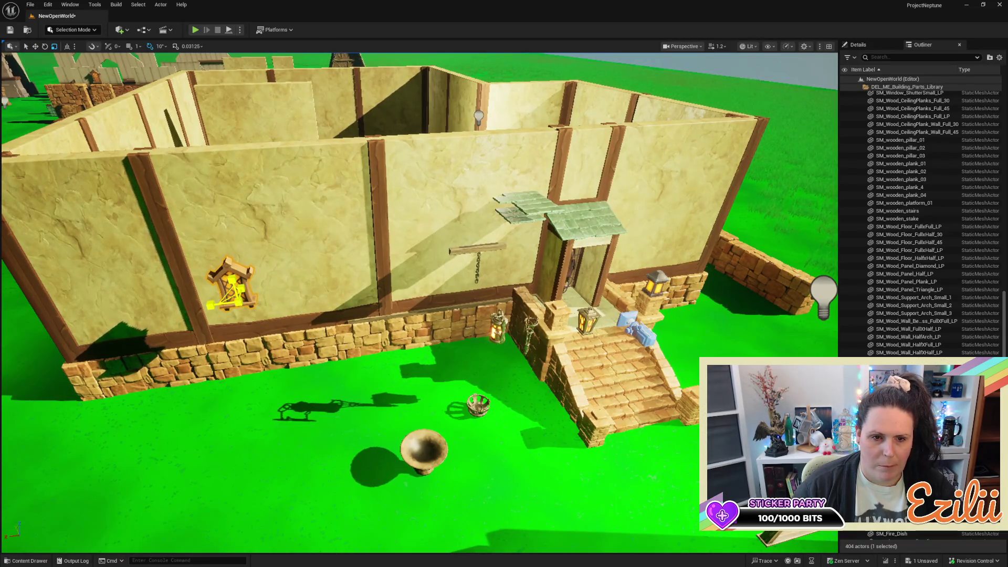
{"action": "left_click_drag", "start_coordinate": [228, 292], "coordinate": [265, 260]}
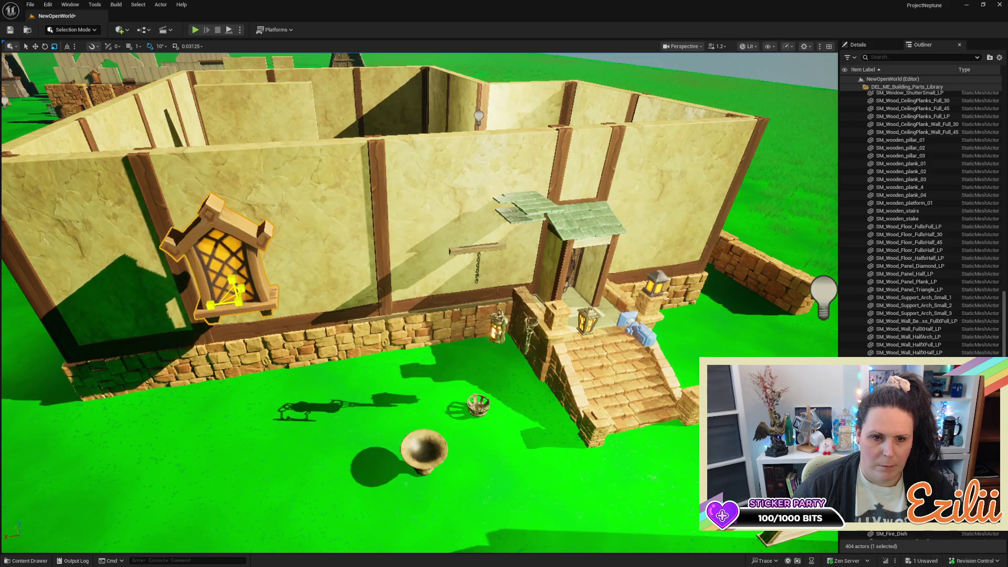
{"action": "mouse_move", "coordinate": [348, 310]}
{"action": "left_mouse_down"}
{"action": "mouse_move", "coordinate": [336, 294]}
{"action": "mouse_move", "coordinate": [348, 309]}
{"action": "left_mouse_up"}
{"action": "key", "text": "w"}
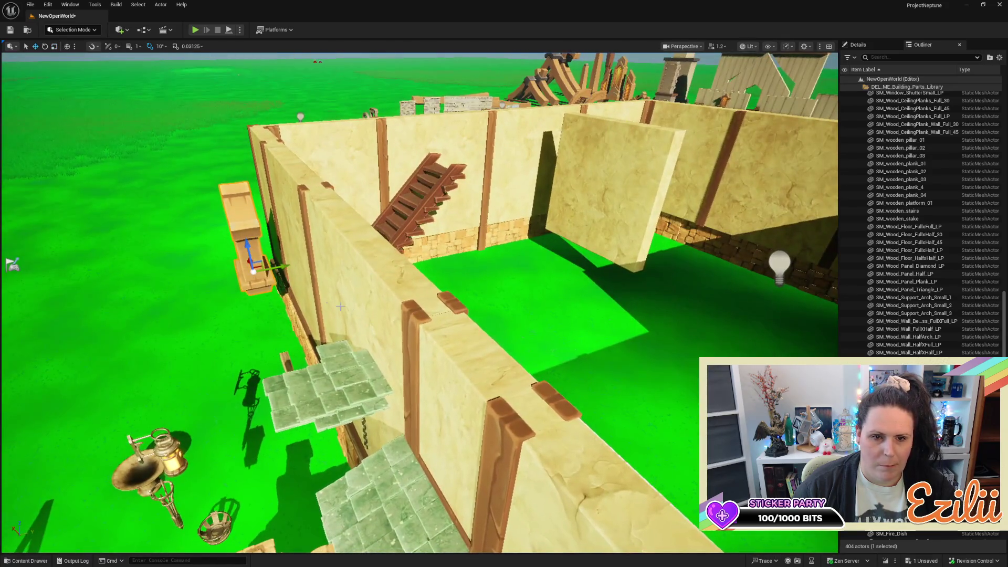
{"action": "mouse_move", "coordinate": [282, 268]}
{"action": "left_mouse_down"}
{"action": "mouse_move", "coordinate": [359, 254]}
{"action": "mouse_move", "coordinate": [437, 207]}
{"action": "mouse_move", "coordinate": [441, 291]}
{"action": "left_mouse_up"}
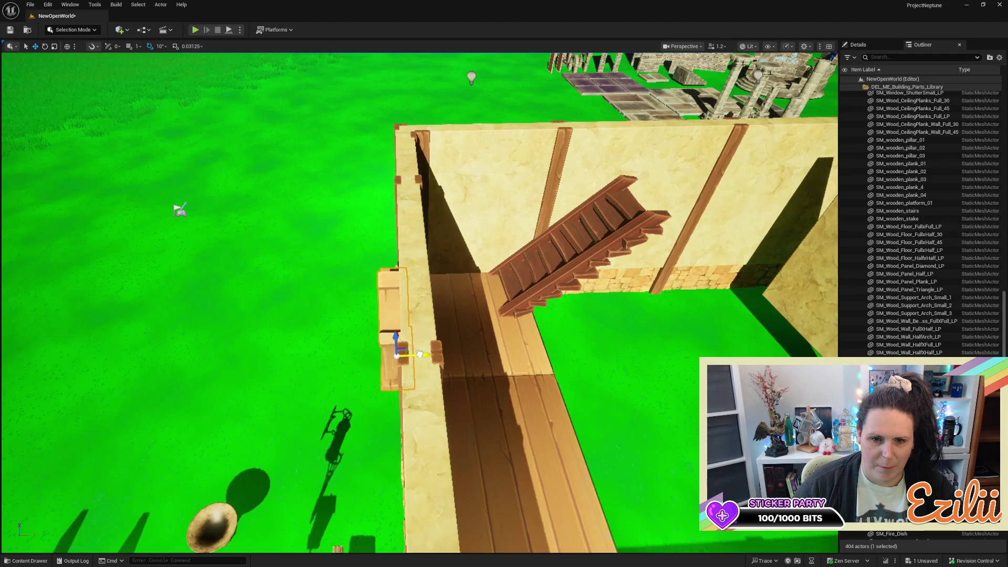
Alt-drag a second copy of the window inside the wall
{"action": "left_click_drag", "start_coordinate": [422, 353], "coordinate": [448, 350]}
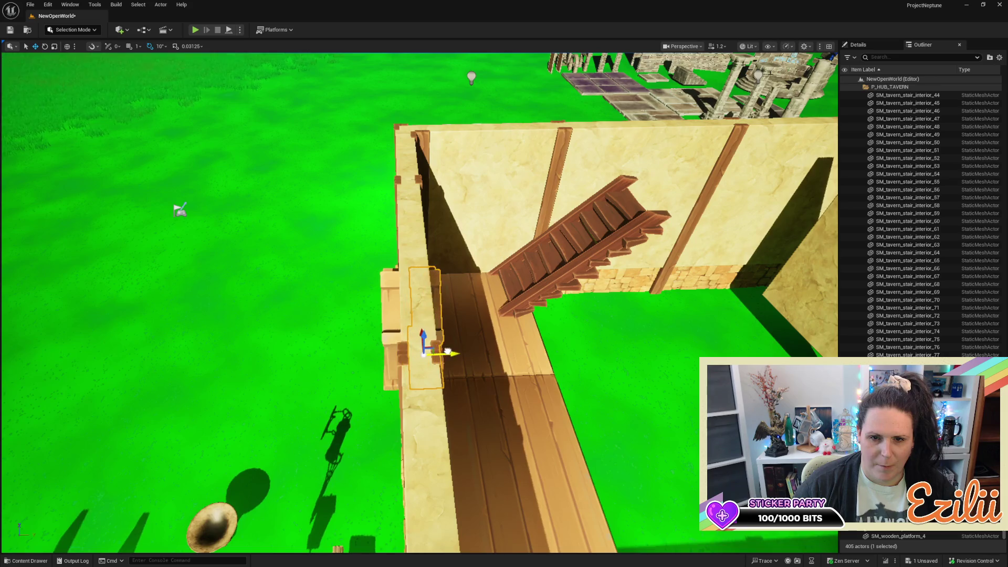
{"action": "key", "text": "e"}
{"action": "key", "text": "f"}
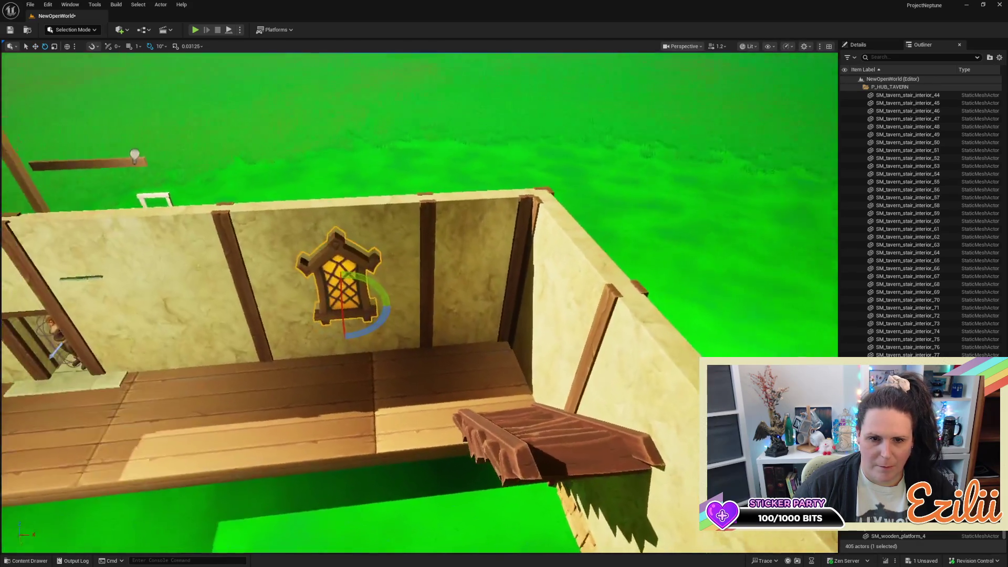
{"action": "key", "text": "Escape"}
{"action": "scroll", "coordinate": [575, 389], "scroll_direction": "down", "scroll_amount": 10}
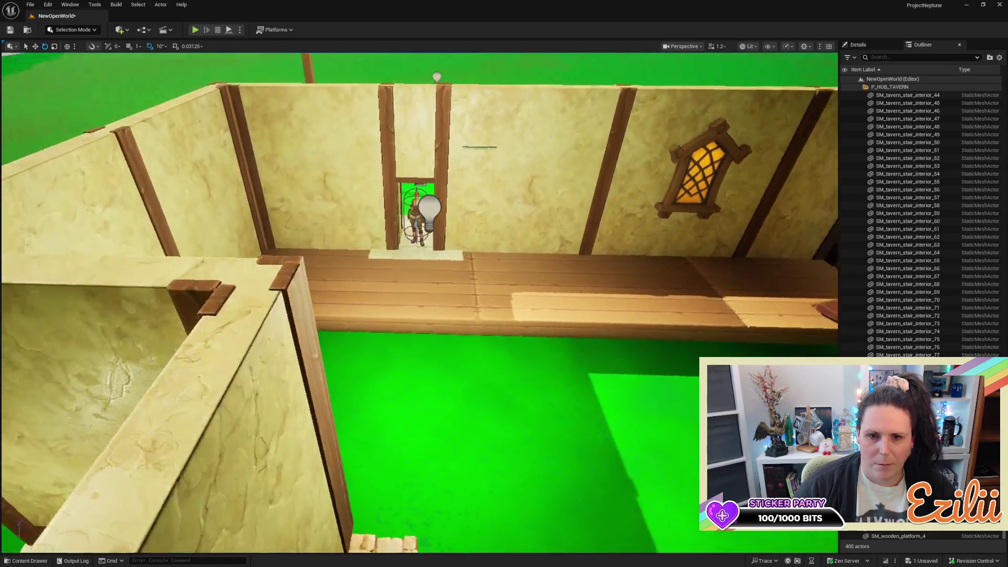
{"action": "mouse_move", "coordinate": [421, 316]}
{"action": "left_mouse_down"}
{"action": "mouse_move", "coordinate": [420, 281]}
{"action": "mouse_move", "coordinate": [457, 286]}
{"action": "mouse_move", "coordinate": [483, 315]}
{"action": "left_mouse_up"}
Alt-drag a wooden platform tile along Y to add SM_wooden_platform_5
{"action": "left_click", "coordinate": [501, 246]}
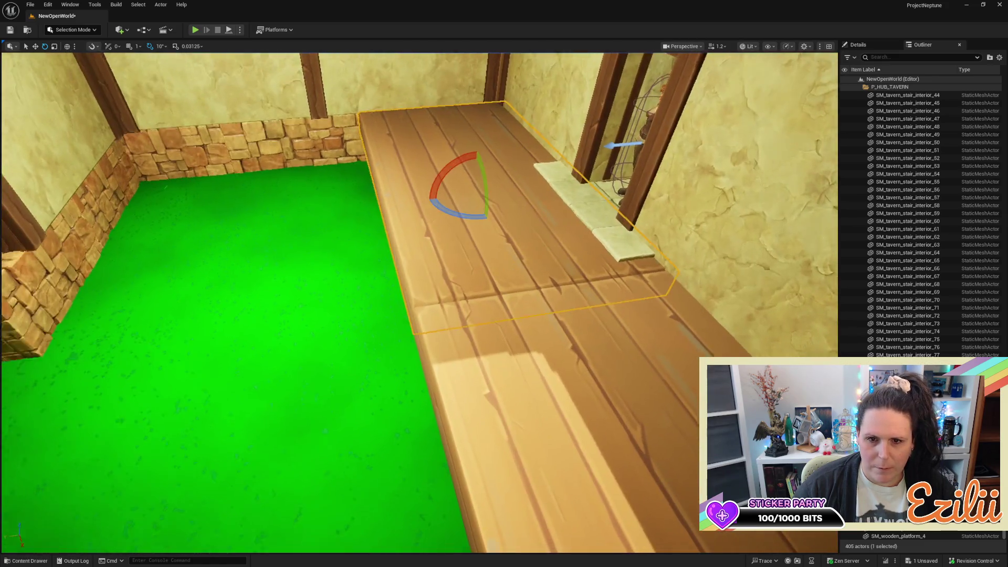
{"action": "scroll", "coordinate": [506, 279], "scroll_direction": "down", "scroll_amount": 5}
{"action": "key", "text": "w"}
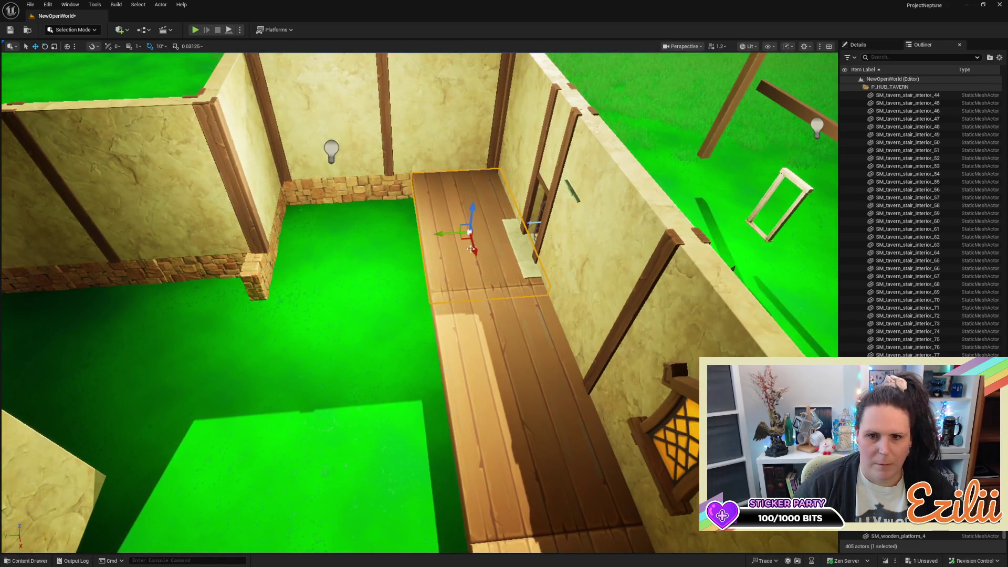
{"action": "mouse_move", "coordinate": [454, 233]}
{"action": "left_mouse_down"}
{"action": "mouse_move", "coordinate": [354, 240]}
{"action": "mouse_move", "coordinate": [345, 313]}
{"action": "mouse_move", "coordinate": [597, 334]}
{"action": "left_mouse_up"}
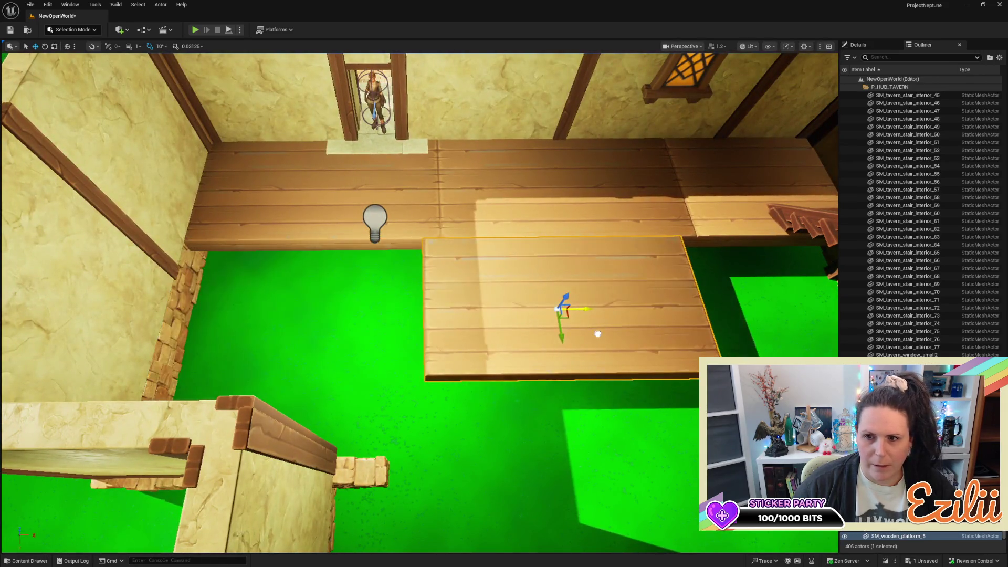
Discard an accidental plank duplicate and narrow the back-wall plank on X
{"action": "left_click", "coordinate": [746, 231]}
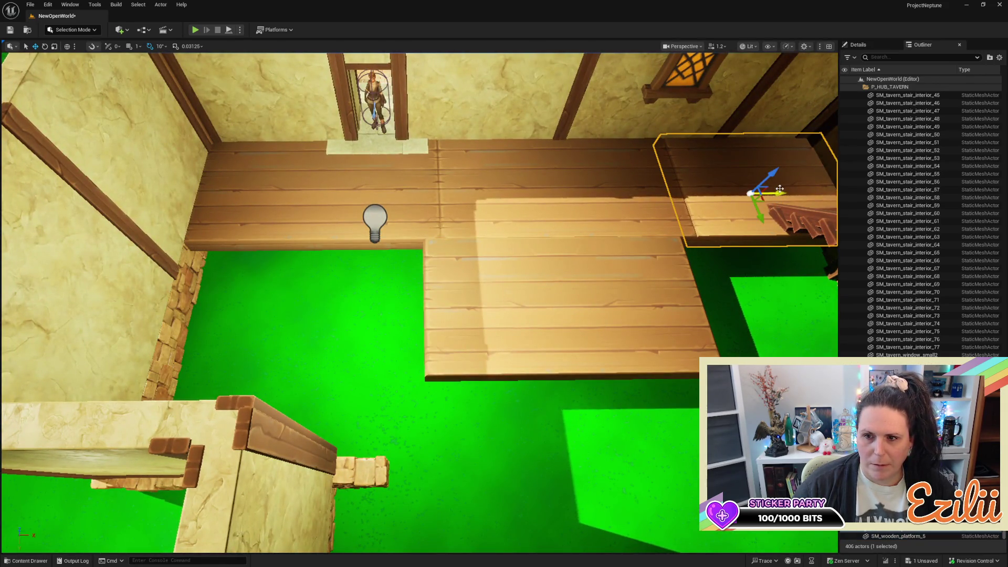
{"action": "mouse_move", "coordinate": [780, 192]}
{"action": "left_mouse_down", "text": "alt"}
{"action": "mouse_move", "coordinate": [510, 195]}
{"action": "mouse_move", "coordinate": [310, 174]}
{"action": "mouse_move", "coordinate": [475, 193]}
{"action": "mouse_move", "coordinate": [447, 198]}
{"action": "mouse_move", "coordinate": [569, 198]}
{"action": "left_mouse_up", "text": "alt"}
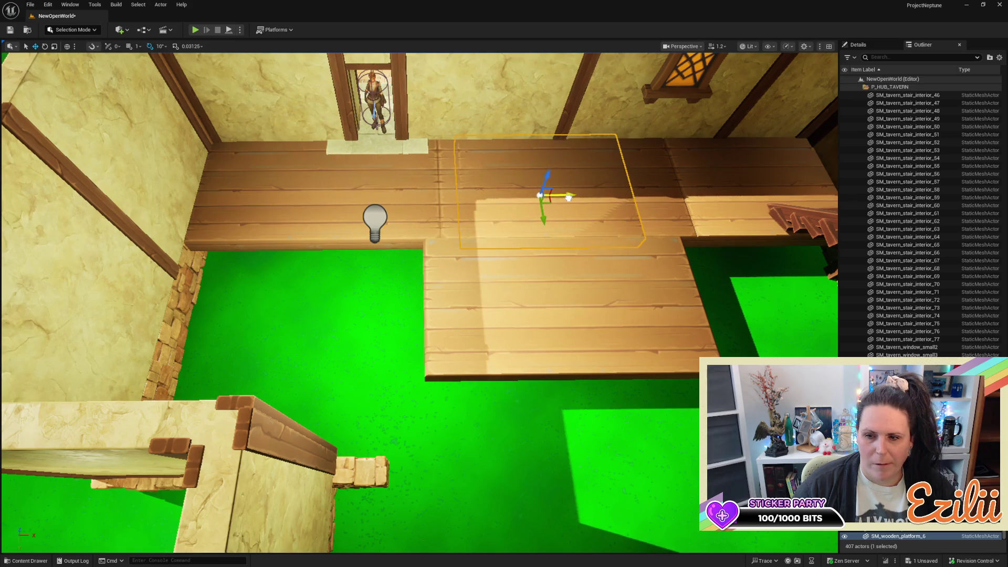
{"action": "key", "text": "Delete"}
{"action": "left_click", "coordinate": [592, 202]}
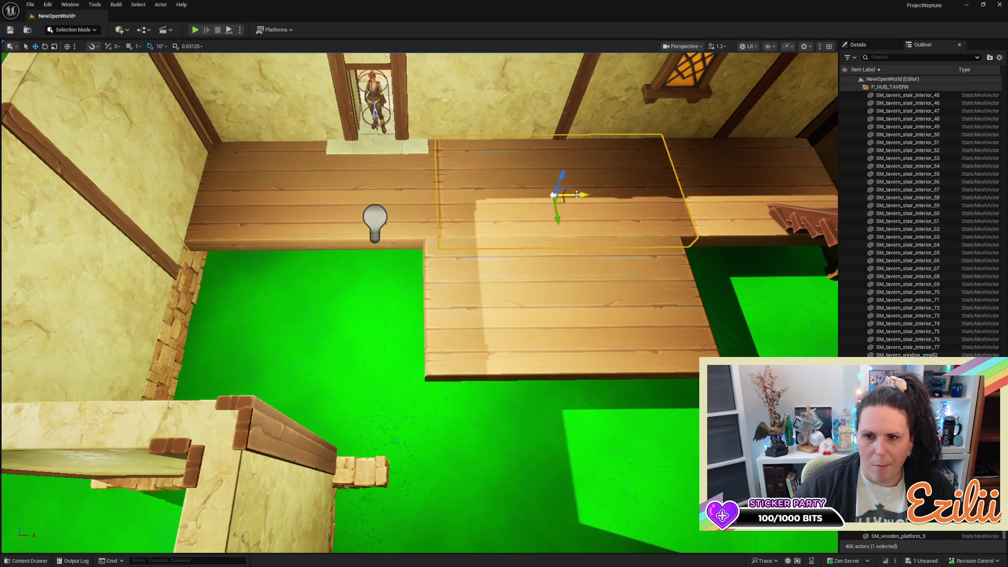
{"action": "key", "text": "f"}
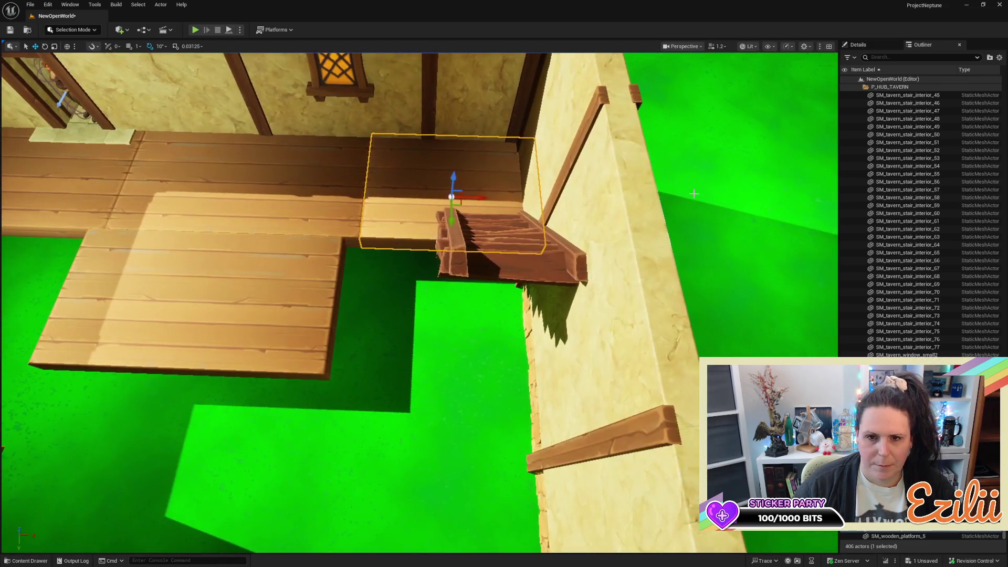
{"action": "mouse_move", "coordinate": [475, 197]}
{"action": "left_mouse_down"}
{"action": "mouse_move", "coordinate": [462, 198]}
{"action": "mouse_move", "coordinate": [482, 197]}
{"action": "left_mouse_up"}
Slide the left upper-floor plank right to realign the strip
{"action": "left_click", "coordinate": [313, 194]}
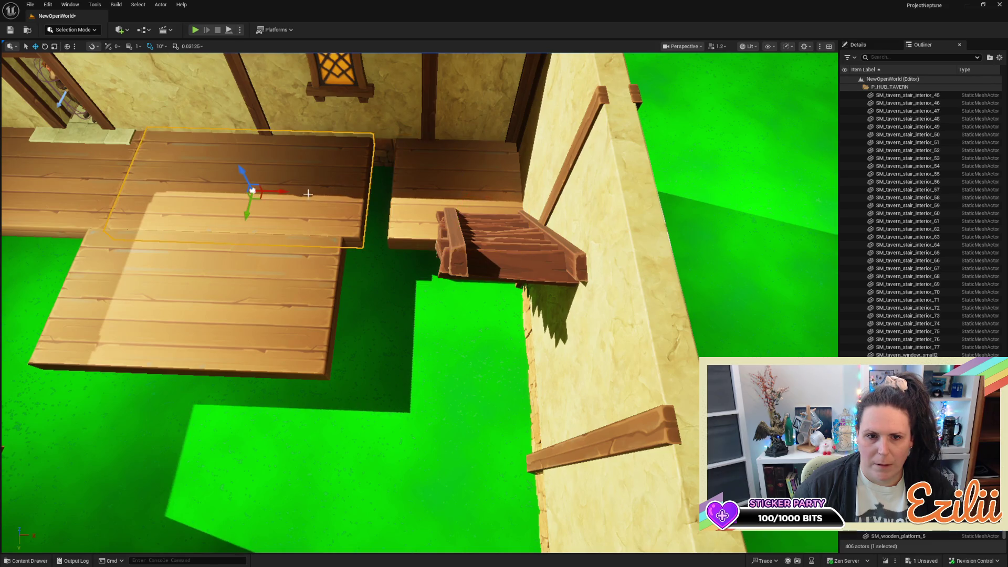
{"action": "left_click_drag", "start_coordinate": [282, 192], "coordinate": [309, 191]}
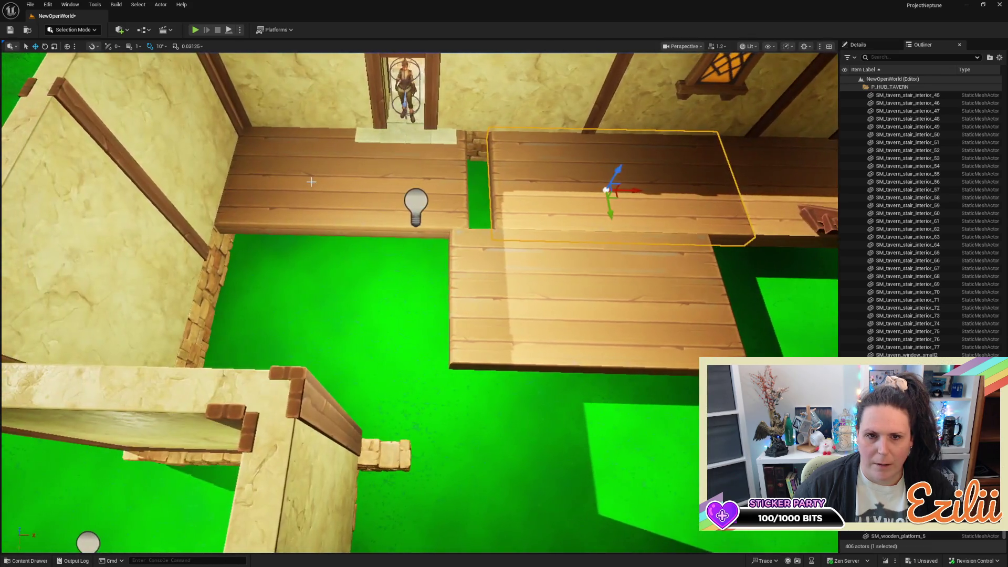
{"action": "left_click", "coordinate": [350, 186]}
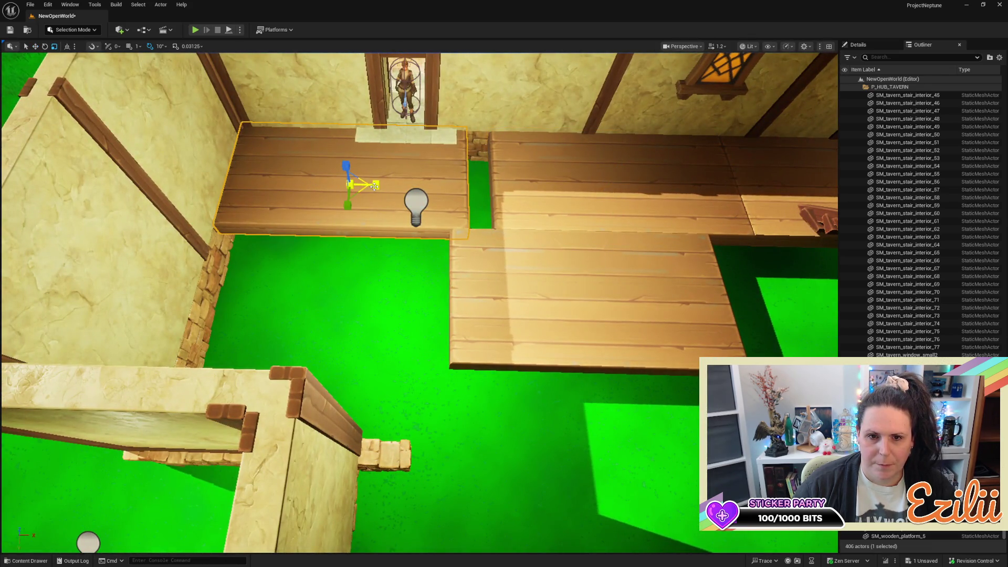
Widen the upper-left plank to meet its neighbour, then move the lower platform left and narrow it
{"action": "left_click_drag", "start_coordinate": [374, 186], "coordinate": [392, 184]}
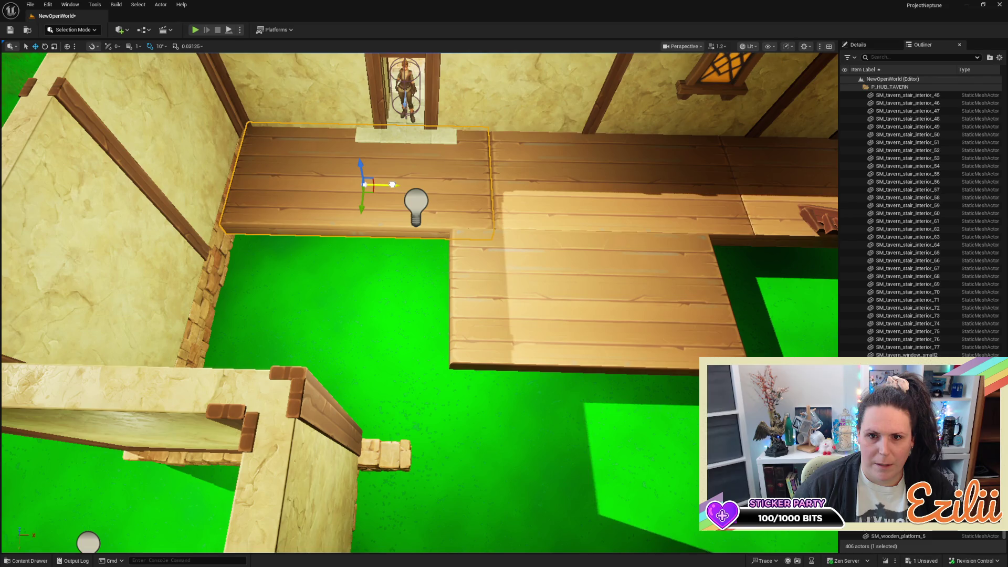
{"action": "left_click", "coordinate": [560, 285]}
{"action": "left_click_drag", "start_coordinate": [612, 303], "coordinate": [369, 287]}
{"action": "left_click", "coordinate": [342, 198]}
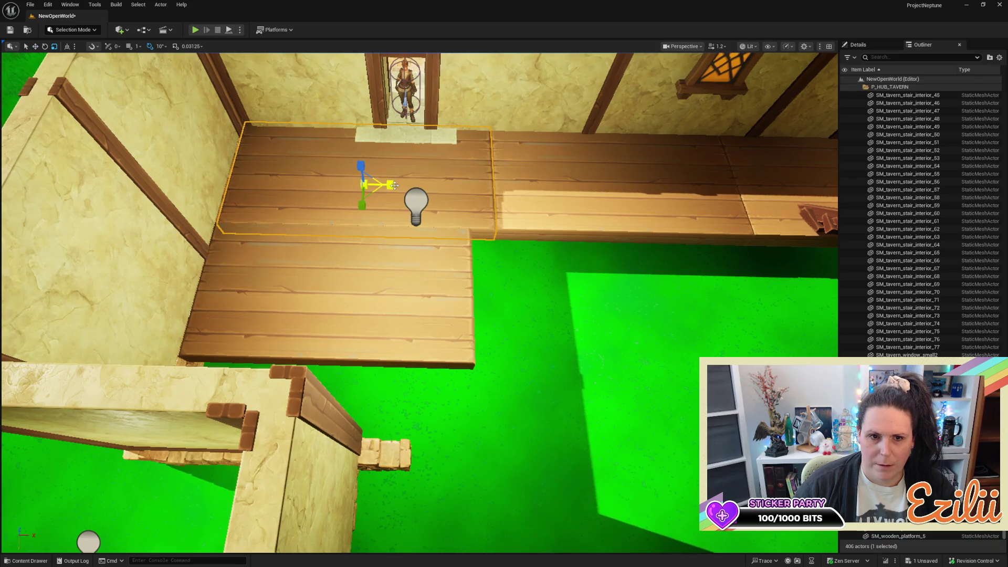
{"action": "left_click_drag", "start_coordinate": [396, 185], "coordinate": [391, 191]}
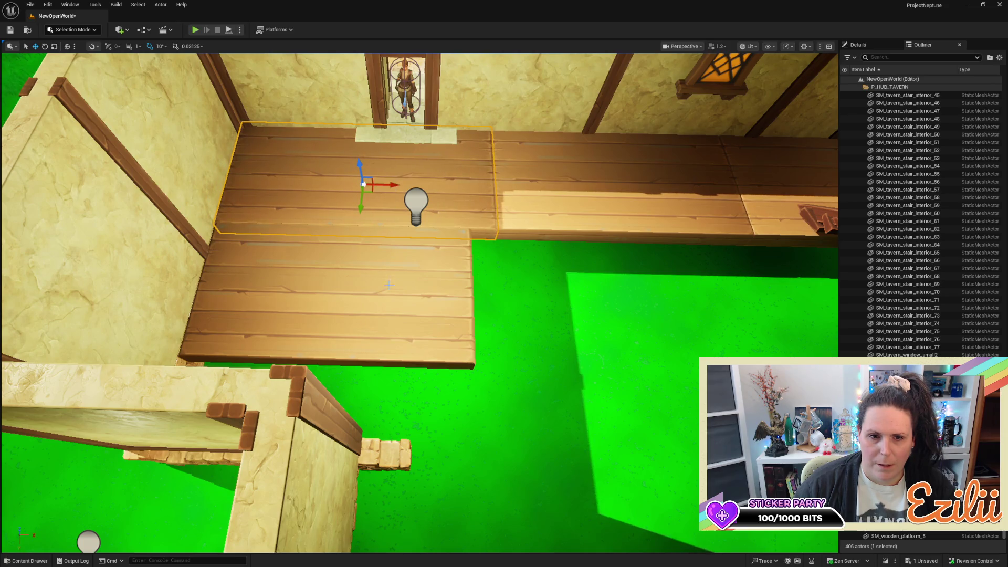
{"action": "left_click", "coordinate": [385, 270]}
{"action": "key", "text": "r"}
{"action": "left_click_drag", "start_coordinate": [367, 298], "coordinate": [331, 298]}
Alt-drag two plank copies of the lower platform to the right toward the stairs
{"action": "mouse_move", "coordinate": [466, 333]}
{"action": "left_mouse_down"}
{"action": "mouse_move", "coordinate": [452, 326]}
{"action": "mouse_move", "coordinate": [462, 315]}
{"action": "mouse_move", "coordinate": [415, 309]}
{"action": "mouse_move", "coordinate": [513, 268]}
{"action": "left_mouse_up"}
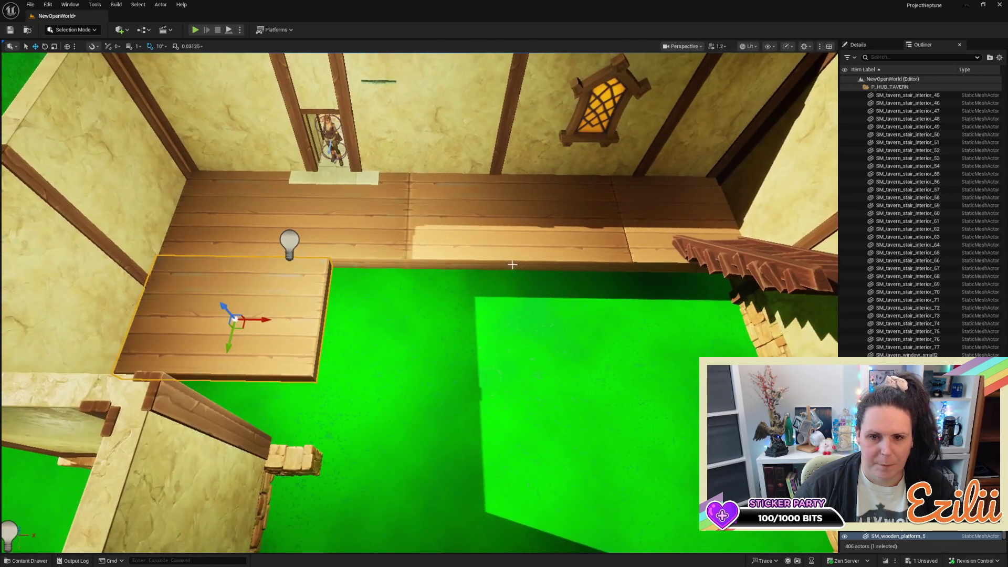
{"action": "mouse_move", "coordinate": [266, 320]}
{"action": "left_mouse_down", "text": "alt"}
{"action": "mouse_move", "coordinate": [456, 338]}
{"action": "mouse_move", "coordinate": [447, 352]}
{"action": "mouse_move", "coordinate": [367, 363]}
{"action": "mouse_move", "coordinate": [407, 429]}
{"action": "mouse_move", "coordinate": [511, 427]}
{"action": "left_mouse_up", "text": "alt"}
{"action": "key", "text": "e"}
{"action": "key", "text": "w"}
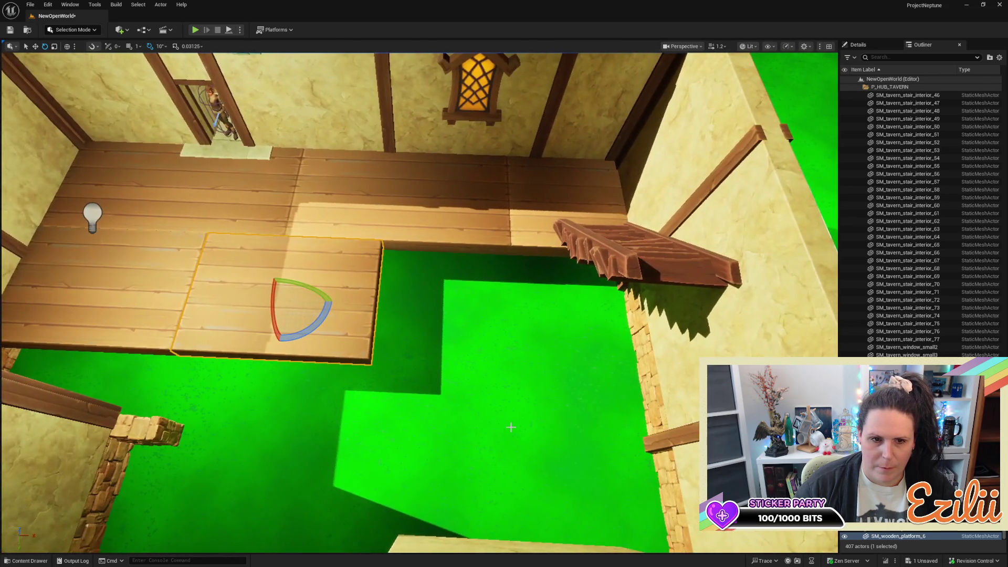
{"action": "left_click_drag", "start_coordinate": [312, 299], "coordinate": [493, 315]}
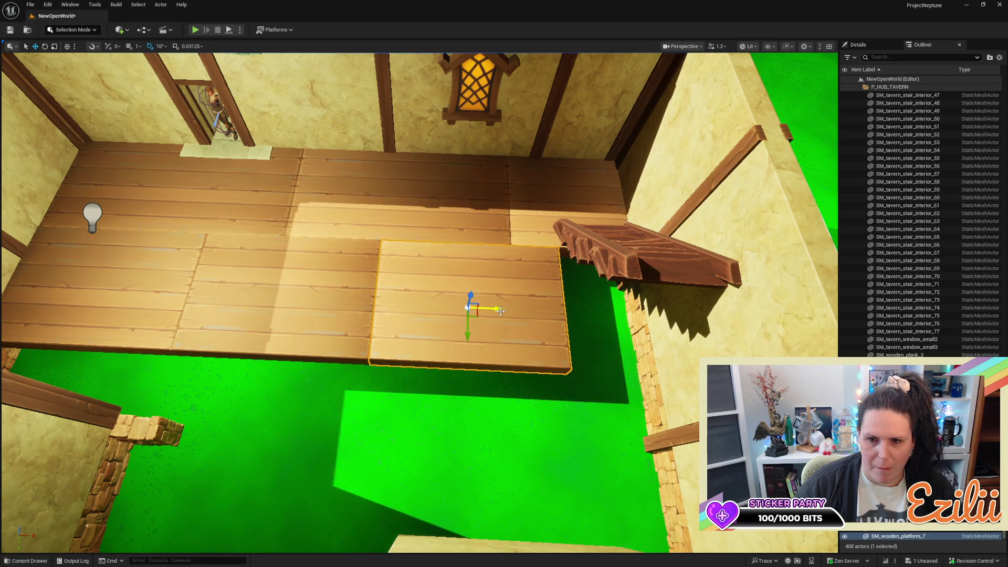
Add another plank copy toward the stairs, narrow it, and nudge it left
{"action": "key", "text": "s"}
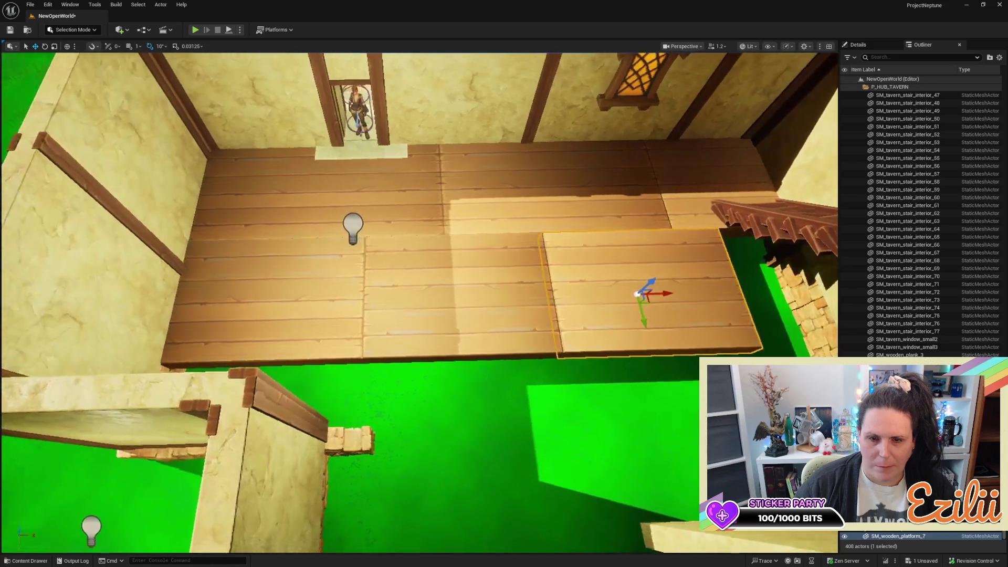
{"action": "key", "text": "w"}
{"action": "key", "text": "d"}
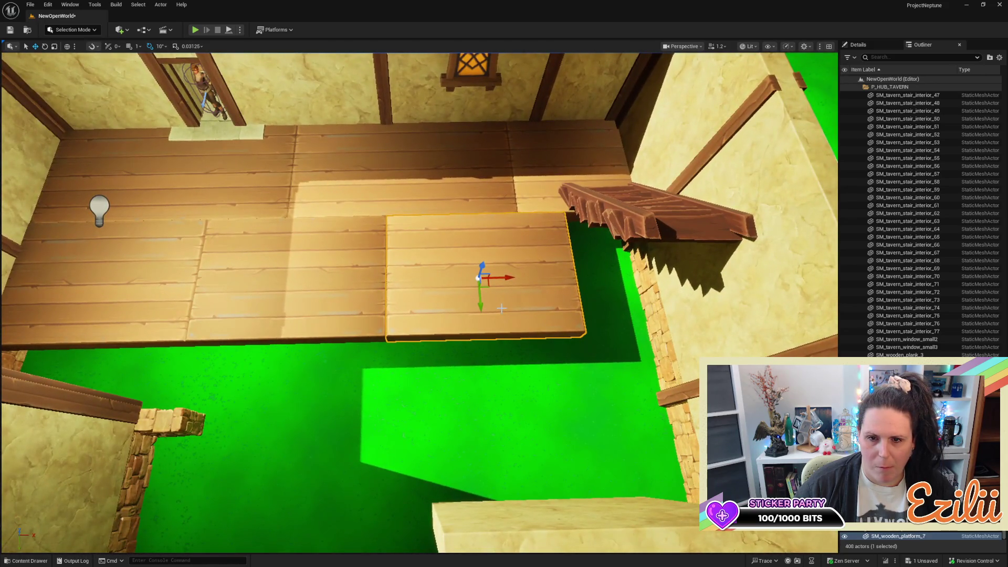
{"action": "left_click_drag", "start_coordinate": [513, 275], "coordinate": [697, 276]}
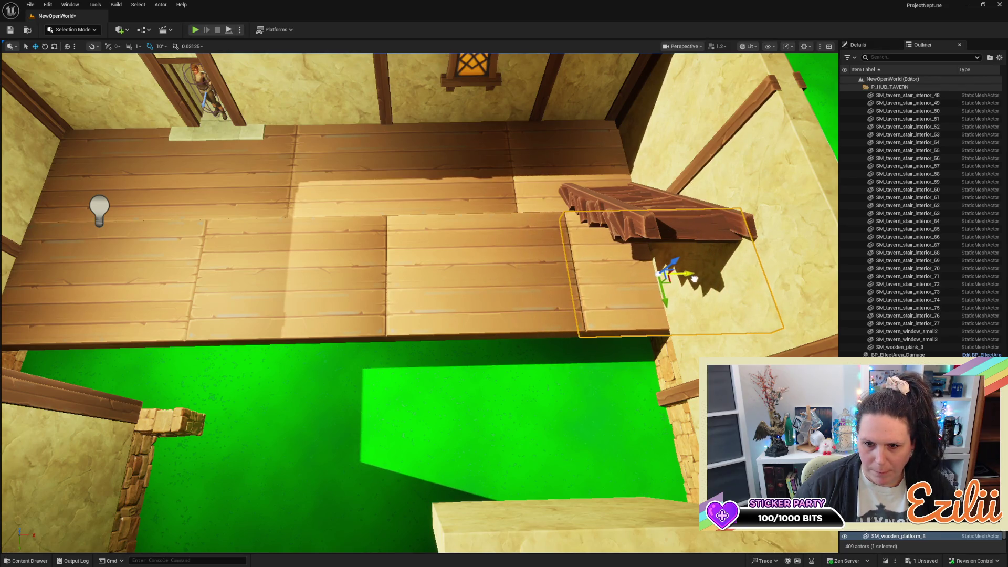
{"action": "mouse_move", "coordinate": [694, 278]}
{"action": "left_mouse_down"}
{"action": "mouse_move", "coordinate": [604, 262]}
{"action": "mouse_move", "coordinate": [211, 111]}
{"action": "mouse_move", "coordinate": [356, 228]}
{"action": "left_mouse_up"}
{"action": "mouse_move", "coordinate": [369, 270]}
{"action": "left_mouse_down"}
{"action": "mouse_move", "coordinate": [390, 270]}
{"action": "mouse_move", "coordinate": [375, 271]}
{"action": "left_mouse_up"}
{"action": "key", "text": "w"}
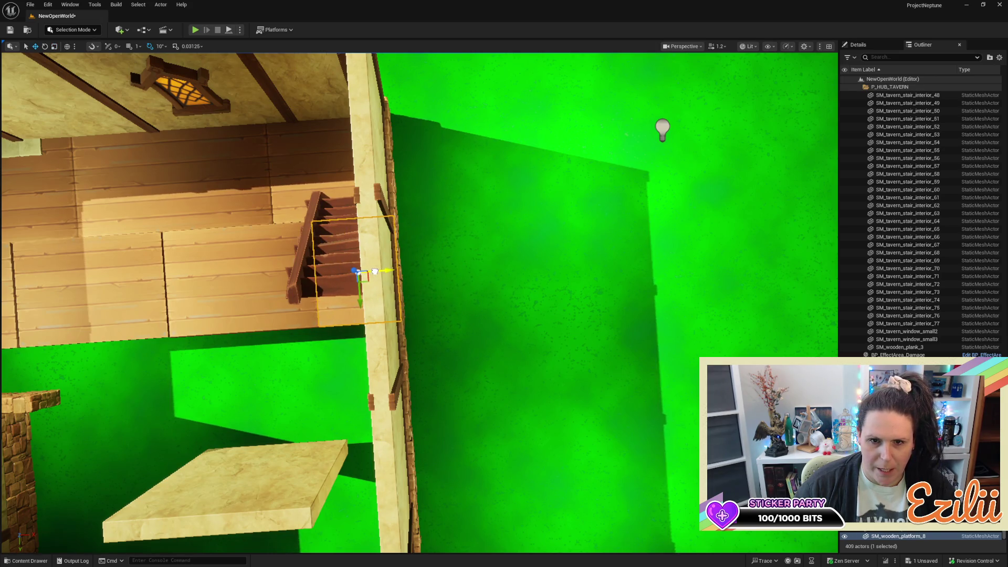
{"action": "scroll", "coordinate": [374, 271], "scroll_direction": "down", "scroll_amount": 5}
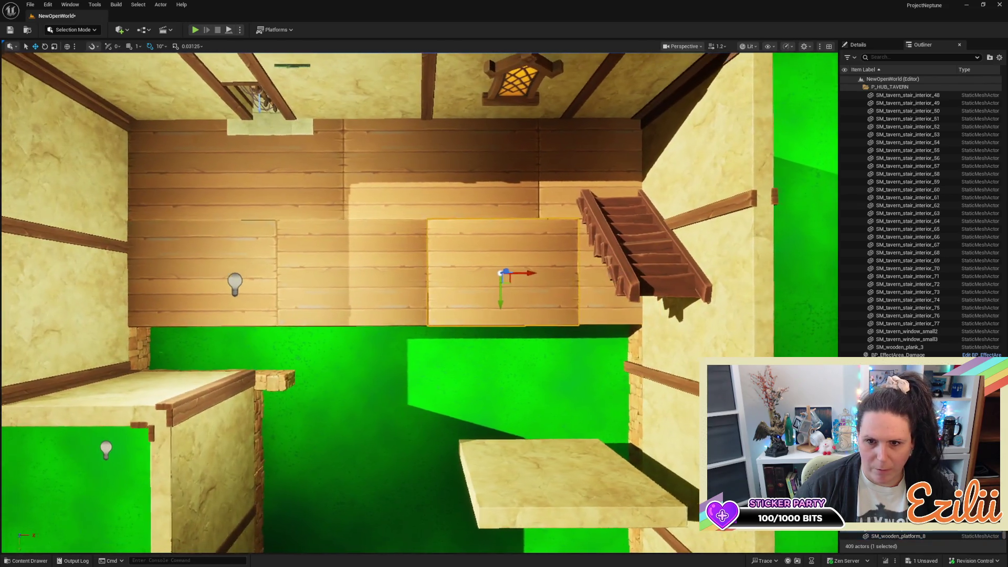
{"action": "scroll", "coordinate": [523, 266], "scroll_direction": "up", "scroll_amount": 5}
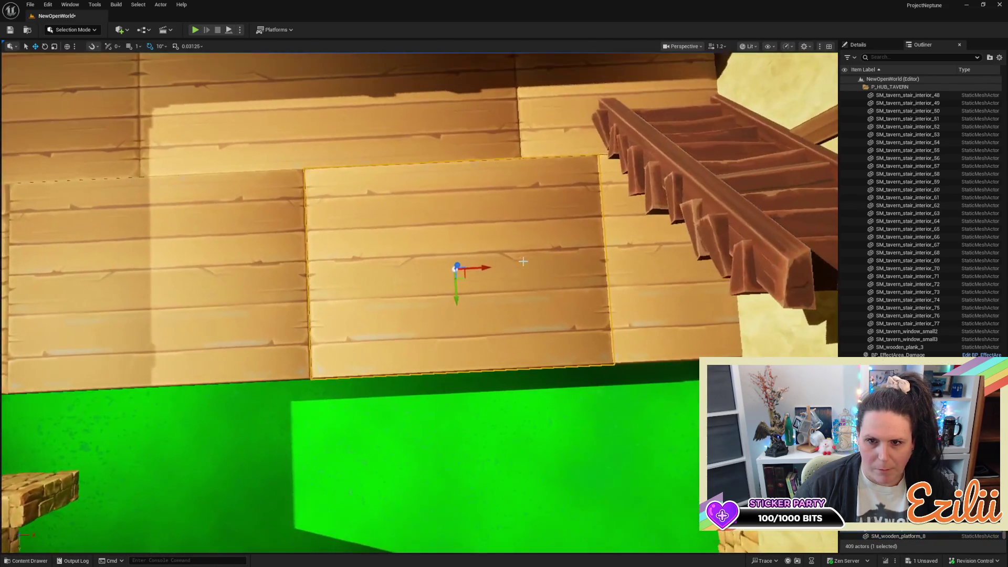
{"action": "mouse_move", "coordinate": [484, 270]}
{"action": "left_mouse_down"}
{"action": "mouse_move", "coordinate": [520, 257]}
{"action": "mouse_move", "coordinate": [348, 265]}
{"action": "left_mouse_up"}
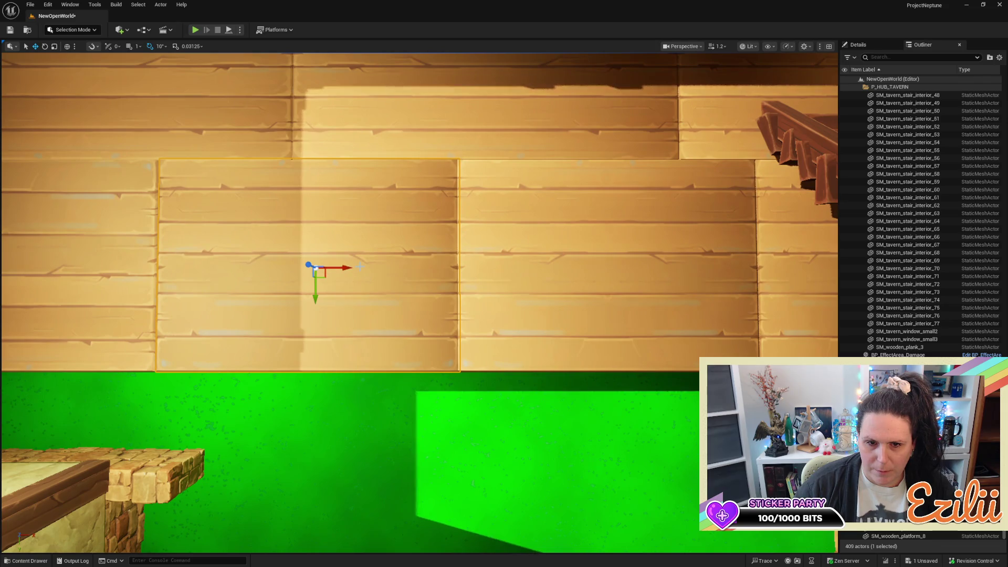
Shrink and line up the new plank, then enlarge the neighbouring plank to close the gap
{"action": "key", "text": "r"}
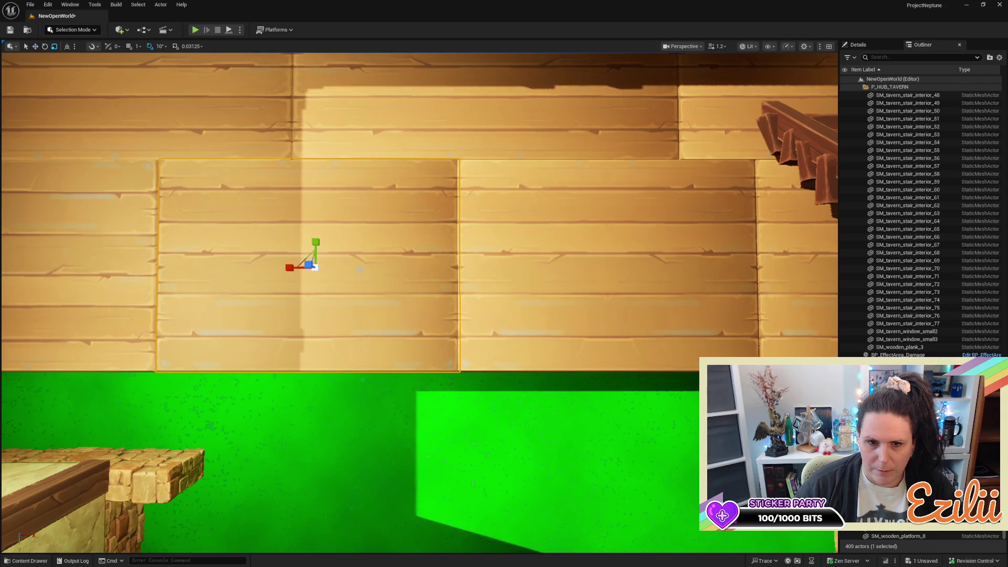
{"action": "left_click_drag", "start_coordinate": [295, 269], "coordinate": [337, 269]}
{"action": "key", "text": "w"}
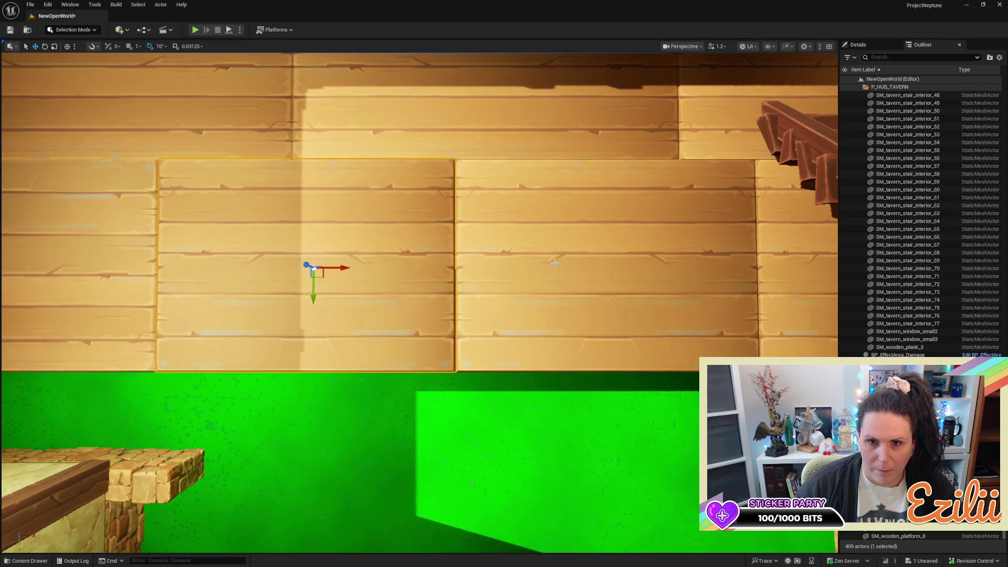
{"action": "key", "text": "Left"}
{"action": "mouse_move", "coordinate": [493, 267]}
{"action": "left_mouse_down"}
{"action": "mouse_move", "coordinate": [452, 246]}
{"action": "mouse_move", "coordinate": [431, 278]}
{"action": "left_mouse_up"}
{"action": "left_click", "coordinate": [556, 275]}
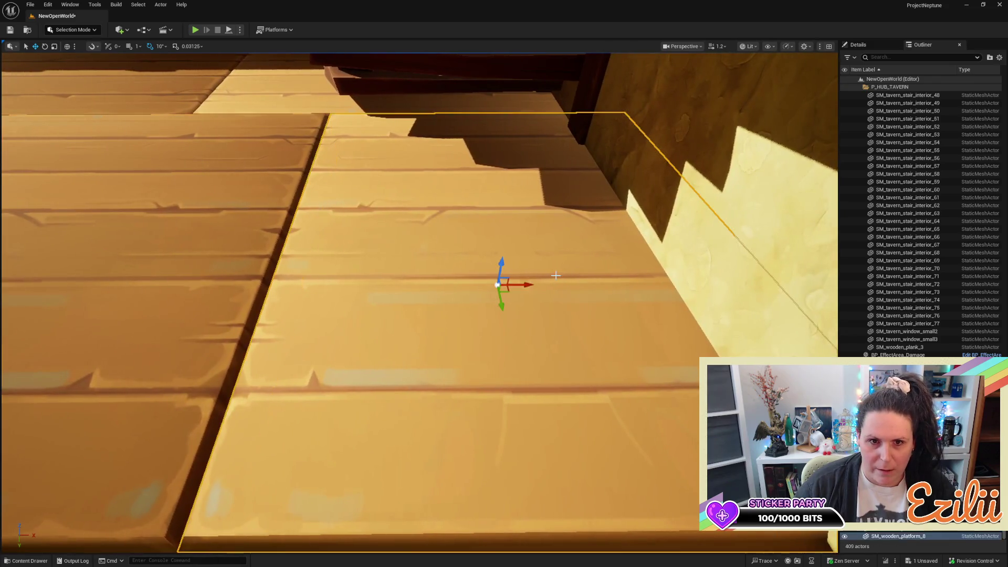
{"action": "left_click_drag", "start_coordinate": [538, 285], "coordinate": [525, 266]}
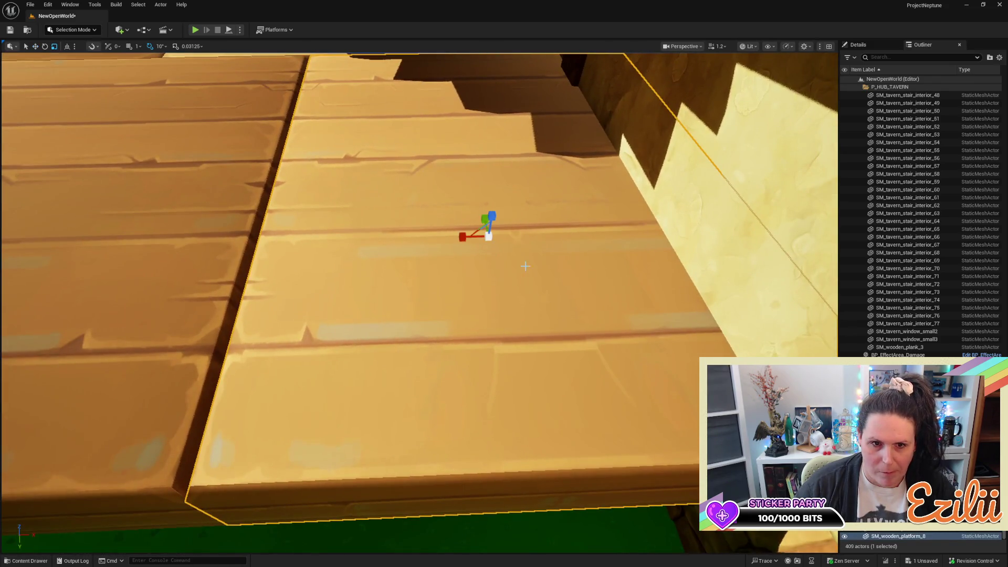
{"action": "left_click_drag", "start_coordinate": [469, 238], "coordinate": [466, 239]}
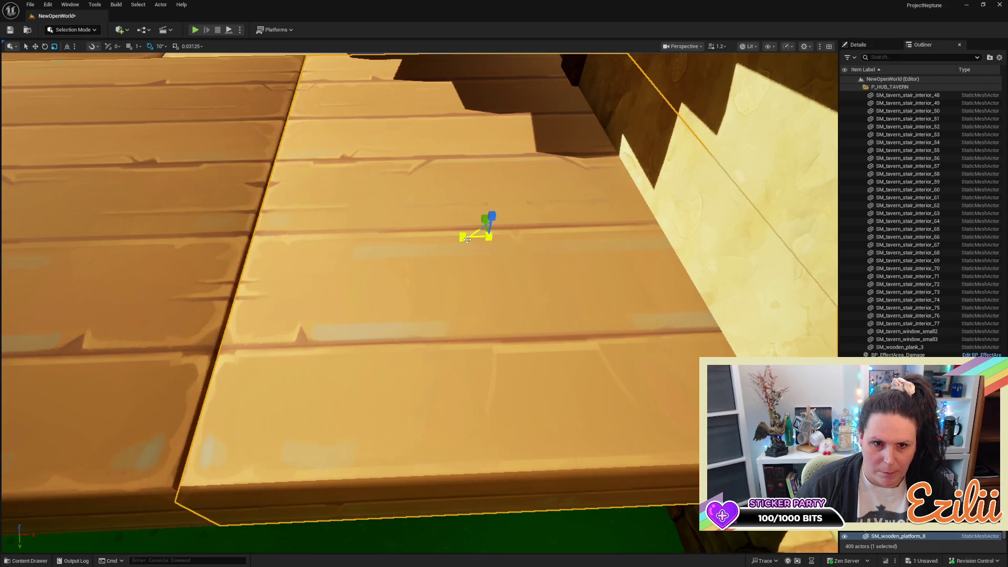
{"action": "key", "text": "w"}
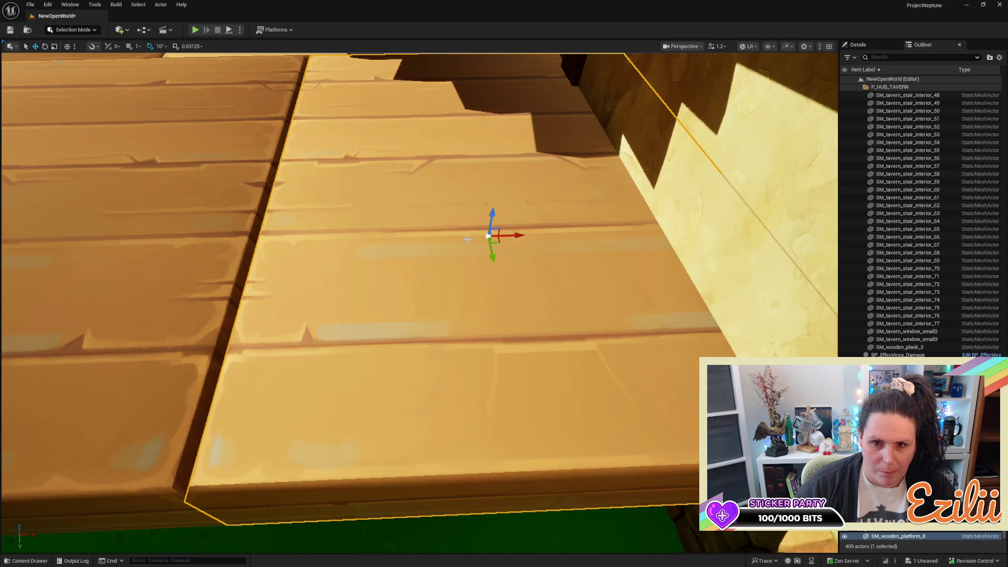
{"action": "mouse_move", "coordinate": [514, 239]}
{"action": "left_mouse_down"}
{"action": "mouse_move", "coordinate": [483, 262]}
{"action": "mouse_move", "coordinate": [472, 245]}
{"action": "mouse_move", "coordinate": [483, 224]}
{"action": "mouse_move", "coordinate": [472, 234]}
{"action": "mouse_move", "coordinate": [535, 230]}
{"action": "mouse_move", "coordinate": [539, 220]}
{"action": "left_mouse_up"}
Review the stair-top floor pieces, clear the selection, and fly down toward the corner lamp
{"action": "left_click", "coordinate": [420, 321]}
{"action": "left_click_drag", "start_coordinate": [420, 320], "coordinate": [419, 152]}
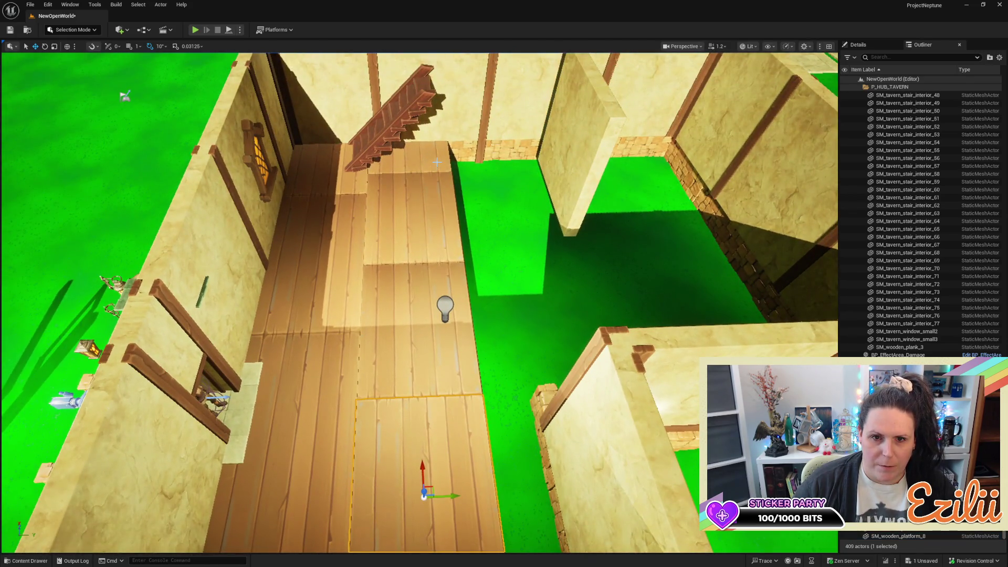
{"action": "left_click", "coordinate": [437, 163]}
{"action": "left_click_drag", "start_coordinate": [365, 188], "coordinate": [416, 212]}
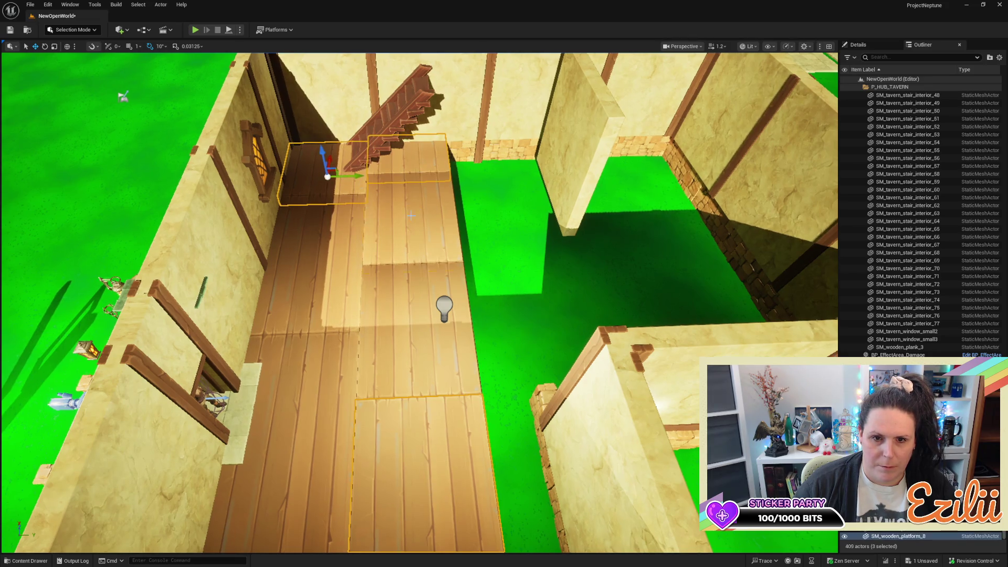
{"action": "left_click", "coordinate": [298, 372], "text": "ctrl"}
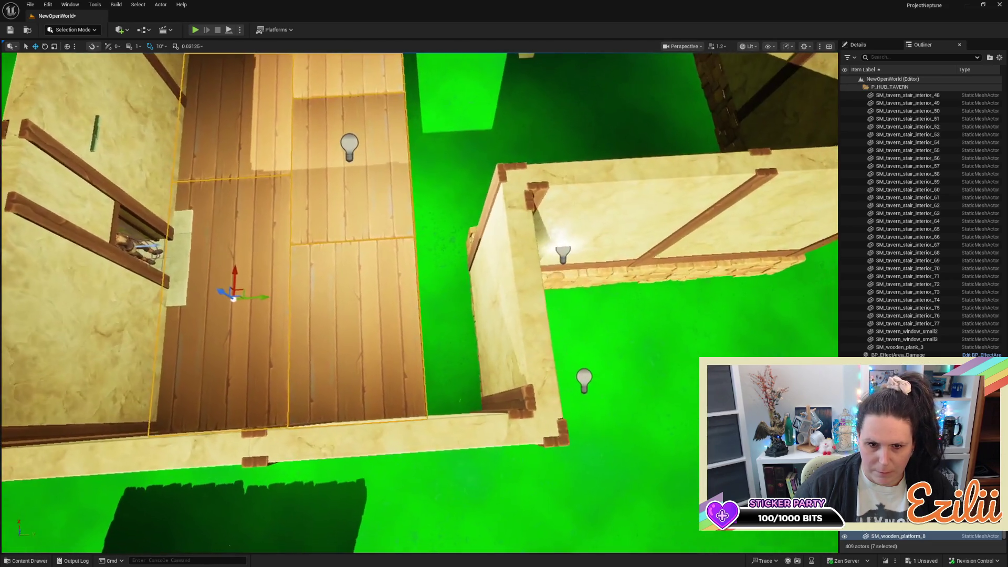
{"action": "left_click_drag", "start_coordinate": [525, 389], "coordinate": [530, 390]}
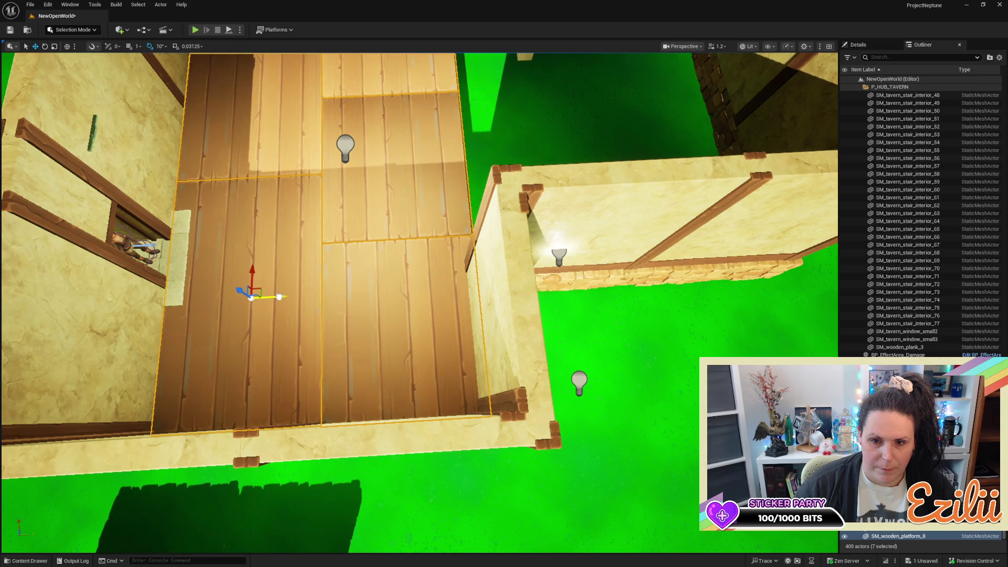
{"action": "key", "text": "s"}
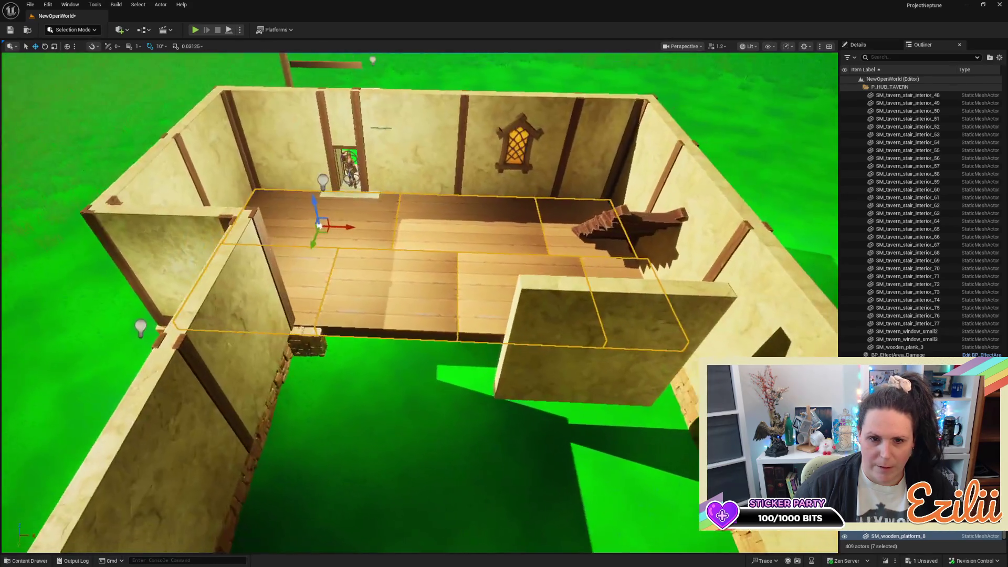
{"action": "key", "text": "w"}
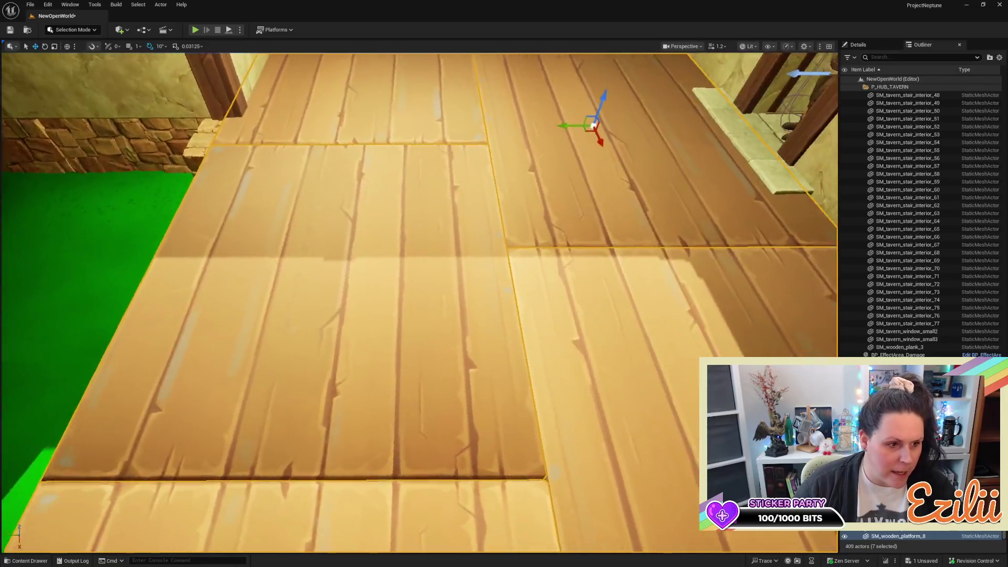
{"action": "key", "text": "s"}
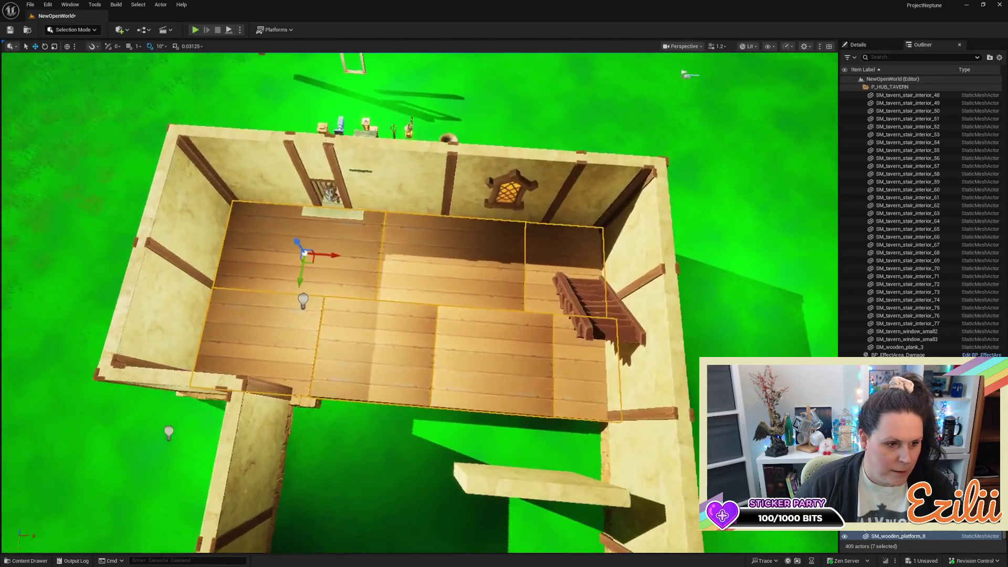
{"action": "mouse_move", "coordinate": [349, 294]}
{"action": "left_mouse_down"}
{"action": "mouse_move", "coordinate": [331, 293]}
{"action": "mouse_move", "coordinate": [350, 294]}
{"action": "left_mouse_up"}
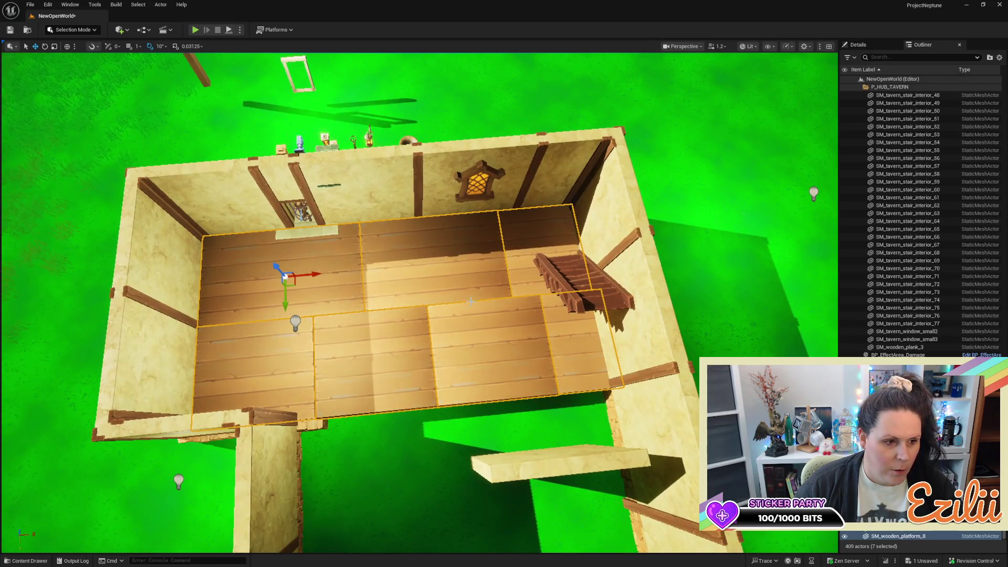
{"action": "key", "text": "Escape"}
{"action": "mouse_move", "coordinate": [405, 318]}
{"action": "left_mouse_down"}
{"action": "mouse_move", "coordinate": [404, 268]}
{"action": "mouse_move", "coordinate": [362, 297]}
{"action": "mouse_move", "coordinate": [354, 326]}
{"action": "mouse_move", "coordinate": [362, 282]}
{"action": "left_mouse_up"}
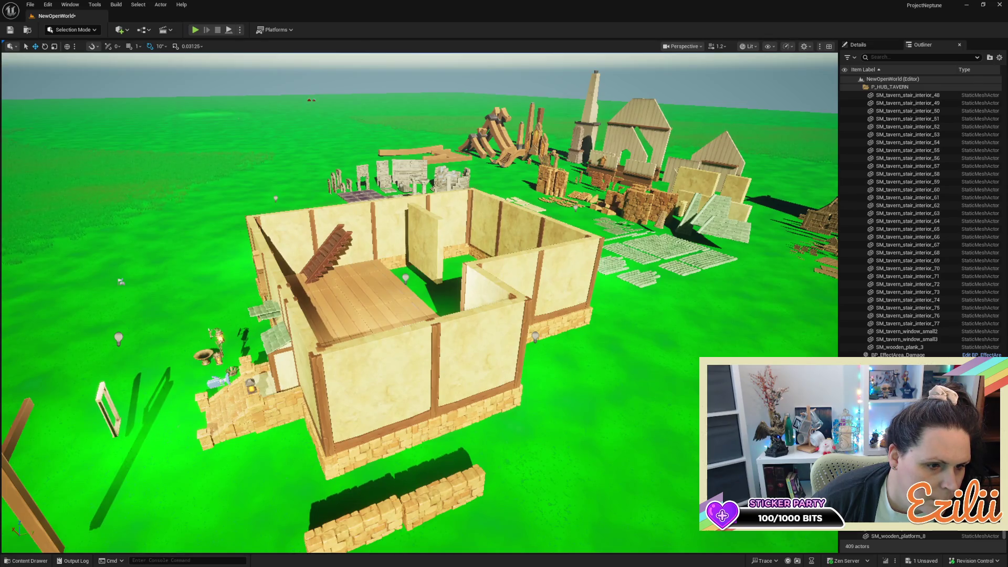
Search the Content Browser for floor_tile_01 and drag SM_floor_tile_01 onto the grass beside the tavern
{"action": "scroll", "coordinate": [30, 264], "scroll_direction": "down", "scroll_amount": 1}
{"action": "key", "text": "ctrl+space"}
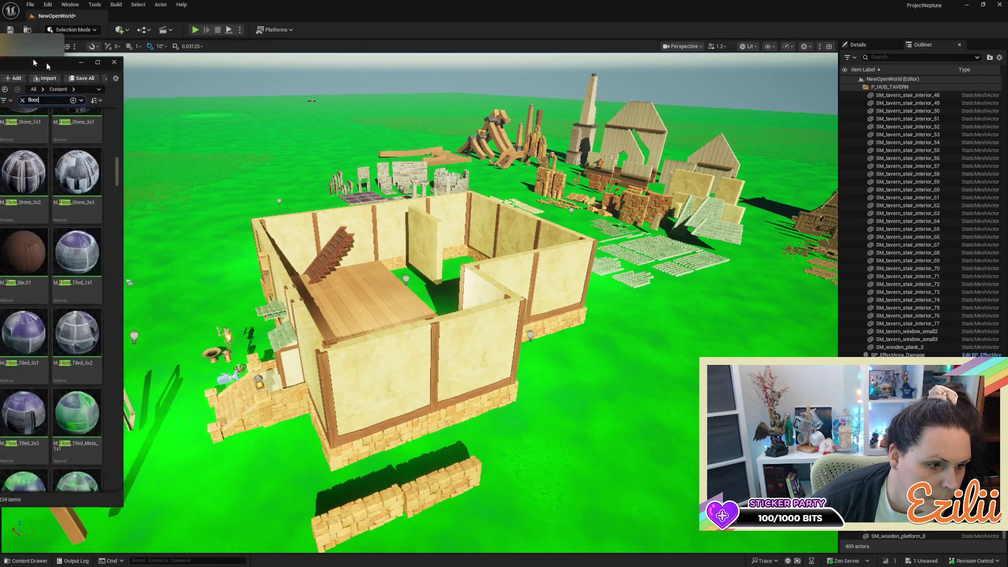
{"action": "left_click_drag", "start_coordinate": [376, 90], "coordinate": [375, 68]}
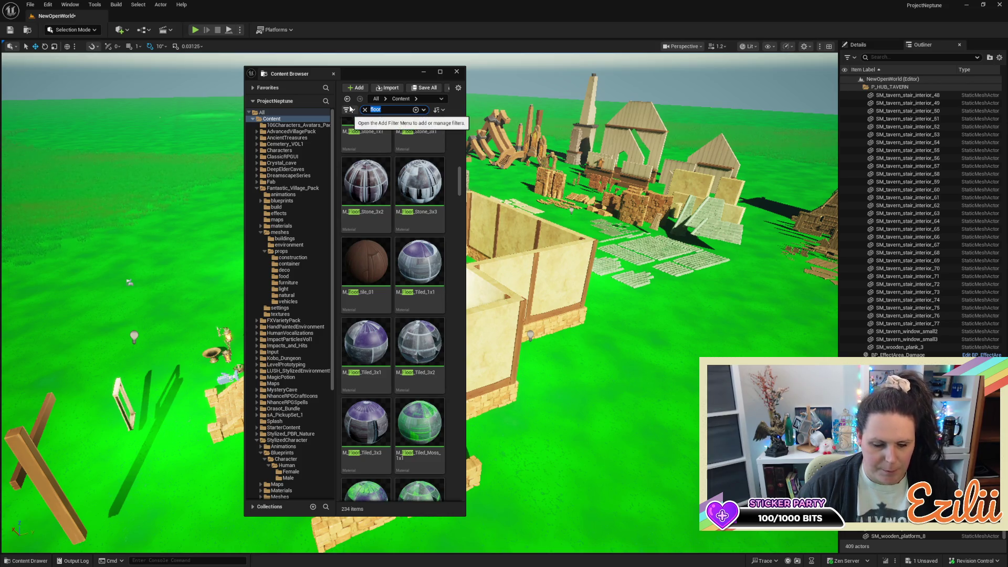
{"action": "type", "text": "le_01 sorry"}
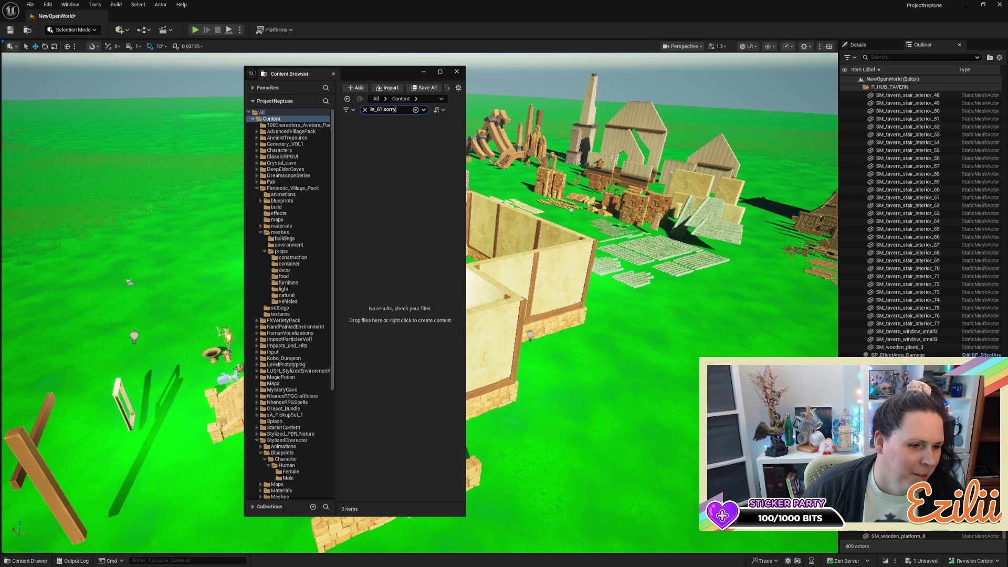
{"action": "key", "text": "BackSpace"}
{"action": "key", "text": "BackSpace"}
{"action": "key", "text": "BackSpace"}
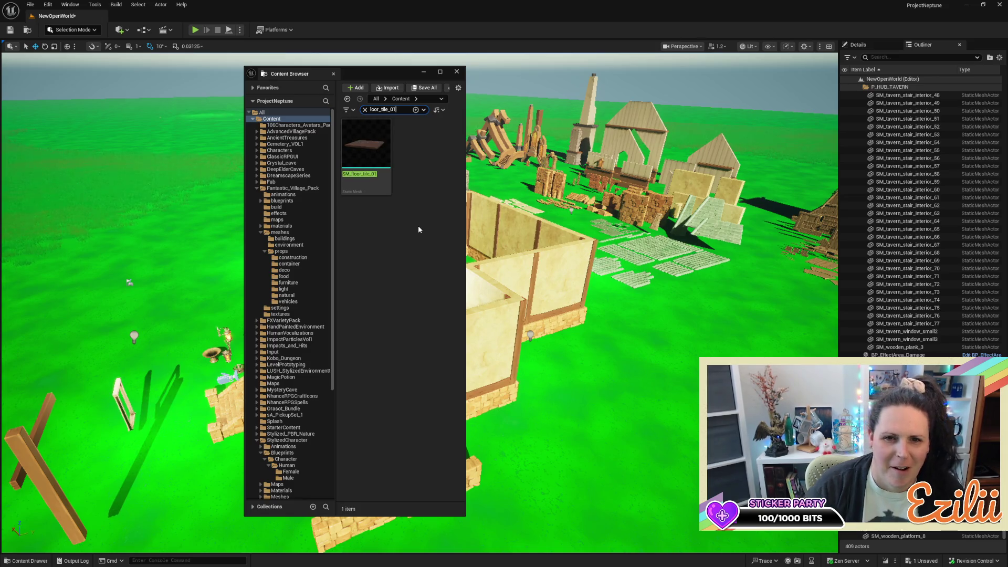
{"action": "mouse_move", "coordinate": [371, 151]}
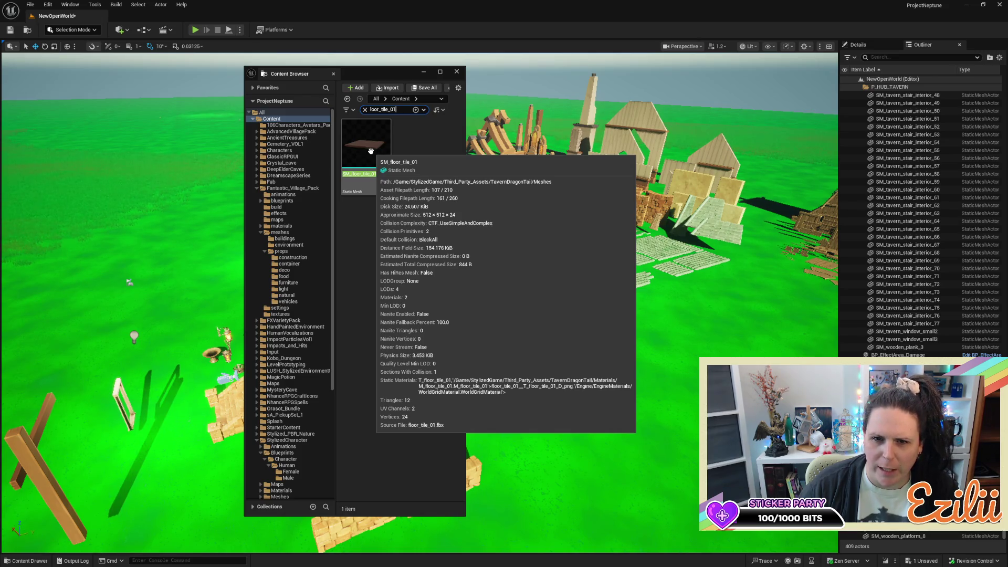
{"action": "mouse_move", "coordinate": [371, 151]}
{"action": "left_mouse_down"}
{"action": "mouse_move", "coordinate": [557, 502]}
{"action": "mouse_move", "coordinate": [665, 471]}
{"action": "mouse_move", "coordinate": [761, 468]}
{"action": "left_mouse_up"}
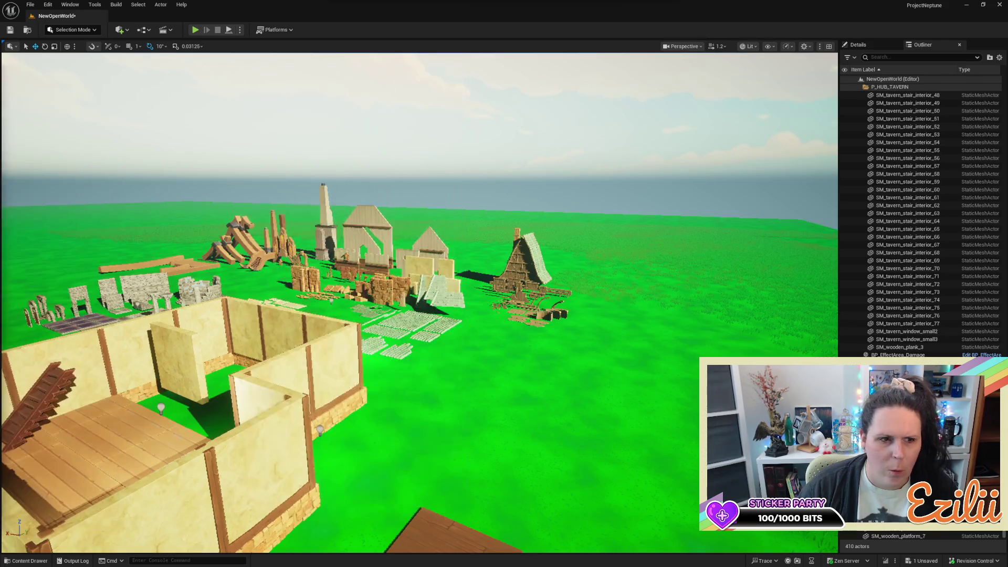
{"action": "key", "text": "w"}
{"action": "key", "text": "w"}
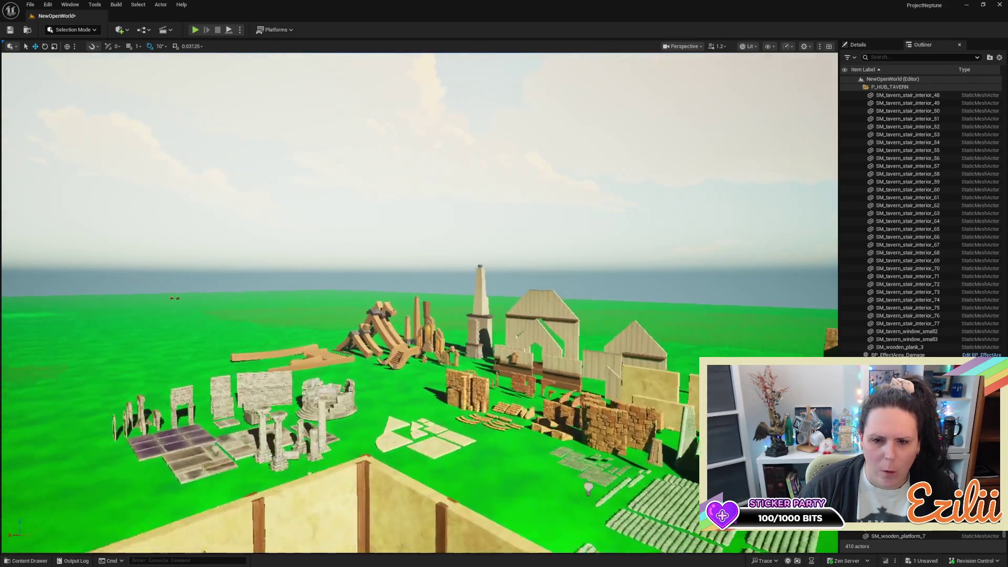
{"action": "key", "text": "e"}
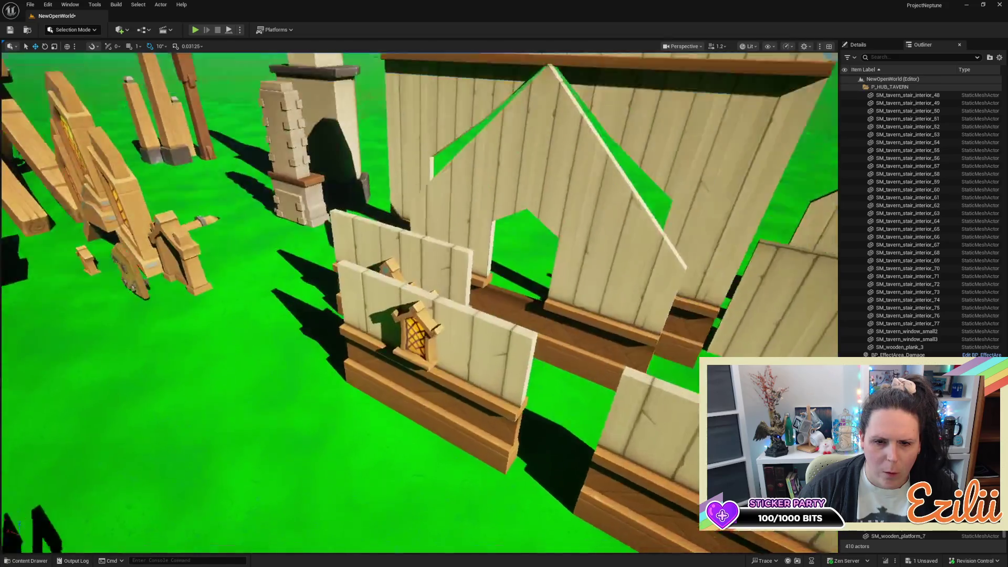
{"action": "key", "text": "s"}
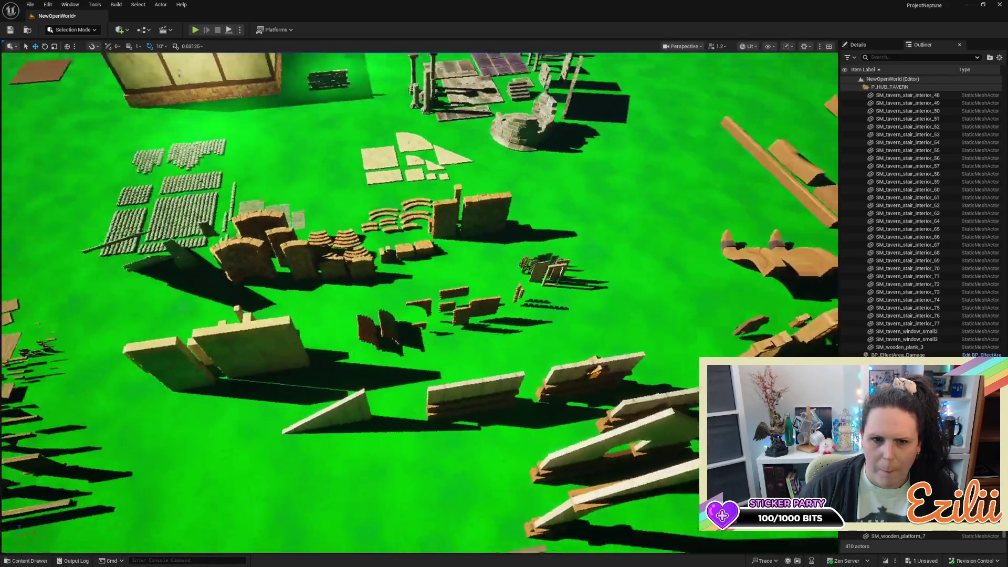
{"action": "key", "text": "q"}
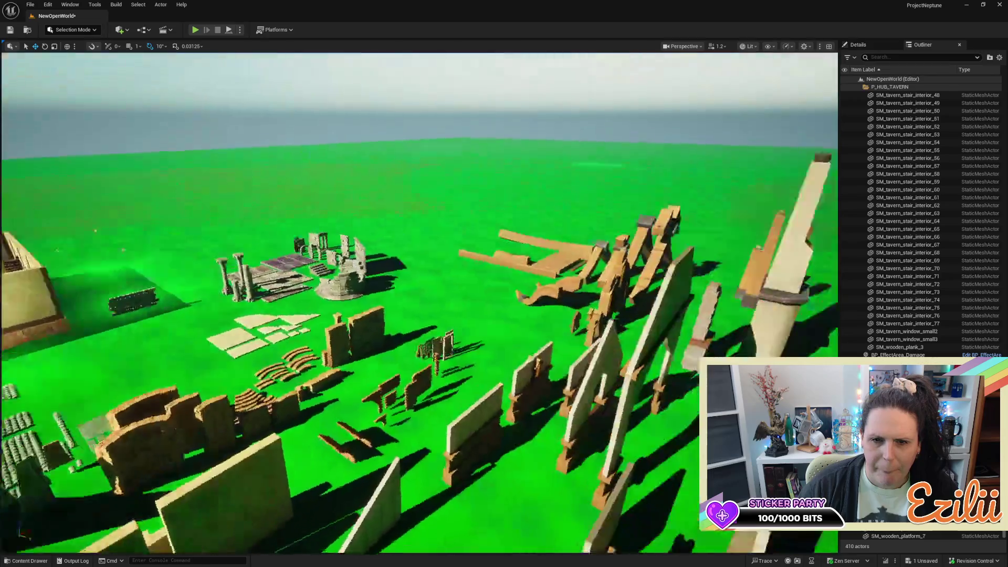
{"action": "key", "text": "w"}
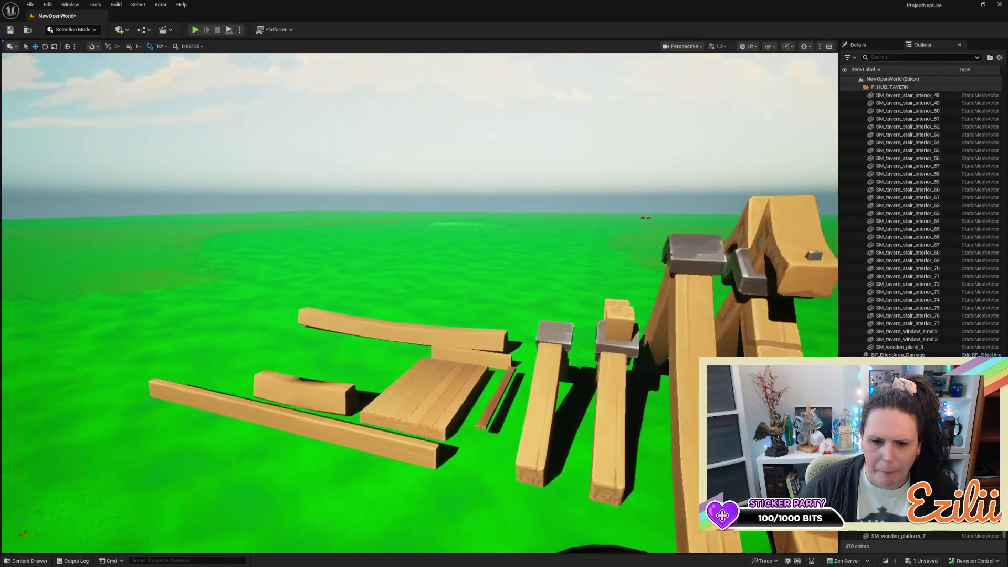
{"action": "key", "text": "s"}
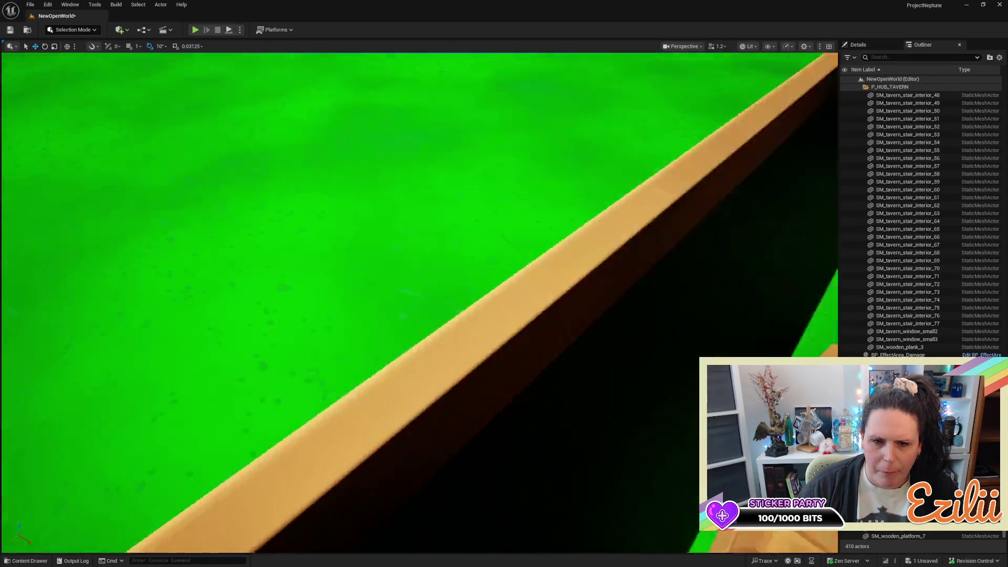
{"action": "key", "text": "s"}
{"action": "key", "text": "d"}
{"action": "key", "text": "a"}
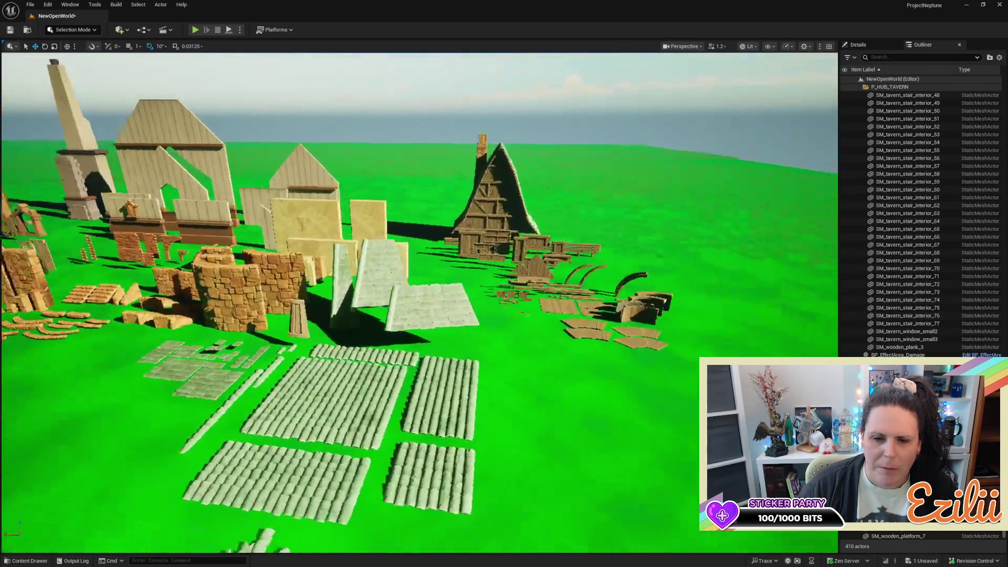
{"action": "key", "text": "w"}
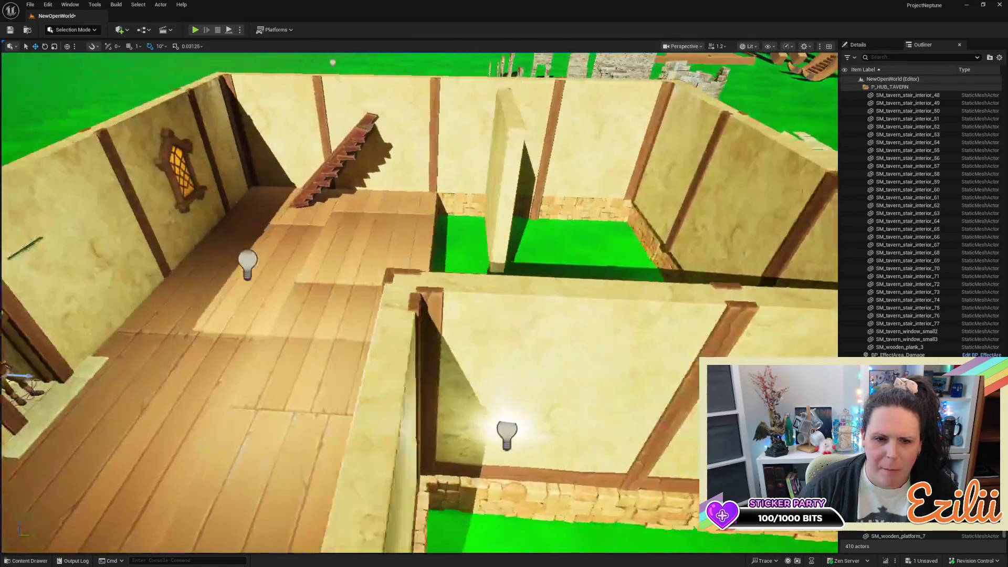
{"action": "key", "text": "s"}
{"action": "key", "text": "w"}
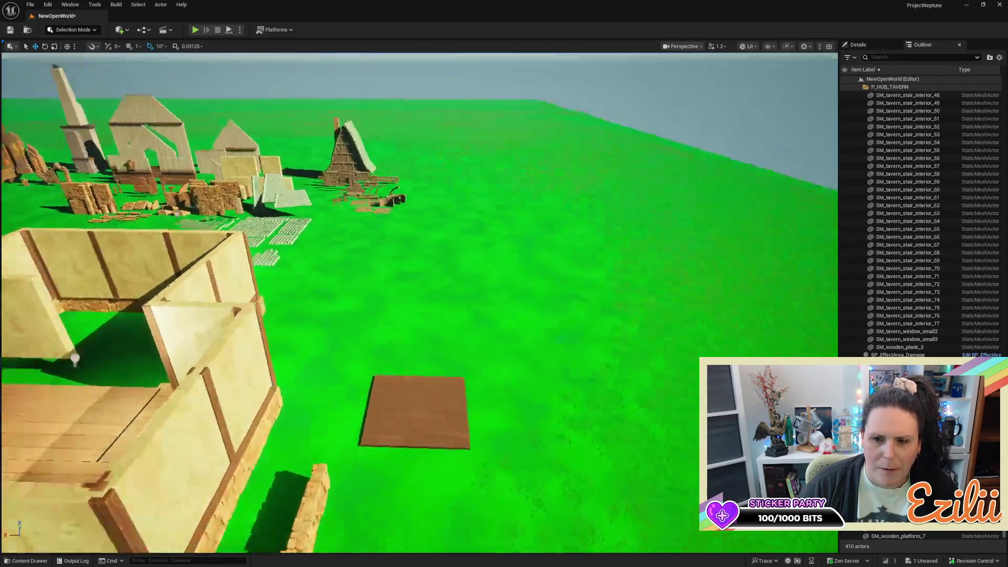
{"action": "key", "text": "s"}
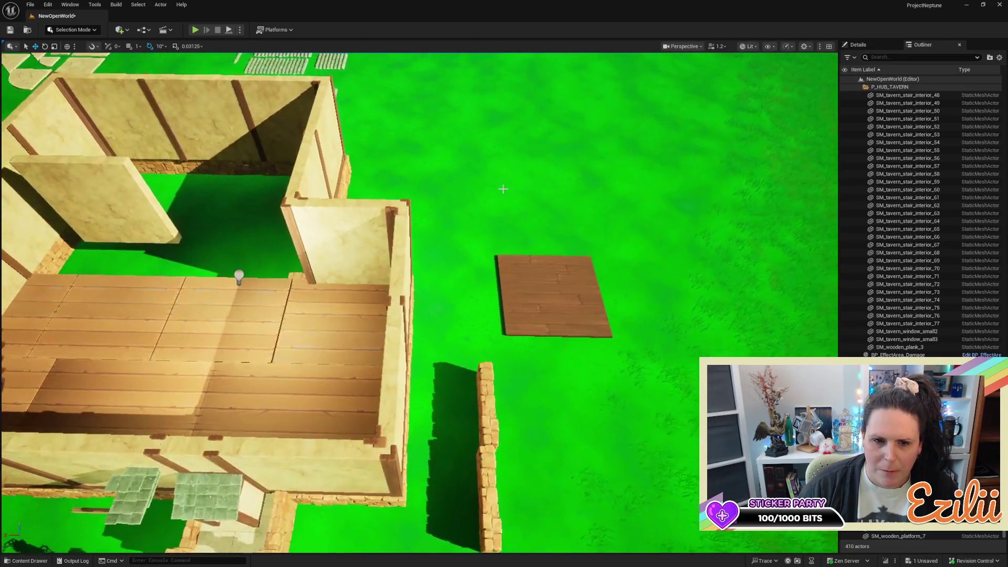
{"action": "key", "text": "w"}
Delete the six light floor tiles and the stair-side wooden platform
{"action": "left_click", "coordinate": [429, 326]}
{"action": "left_click", "coordinate": [463, 330]}
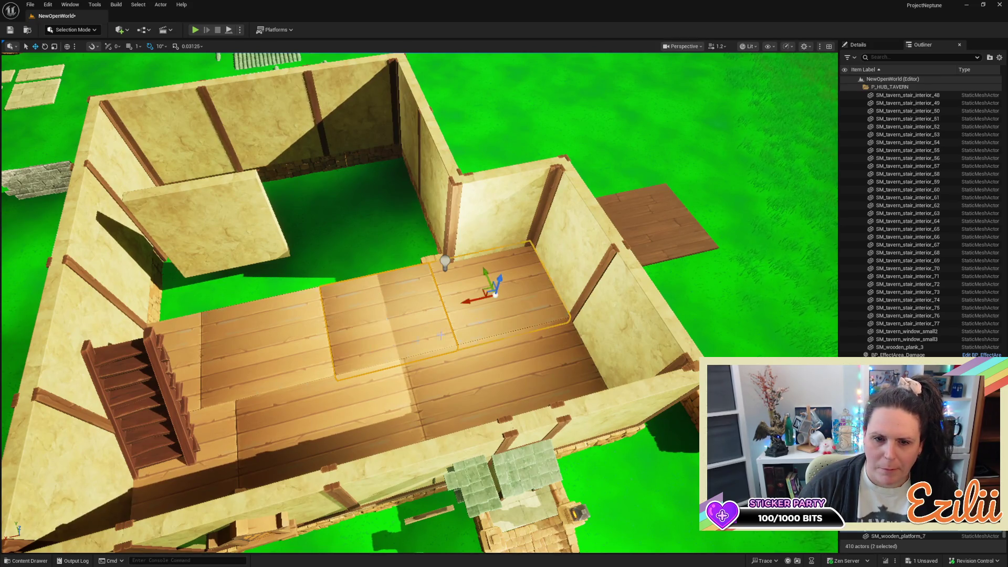
{"action": "left_click", "coordinate": [265, 341], "text": "ctrl"}
{"action": "left_click", "coordinate": [184, 379], "text": "ctrl"}
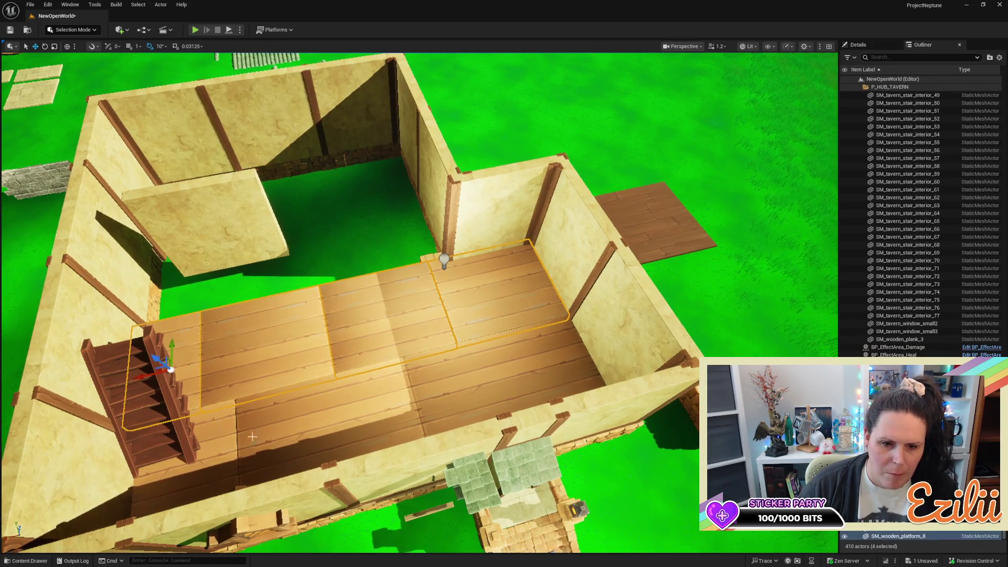
{"action": "left_click", "coordinate": [368, 408], "text": "ctrl"}
{"action": "left_click", "coordinate": [471, 370], "text": "ctrl"}
{"action": "key", "text": "Delete"}
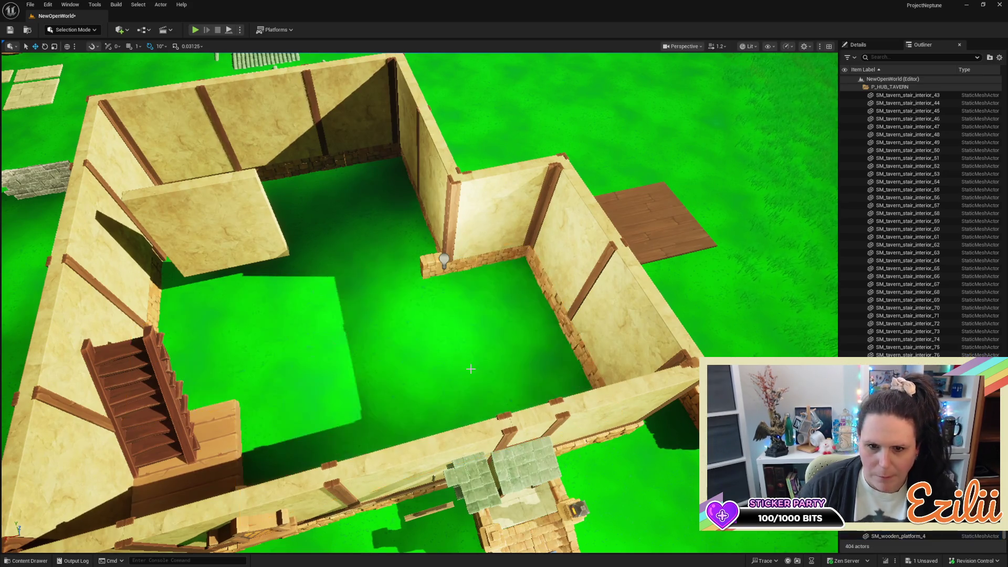
{"action": "left_click", "coordinate": [228, 463]}
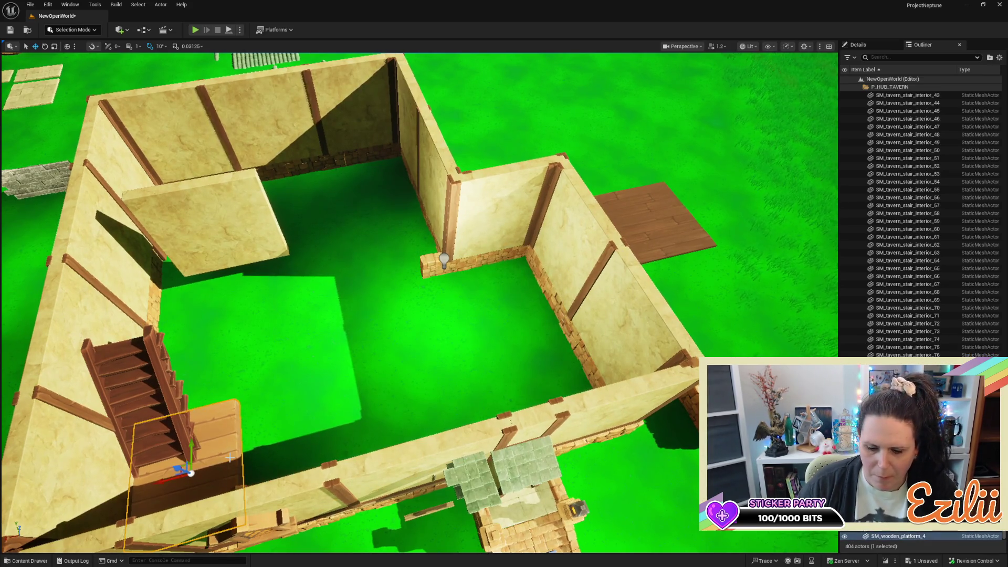
{"action": "key", "text": "Delete"}
Move the dark floor tile into the corner by the brick stub and raise it to floor height
{"action": "left_click", "coordinate": [652, 215]}
{"action": "left_click_drag", "start_coordinate": [597, 198], "coordinate": [420, 239]}
{"action": "key", "text": "f"}
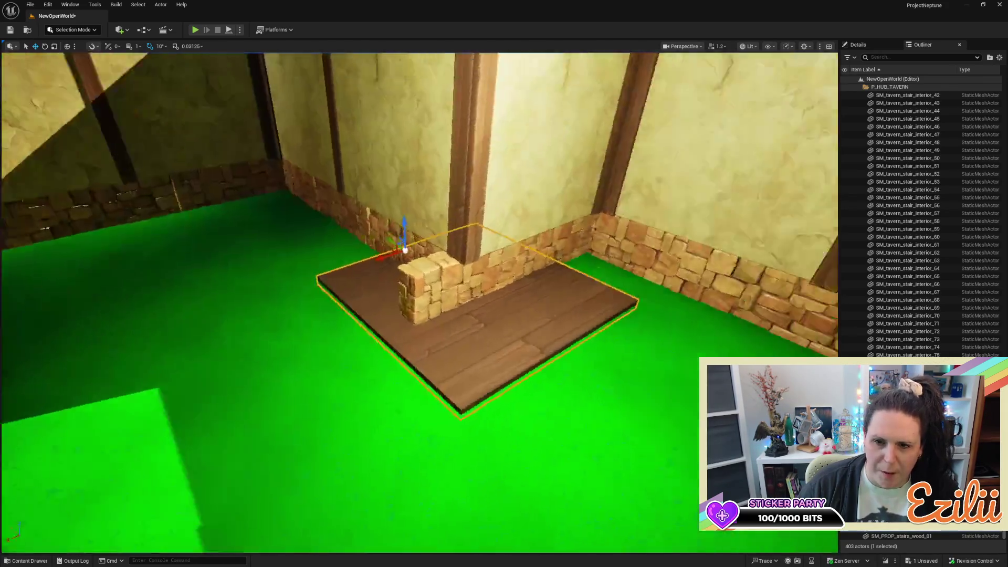
{"action": "left_click_drag", "start_coordinate": [195, 344], "coordinate": [231, 310]}
{"action": "left_click_drag", "start_coordinate": [160, 292], "coordinate": [182, 220]}
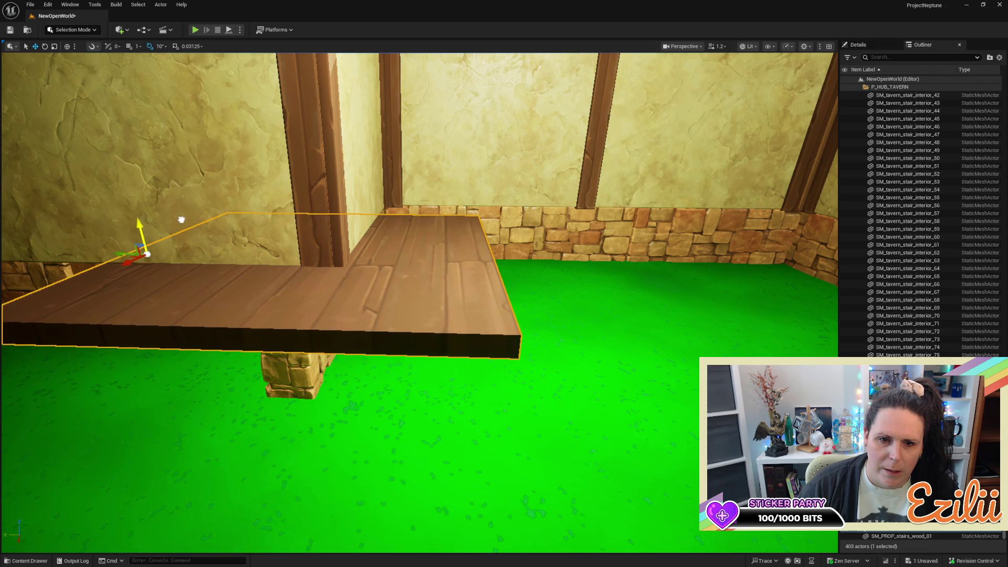
Slide the dark tile along Y against the wall and lift it slightly on Z
{"action": "mouse_move", "coordinate": [124, 253]}
{"action": "left_mouse_down"}
{"action": "mouse_move", "coordinate": [63, 234]}
{"action": "mouse_move", "coordinate": [50, 215]}
{"action": "left_mouse_up"}
{"action": "mouse_move", "coordinate": [369, 259]}
{"action": "left_mouse_down"}
{"action": "mouse_move", "coordinate": [368, 310]}
{"action": "mouse_move", "coordinate": [369, 259]}
{"action": "left_mouse_up"}
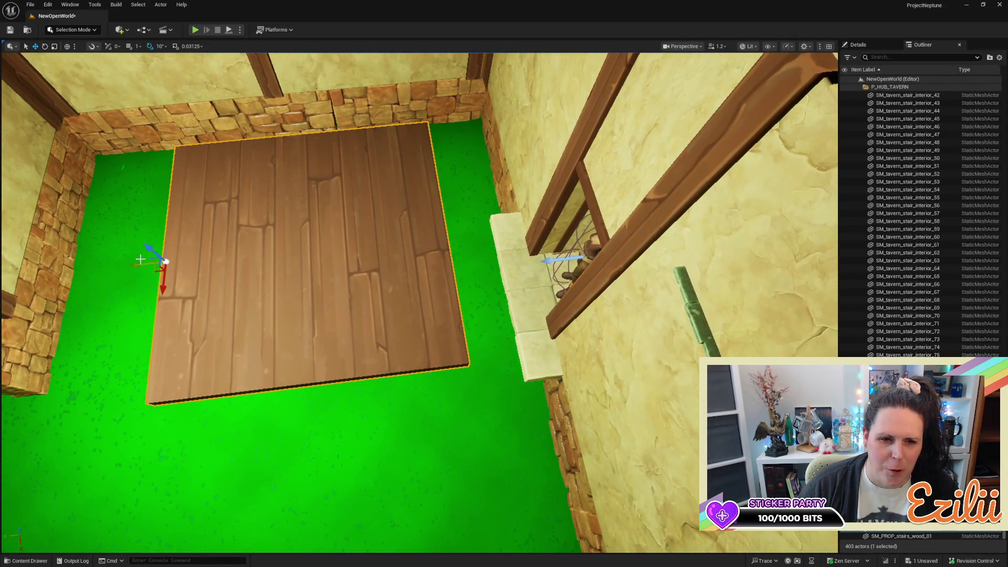
{"action": "mouse_move", "coordinate": [139, 261]}
{"action": "left_mouse_down"}
{"action": "mouse_move", "coordinate": [243, 253]}
{"action": "mouse_move", "coordinate": [254, 225]}
{"action": "left_mouse_up"}
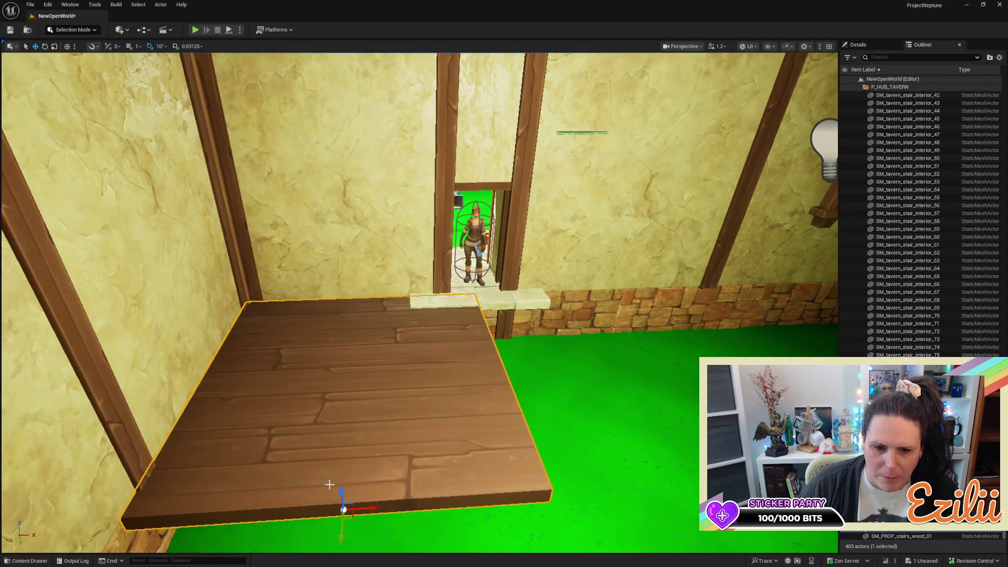
{"action": "left_click_drag", "start_coordinate": [342, 492], "coordinate": [340, 489]}
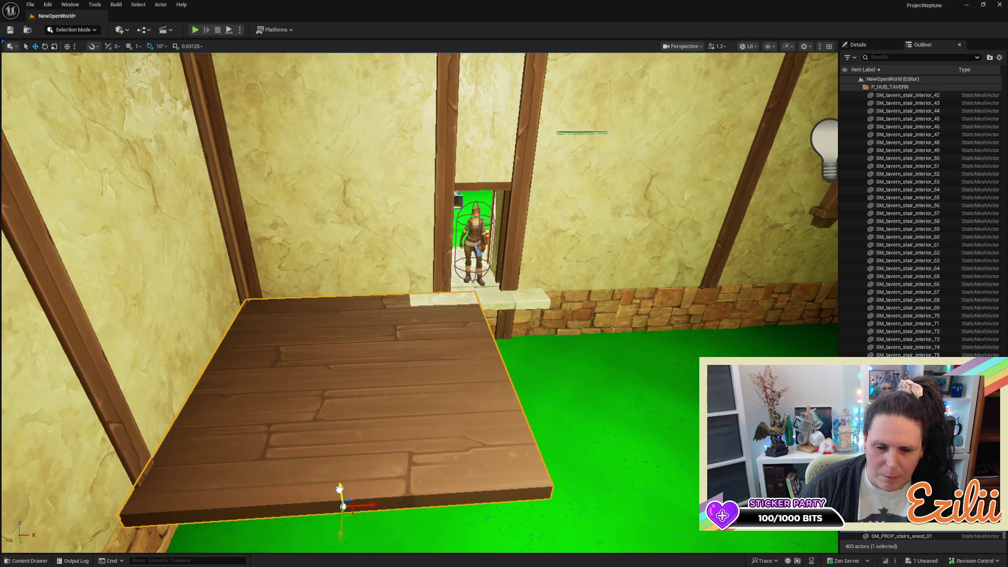
{"action": "scroll", "coordinate": [339, 489], "scroll_direction": "down", "scroll_amount": 10}
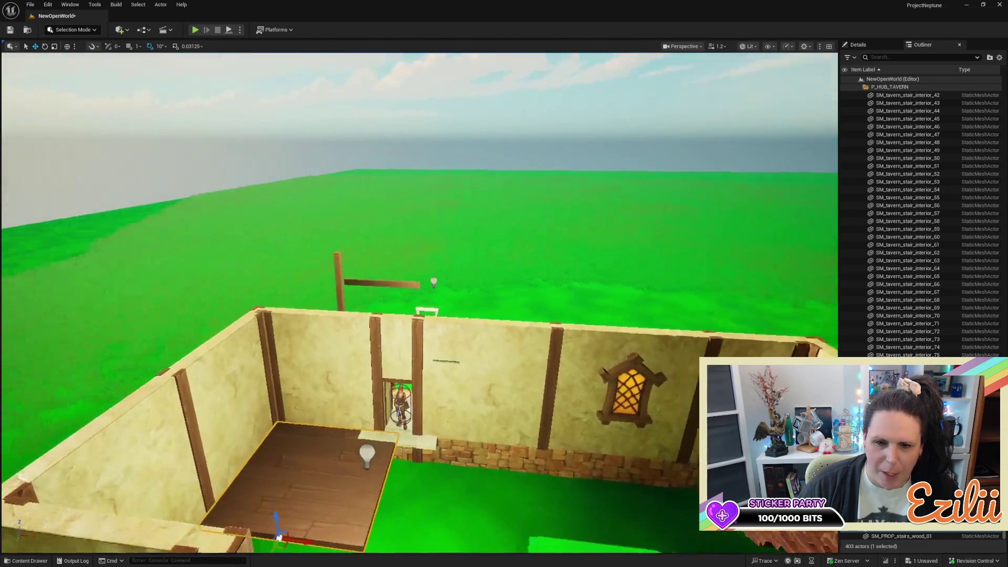
{"action": "scroll", "coordinate": [360, 300], "scroll_direction": "up", "scroll_amount": 8}
{"action": "left_click_drag", "start_coordinate": [473, 306], "coordinate": [366, 247]}
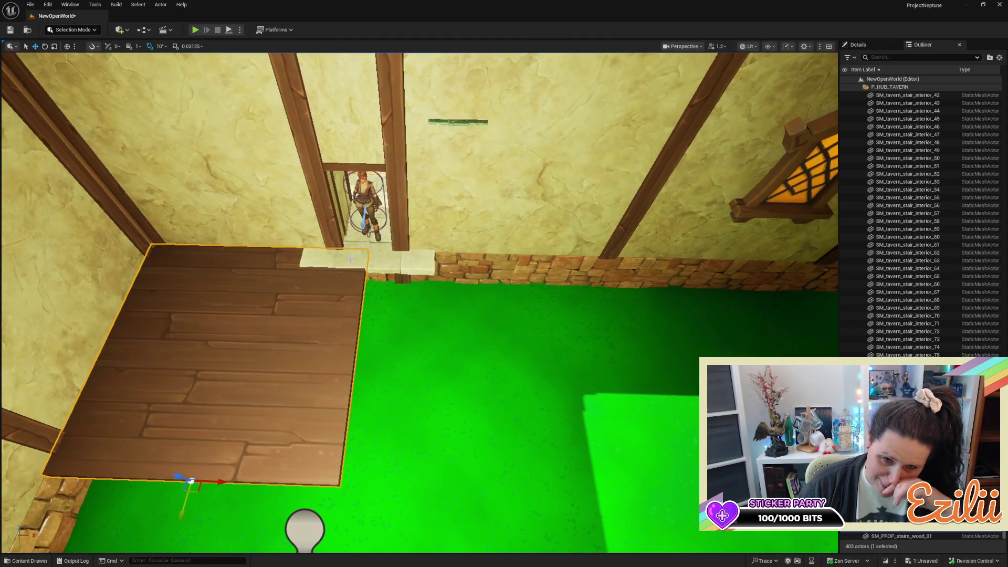
{"action": "left_click_drag", "start_coordinate": [346, 271], "coordinate": [434, 359]}
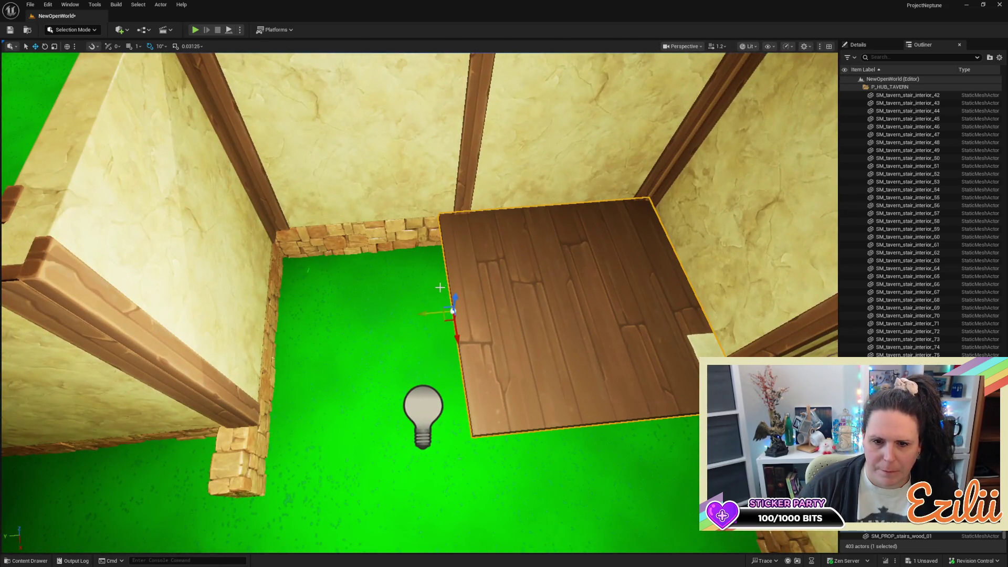
Alt-drag a copy of the tile to the left and rotate it 180°
{"action": "mouse_move", "coordinate": [430, 315]}
{"action": "left_mouse_down", "text": "alt"}
{"action": "mouse_move", "coordinate": [136, 346]}
{"action": "mouse_move", "coordinate": [396, 340]}
{"action": "left_mouse_up", "text": "alt"}
{"action": "key", "text": "e"}
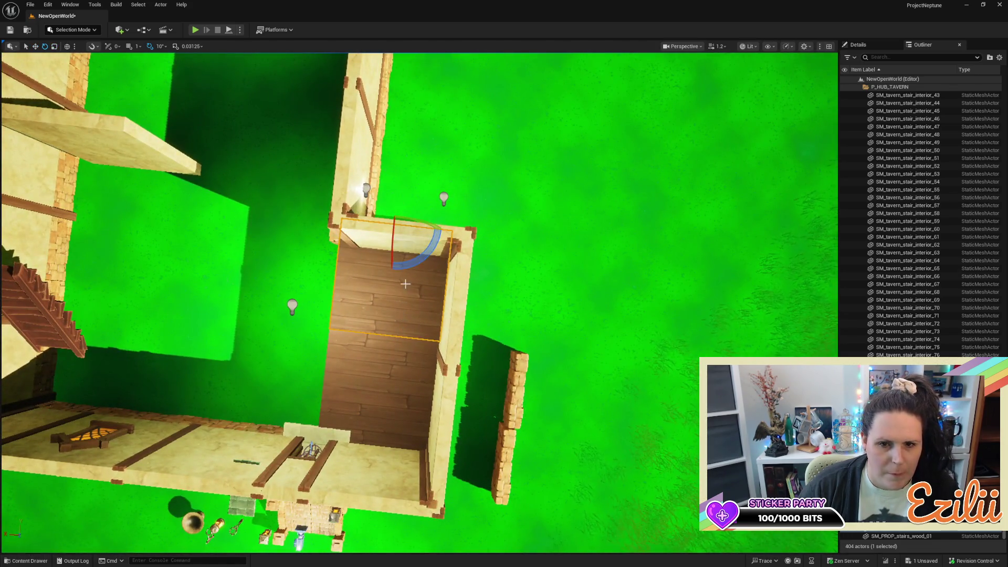
{"action": "mouse_move", "coordinate": [419, 256]}
{"action": "left_mouse_down"}
{"action": "mouse_move", "coordinate": [446, 215]}
{"action": "mouse_move", "coordinate": [447, 234]}
{"action": "left_mouse_up"}
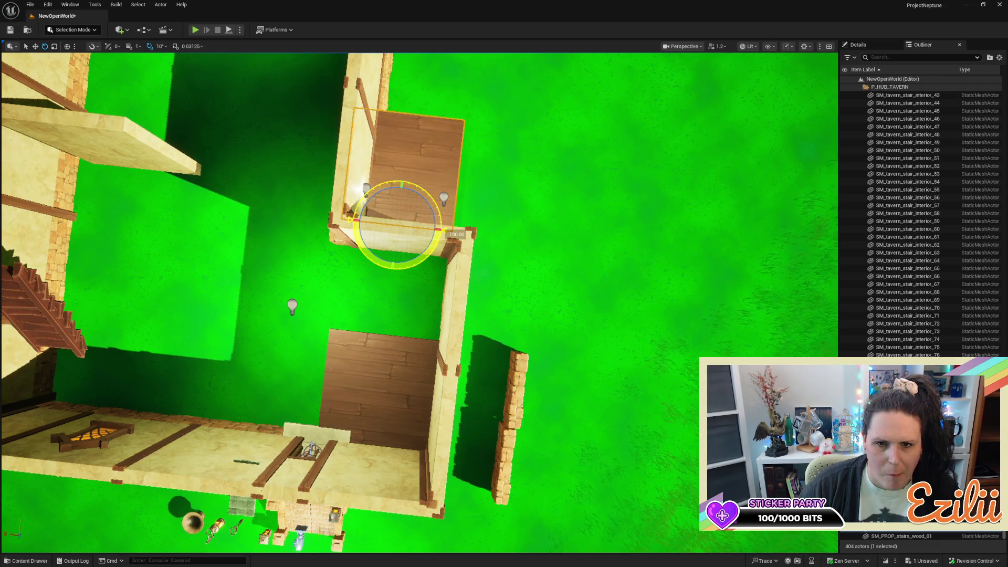
{"action": "key", "text": "w"}
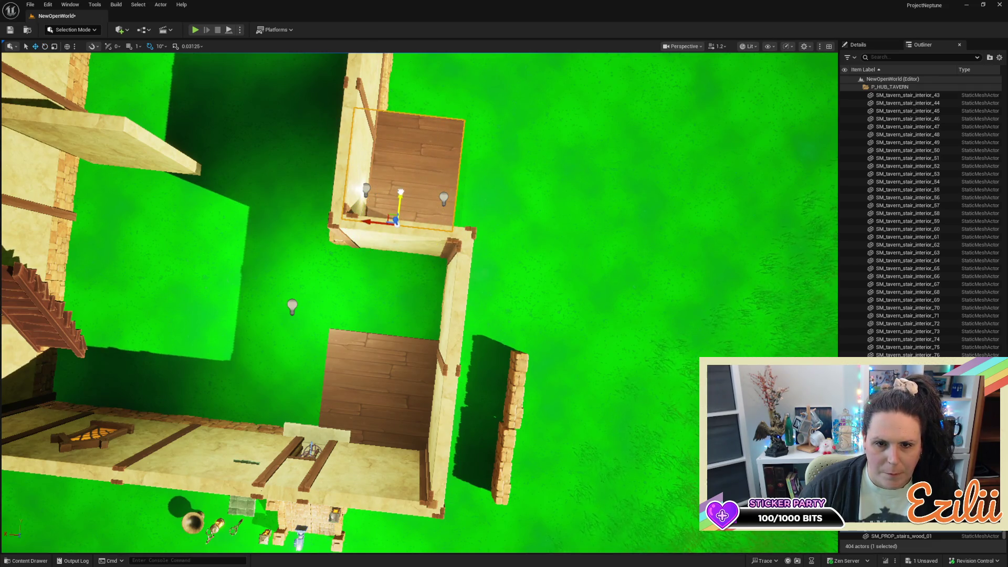